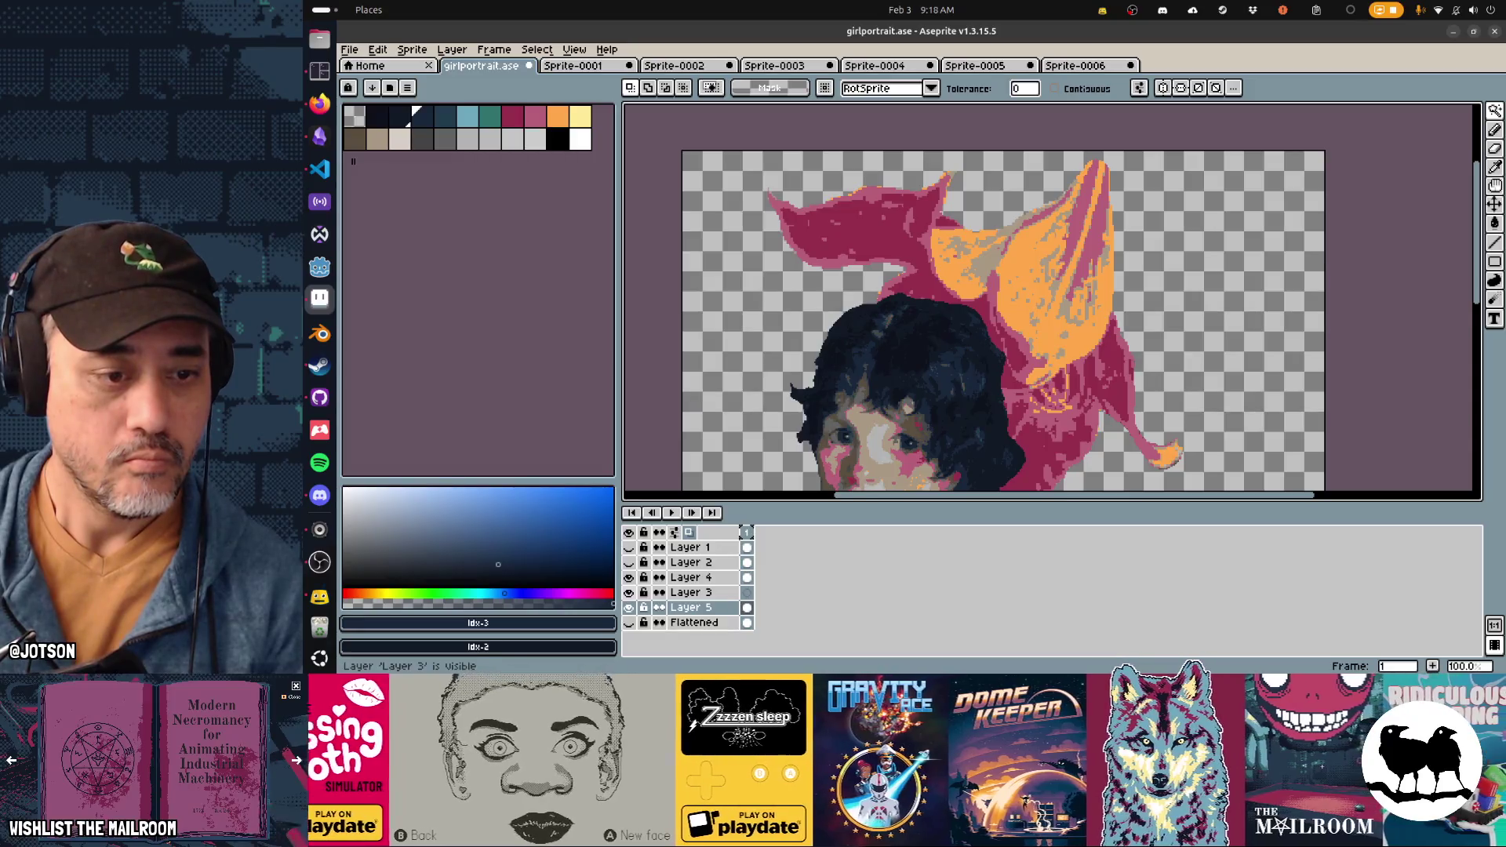
# Step: Hide Layer 4 and magic-wand select the orange areas of the Layer 5 flower
pyautogui.click(628, 578)
pyautogui.click(988, 267)
pyautogui.scroll(-3, 988, 268)
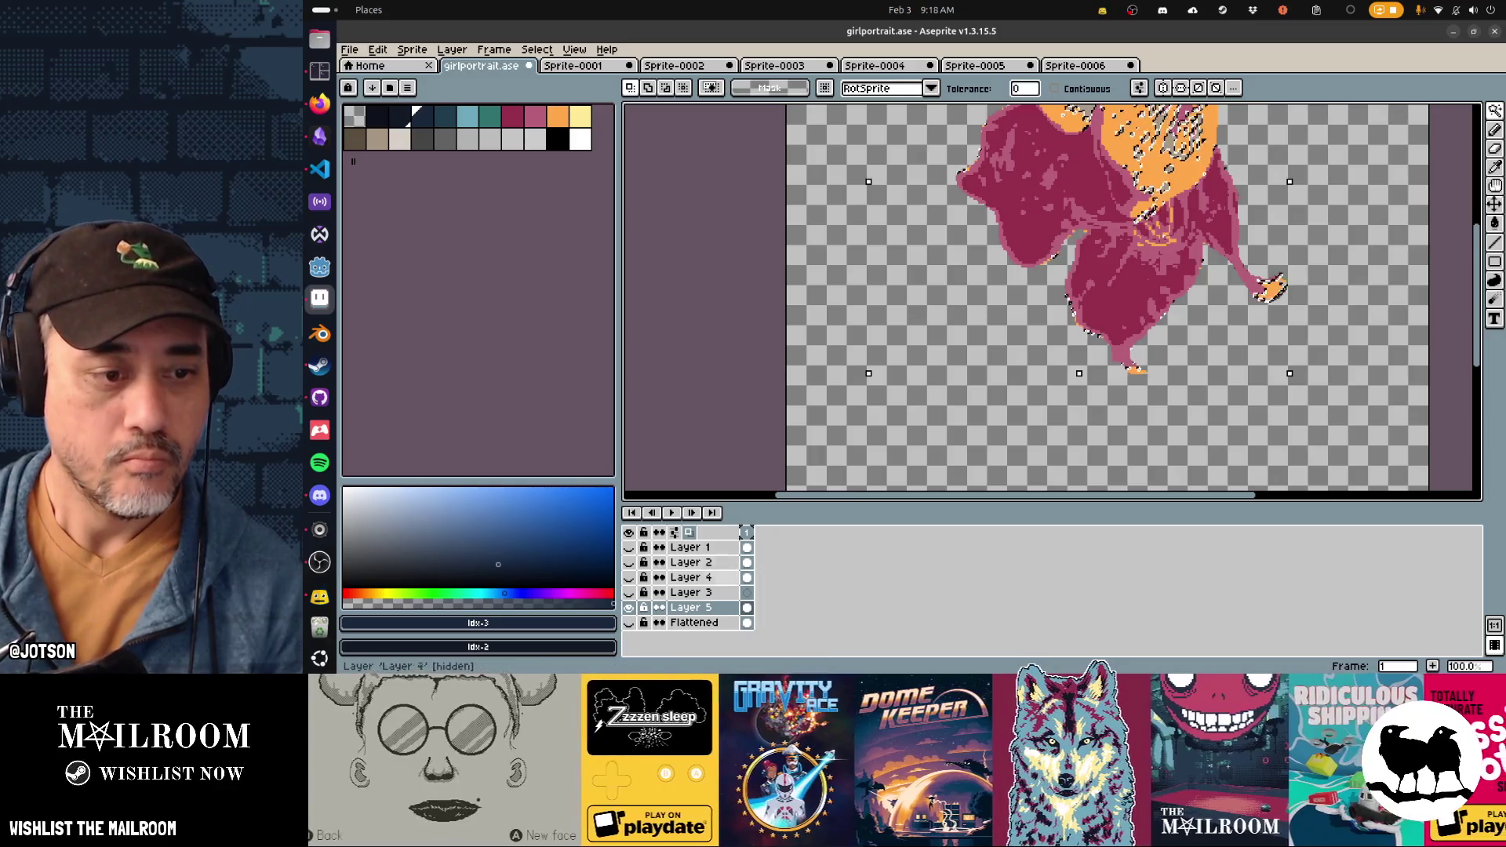
# Step: Show Layer 4 again and set pink Idx-8 as the secondary colour
pyautogui.click(628, 578)
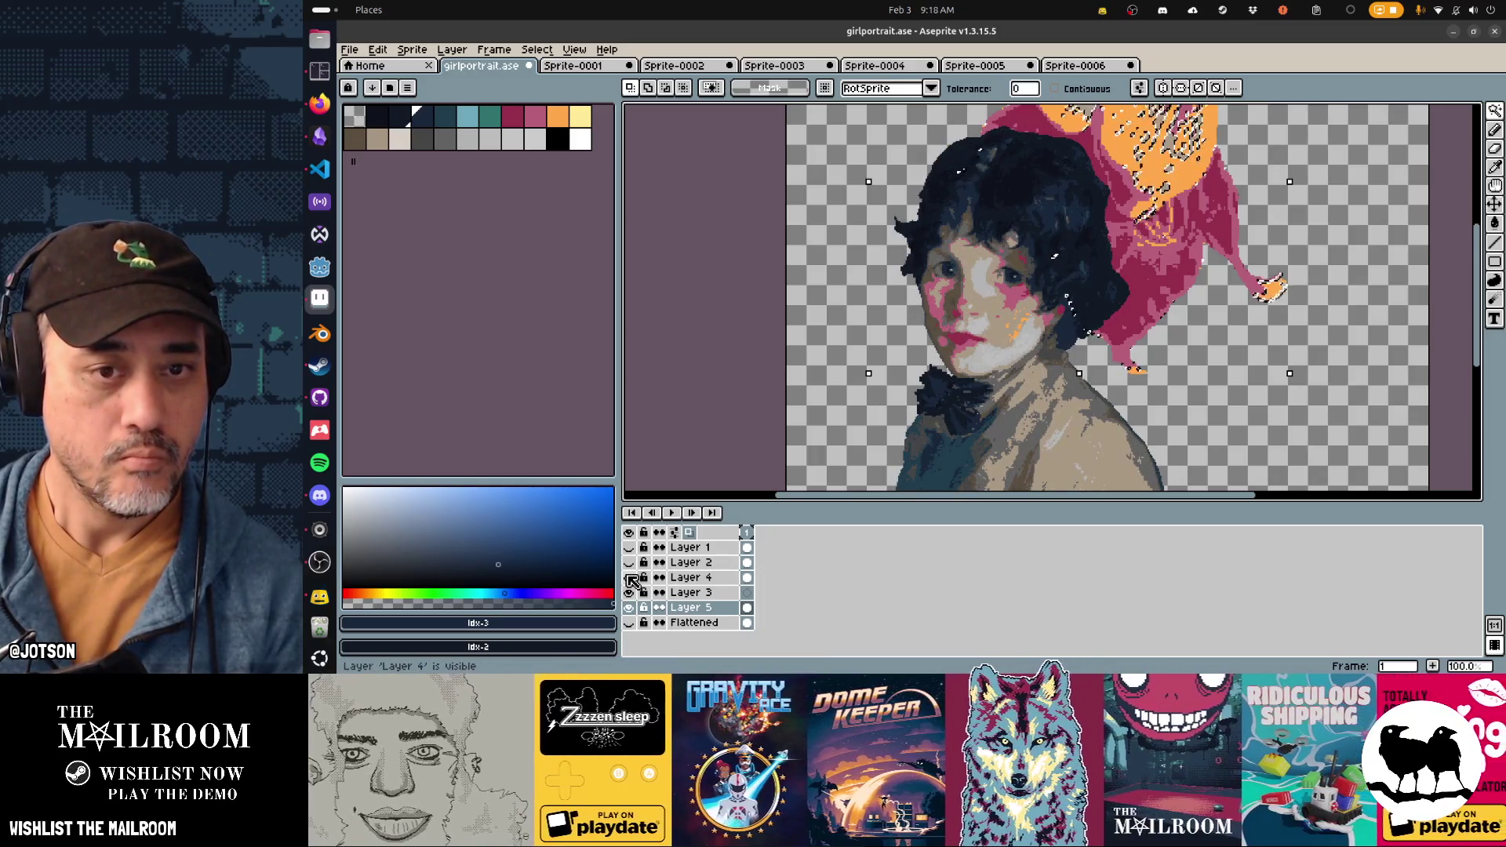
pyautogui.hscroll(5, 786, 339)
pyautogui.scroll(2, 785, 339)
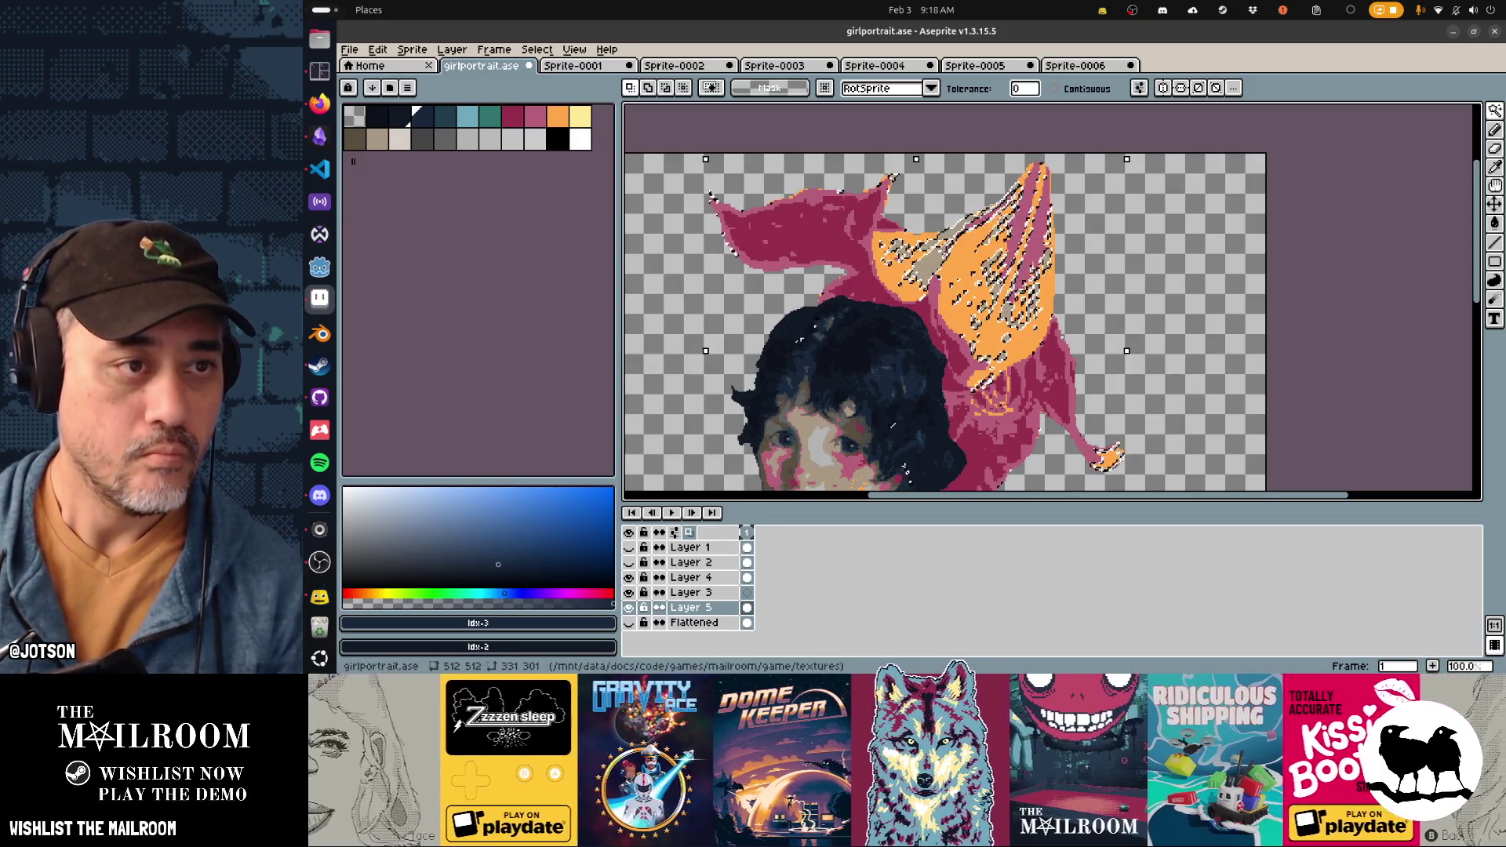
pyautogui.rightClick(890, 425)
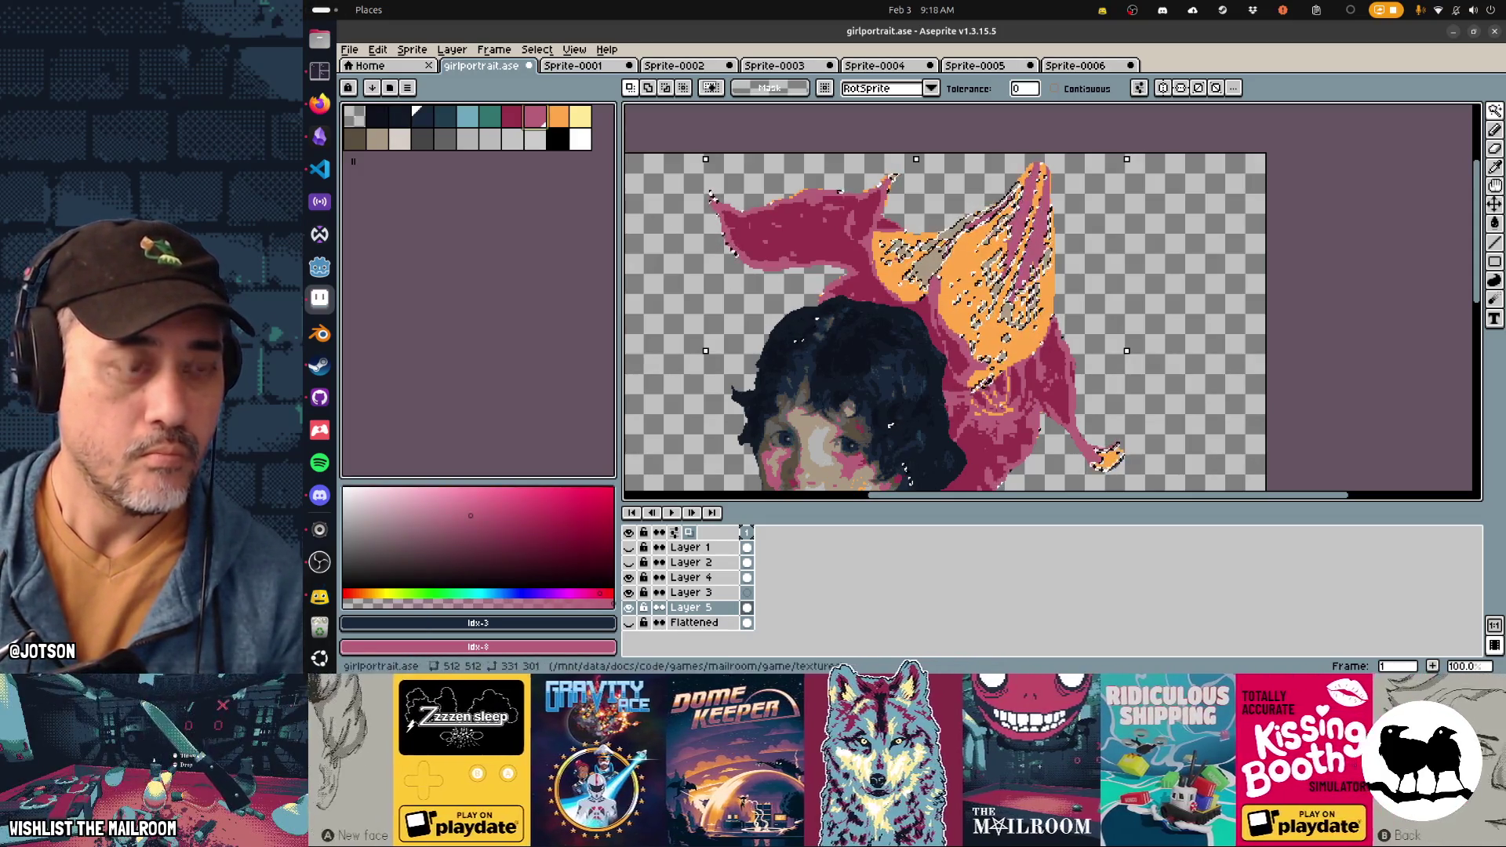
# Step: Replace colour Idx-3 with pink Idx-8 in the selection and nudge it left
pyautogui.hotkey('shift', 'r')
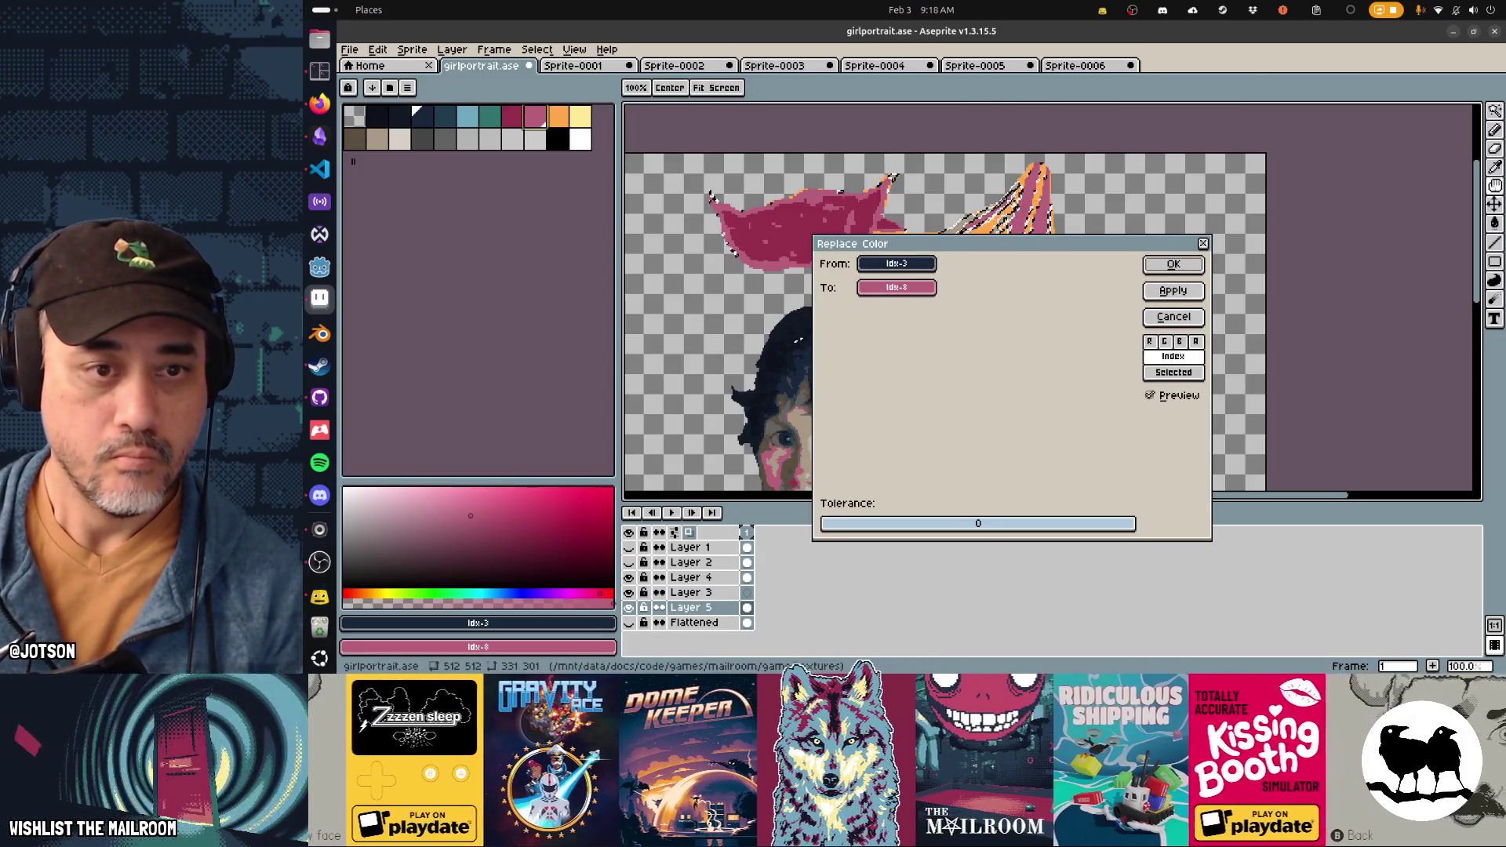
pyautogui.press('Return')
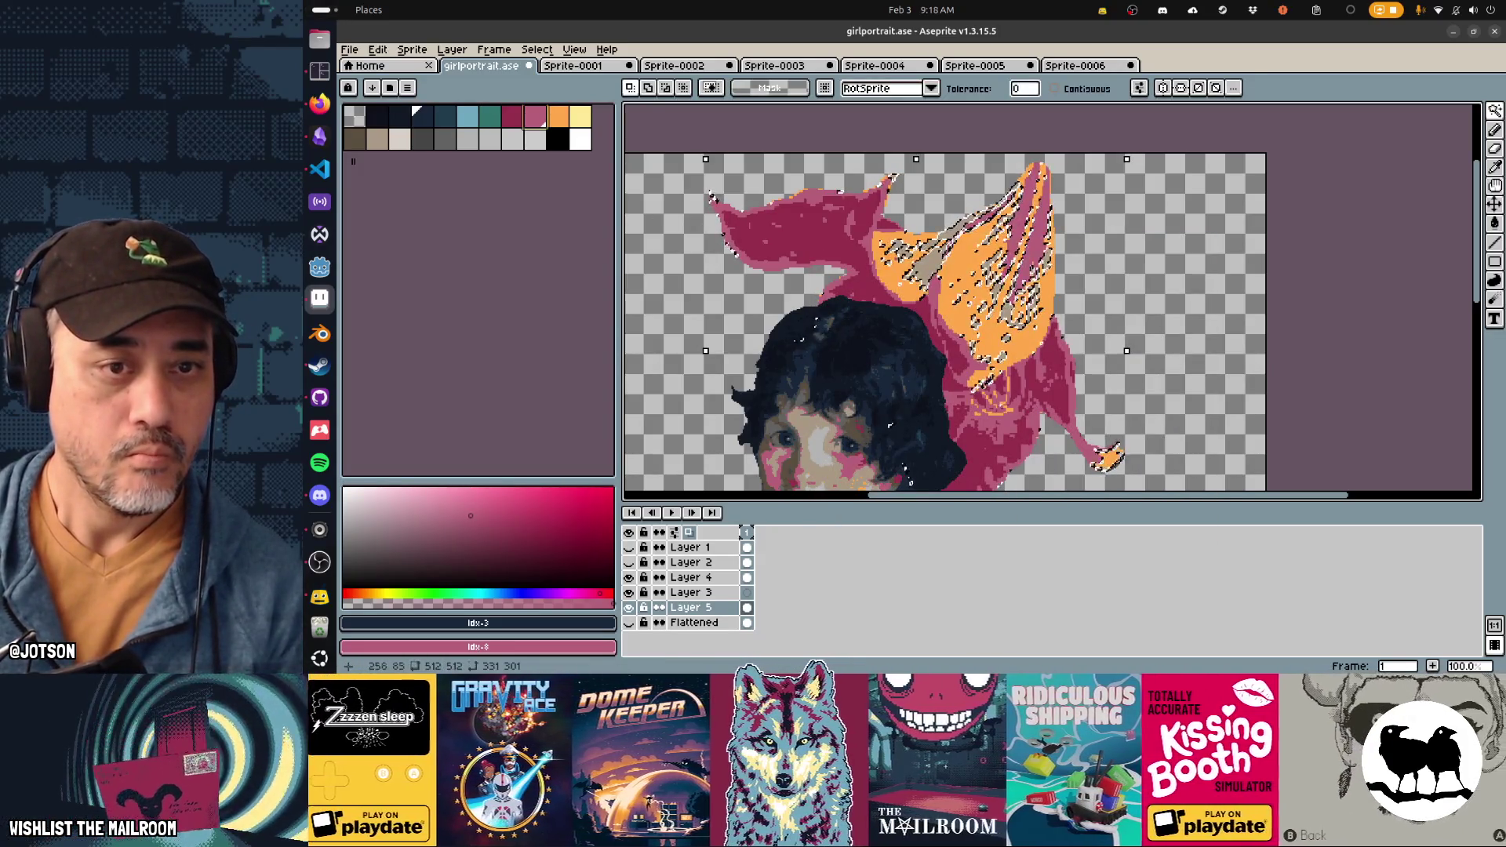
pyautogui.press('Left')
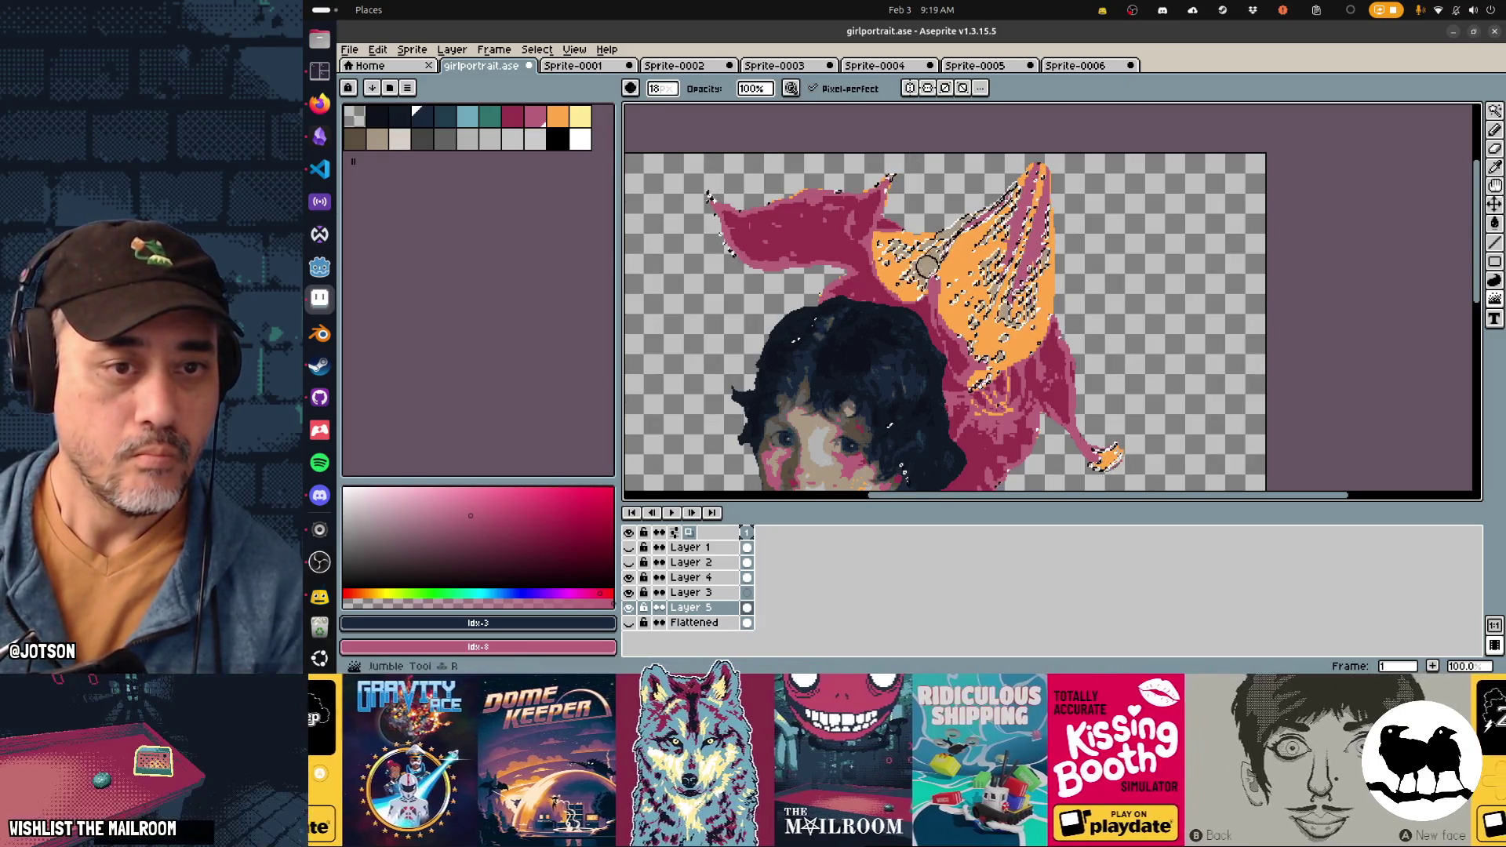
# Step: Eyedrop tan Idx-12 from the flower and replace it with pink Idx-3
pyautogui.press('i')
pyautogui.click(933, 269)
pyautogui.press('b')
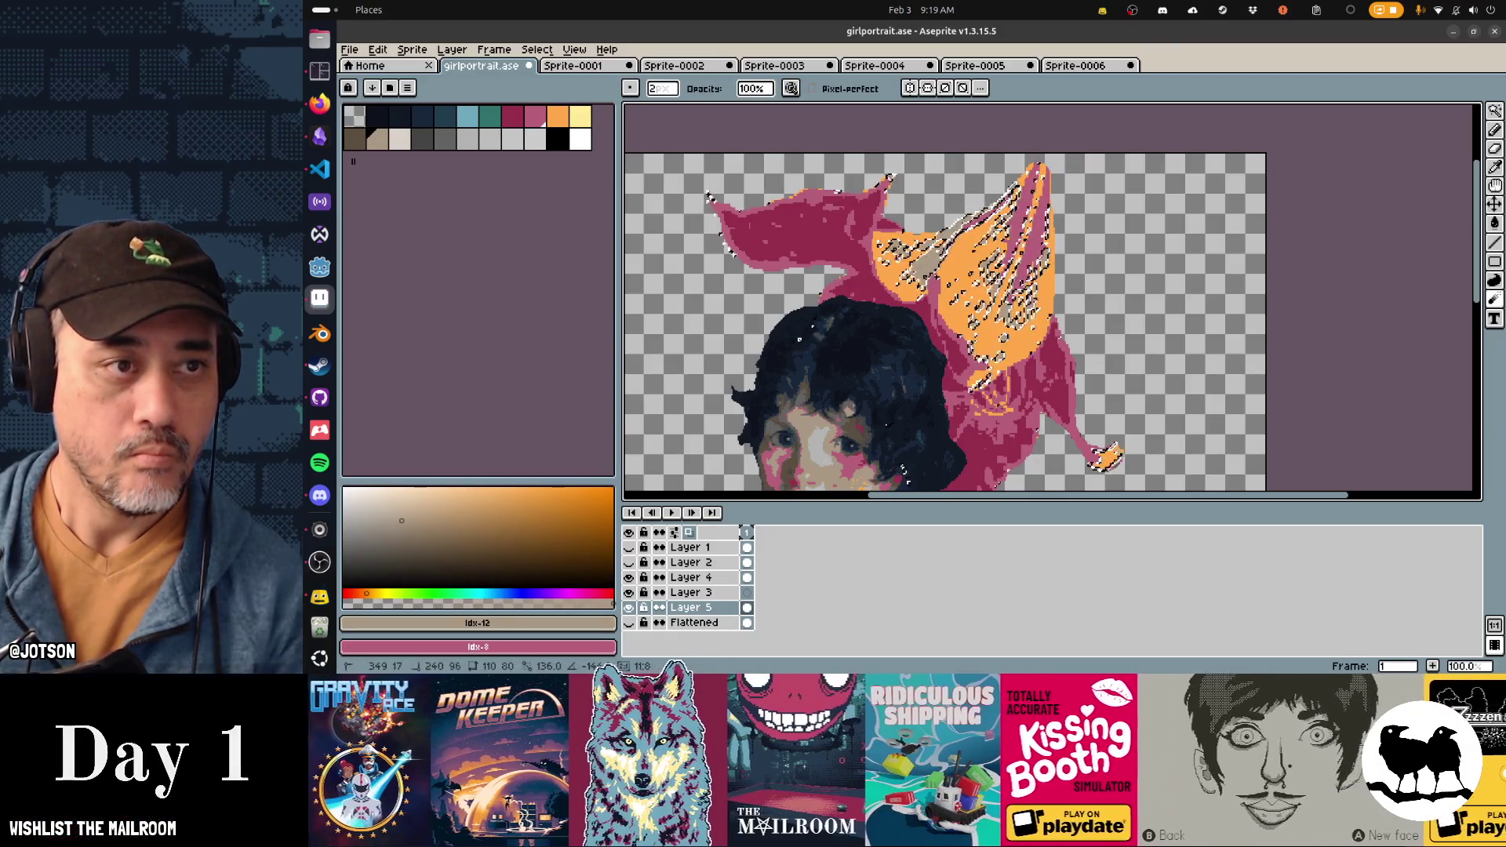
pyautogui.hotkey('shift', 'r')
pyautogui.press('Return')
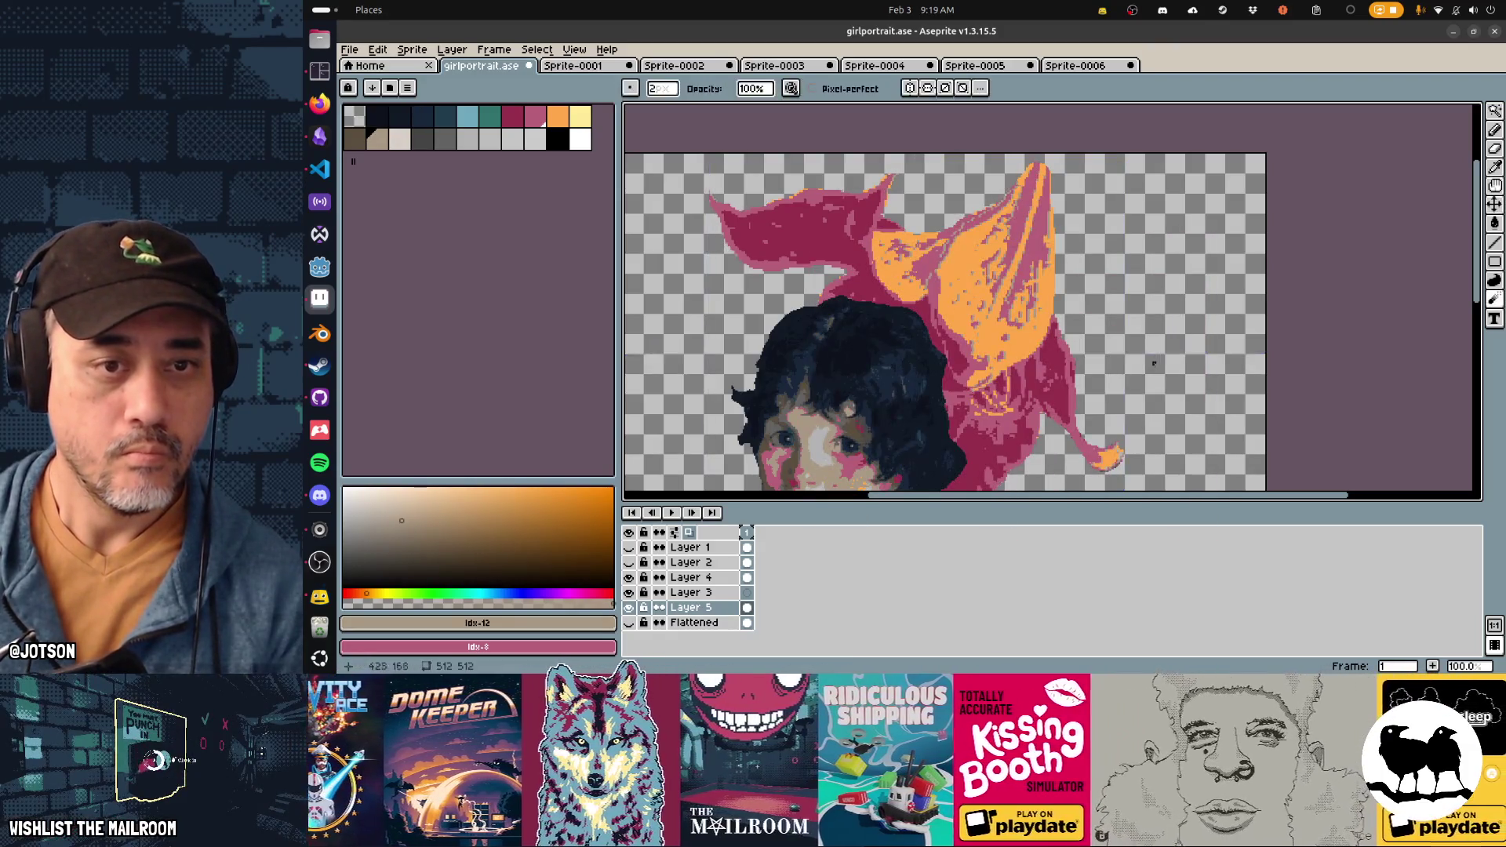
# Step: Eyedrop pink Idx-3 near the top of the artwork and set maroon Idx-7 as secondary colour
pyautogui.moveTo(1088, 419); pyautogui.dragTo(1179, 324)
pyautogui.scroll(3, 1051, 298)
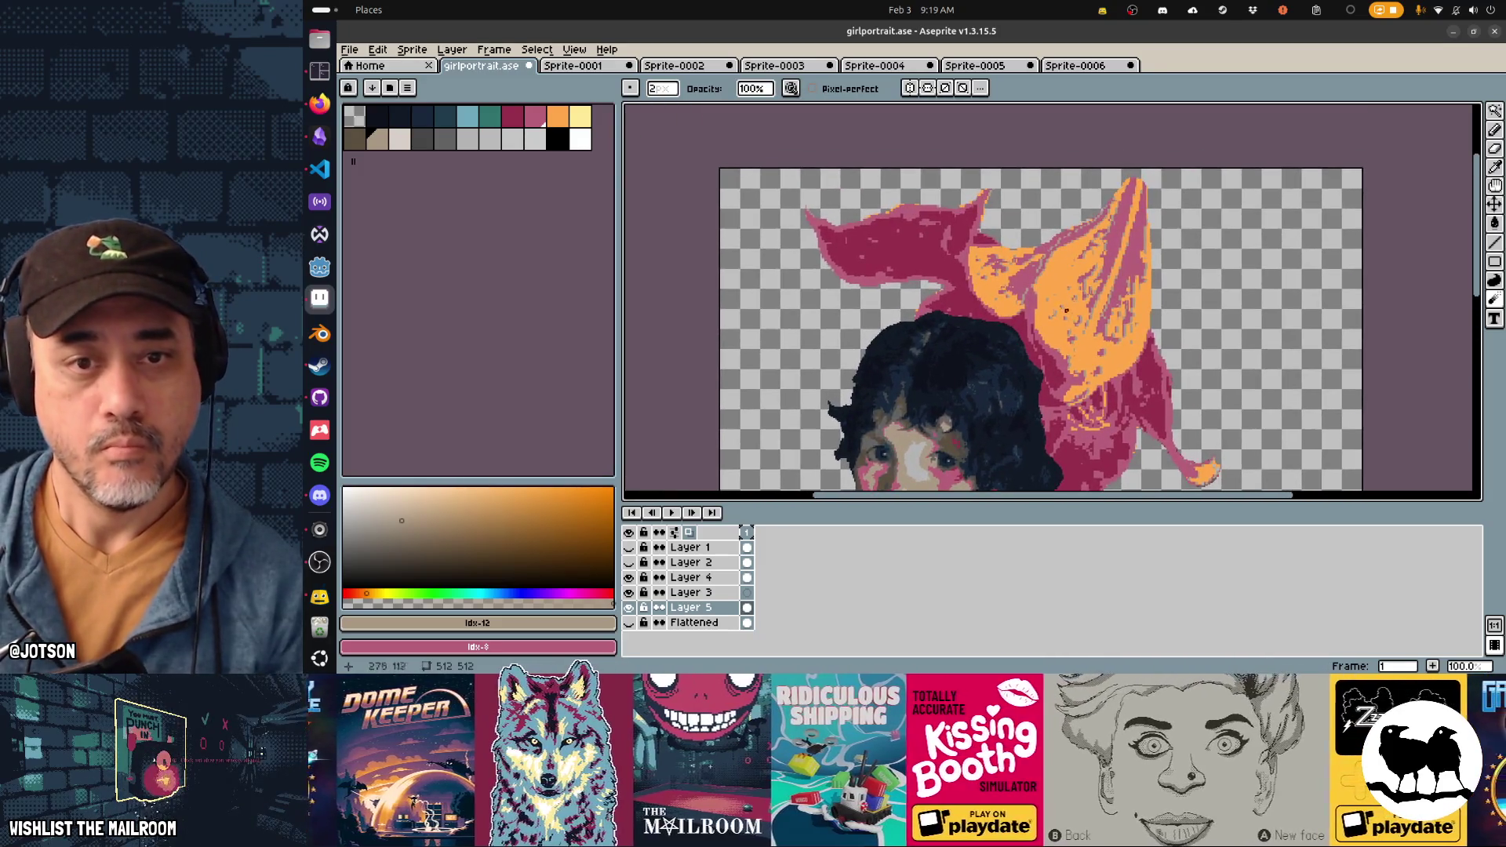
pyautogui.press('i')
pyautogui.click(1033, 308)
pyautogui.press('b')
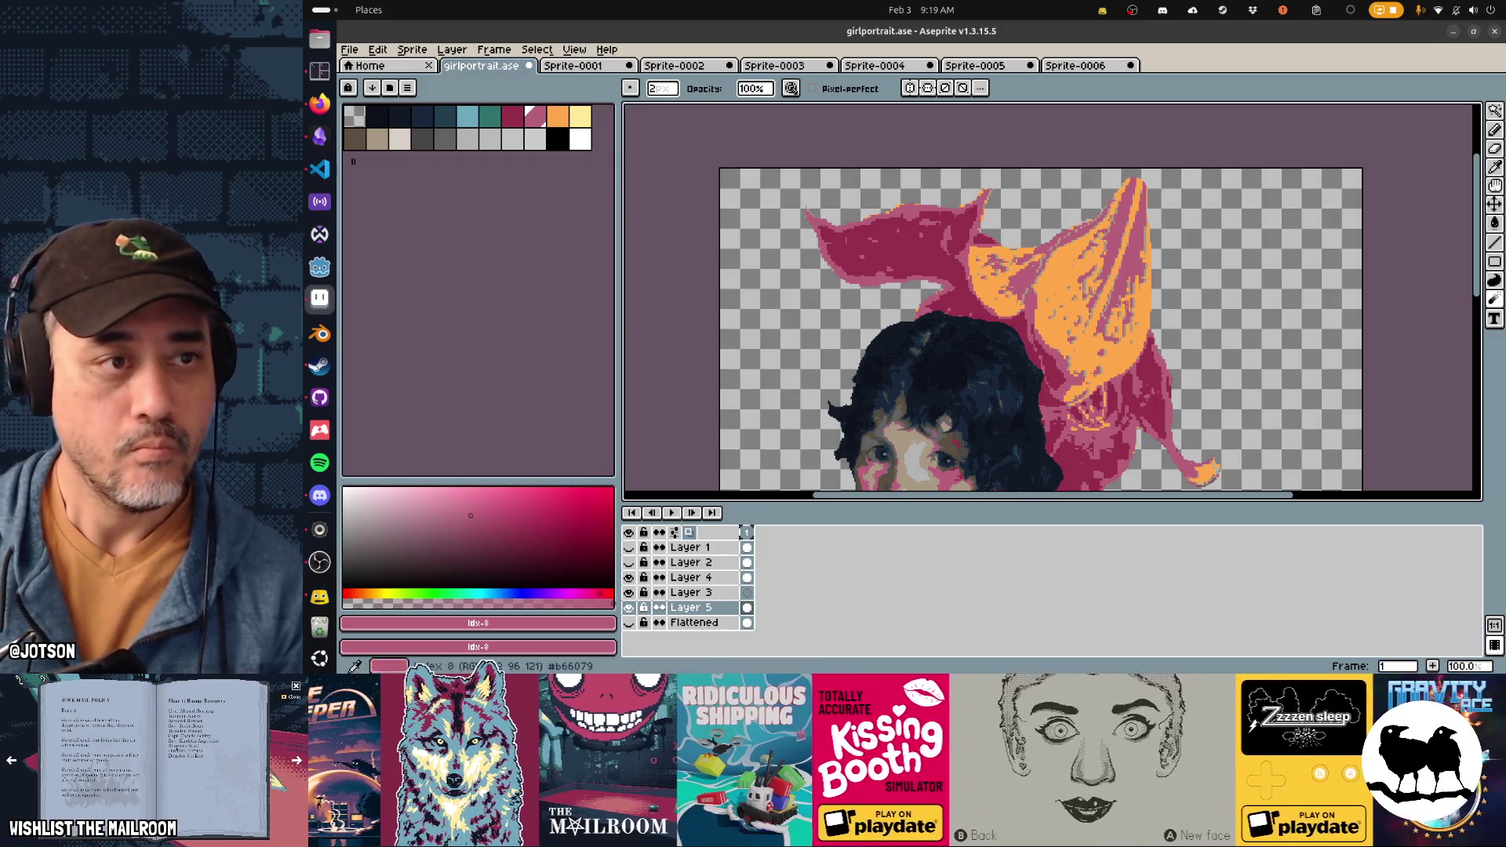
pyautogui.click(512, 116)
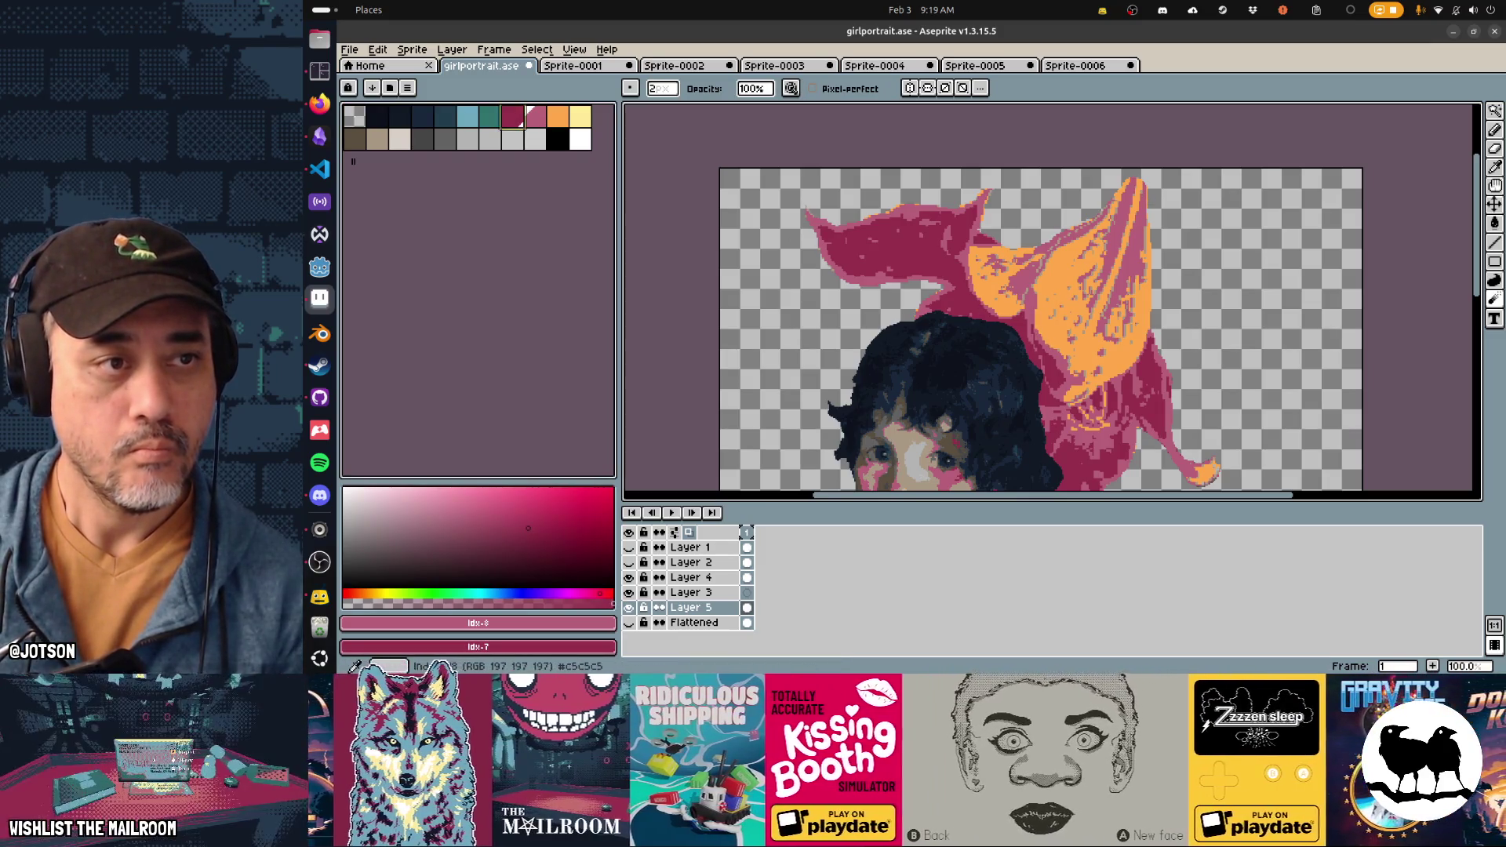
pyautogui.hotkey('shift', 'r')
pyautogui.press('Escape')
pyautogui.press('i')
pyautogui.press('b')
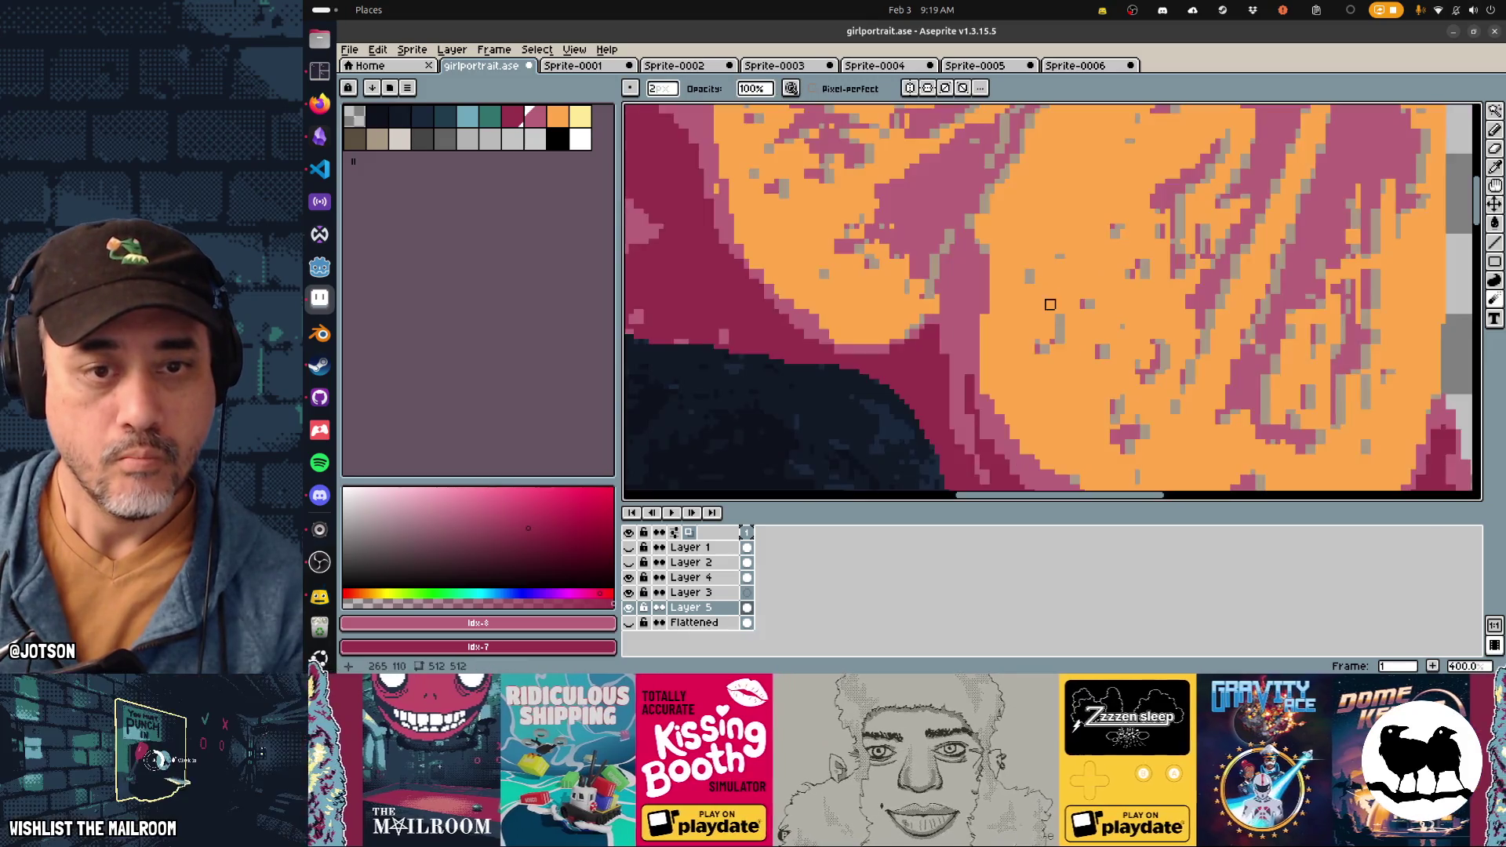
# Step: Eyedrop orange Idx-9 from the flower as the primary colour
pyautogui.scroll(3, 1065, 360)
pyautogui.press('i')
pyautogui.click(1040, 276)
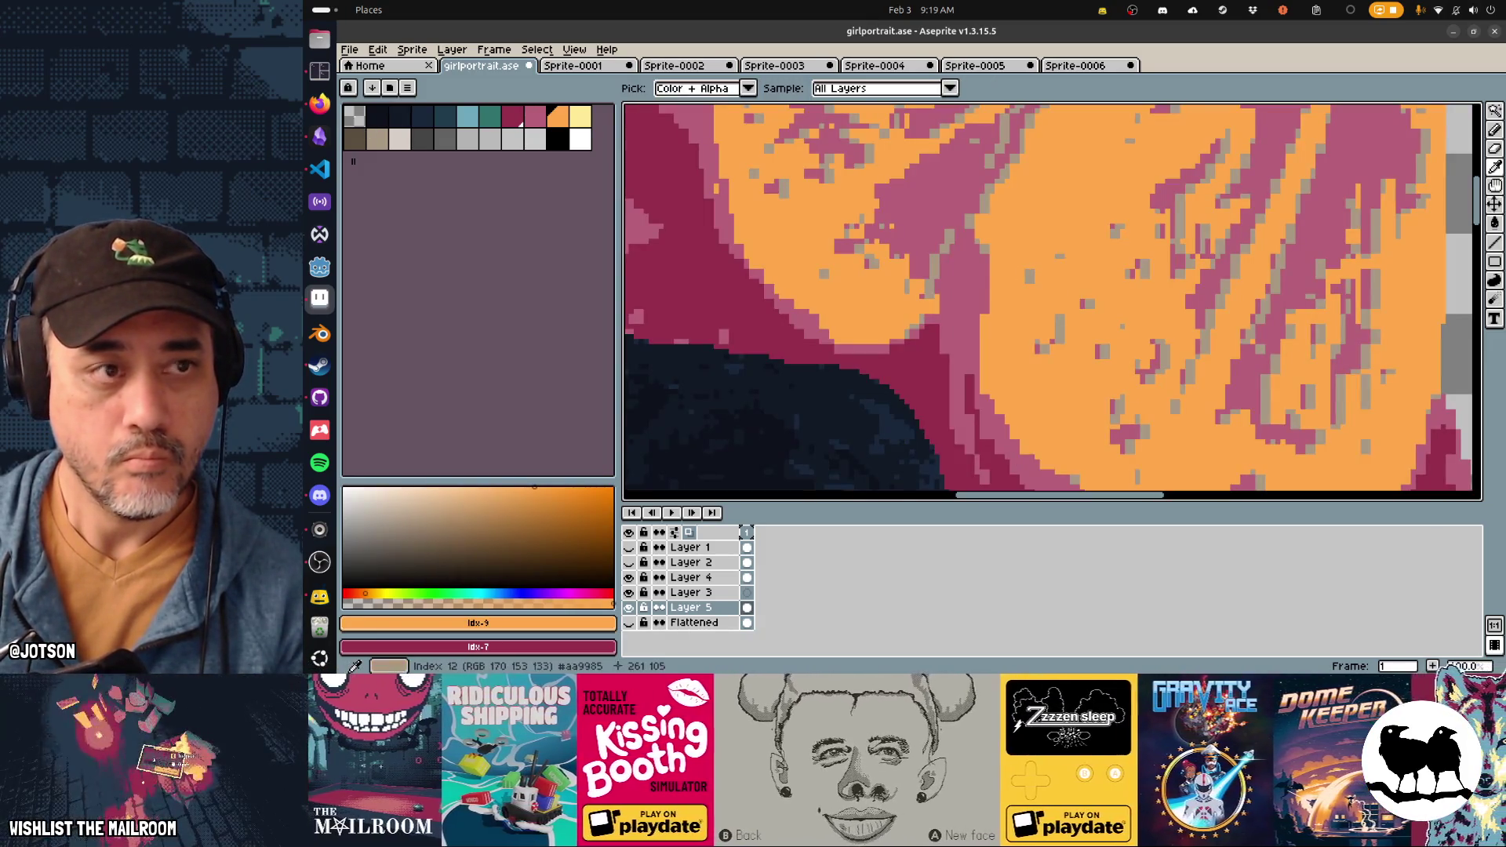
# Step: Pick grey-tan Idx-12, try replacing it with maroon Idx-7, then undo that change
pyautogui.click(1035, 267)
pyautogui.hotkey('shift', 'r')
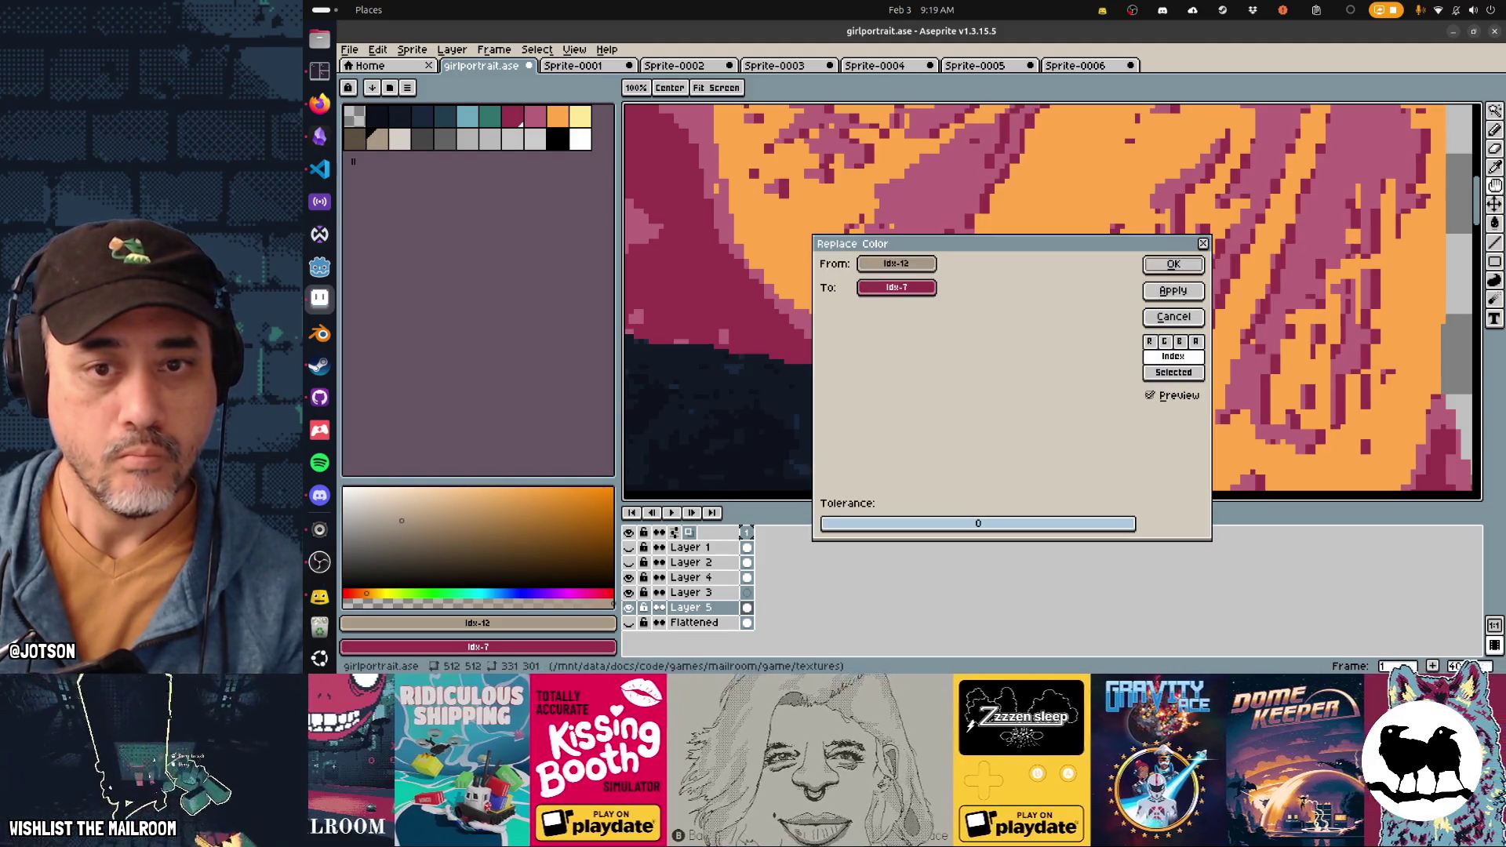
pyautogui.press('Escape')
pyautogui.press('r')
pyautogui.hscroll(4, 1139, 401)
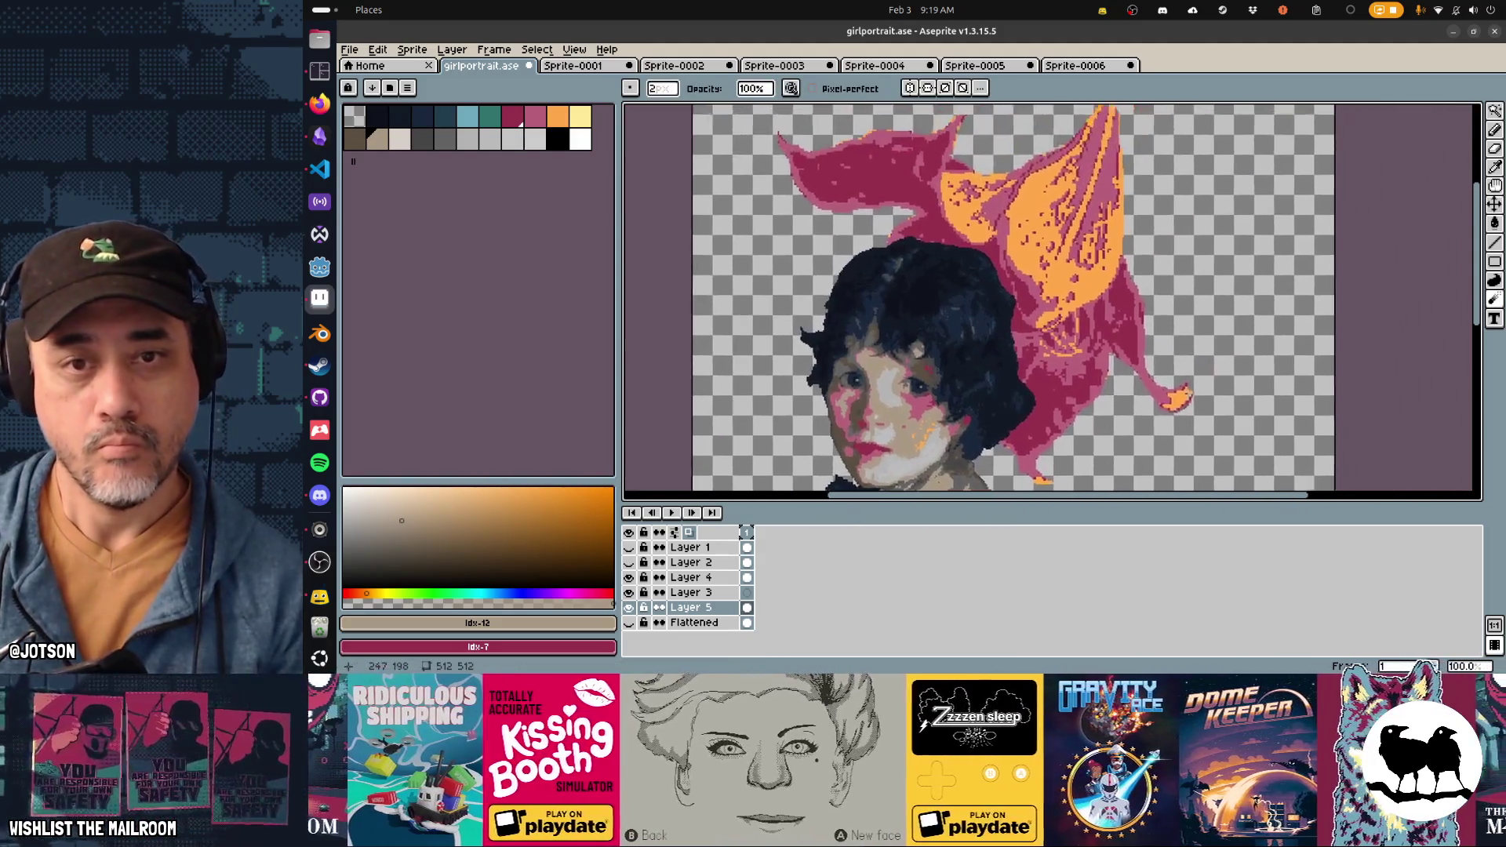
pyautogui.hotkey('ctrl', 'z')
pyautogui.scroll(3, 996, 311)
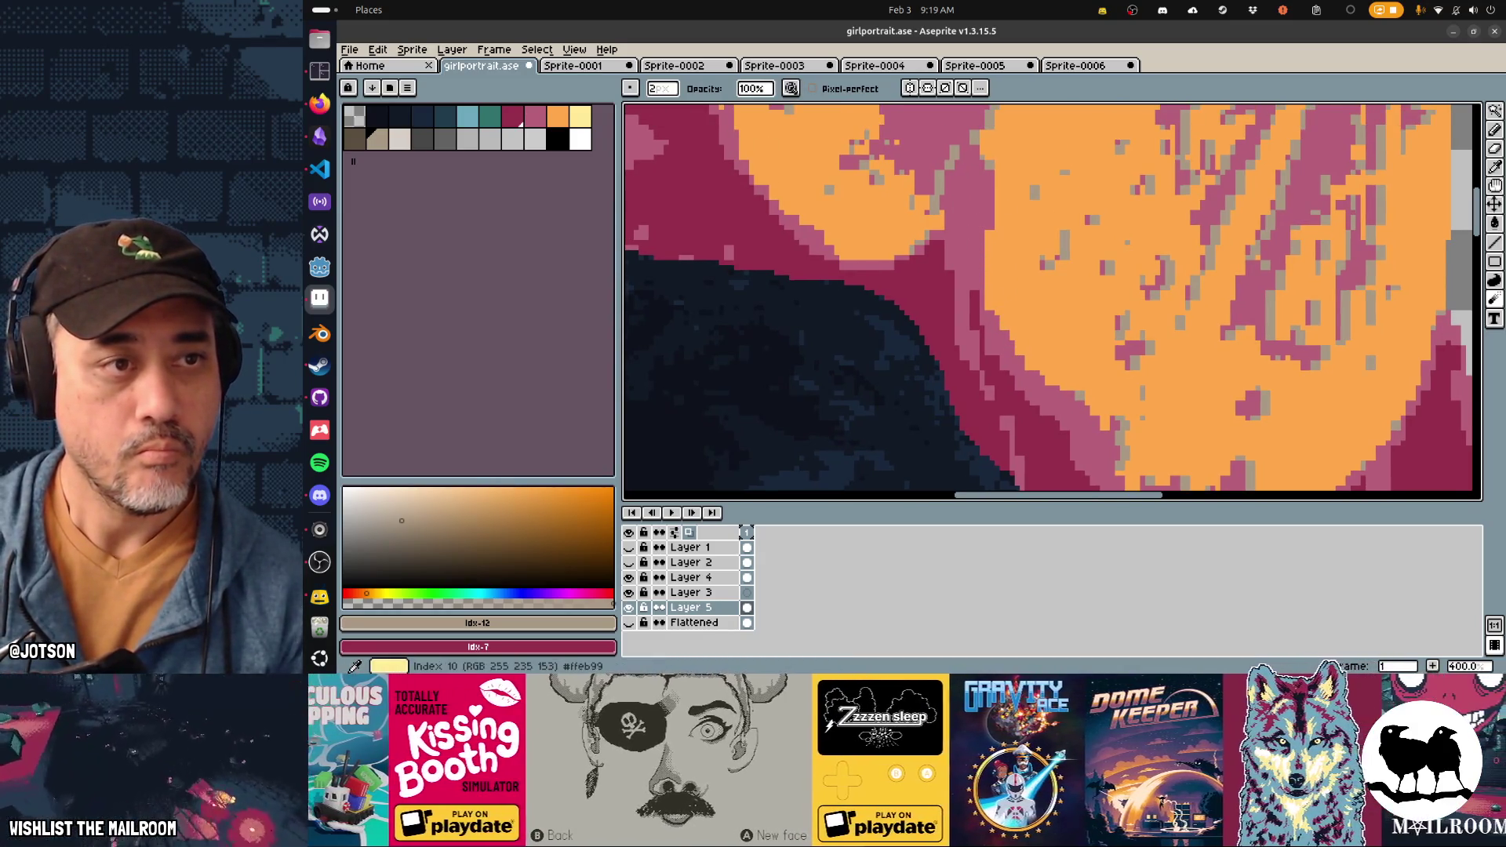
# Step: Replace Idx-12 with light yellow Idx-10, then zoom in on the flower's edge
pyautogui.click(580, 117)
pyautogui.hotkey('shift', 'r')
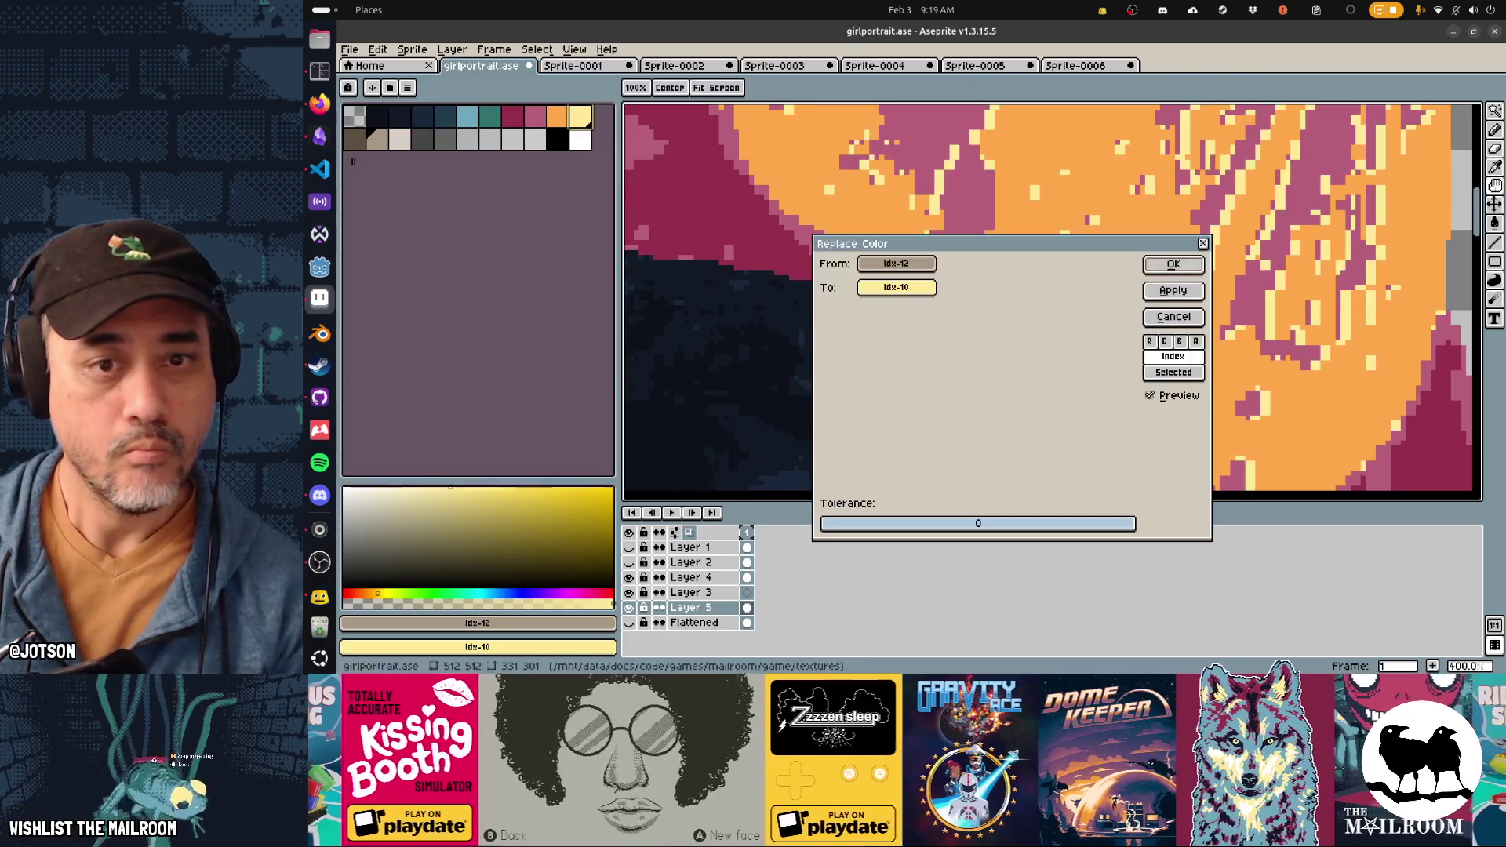
pyautogui.press('Return')
pyautogui.press('1')
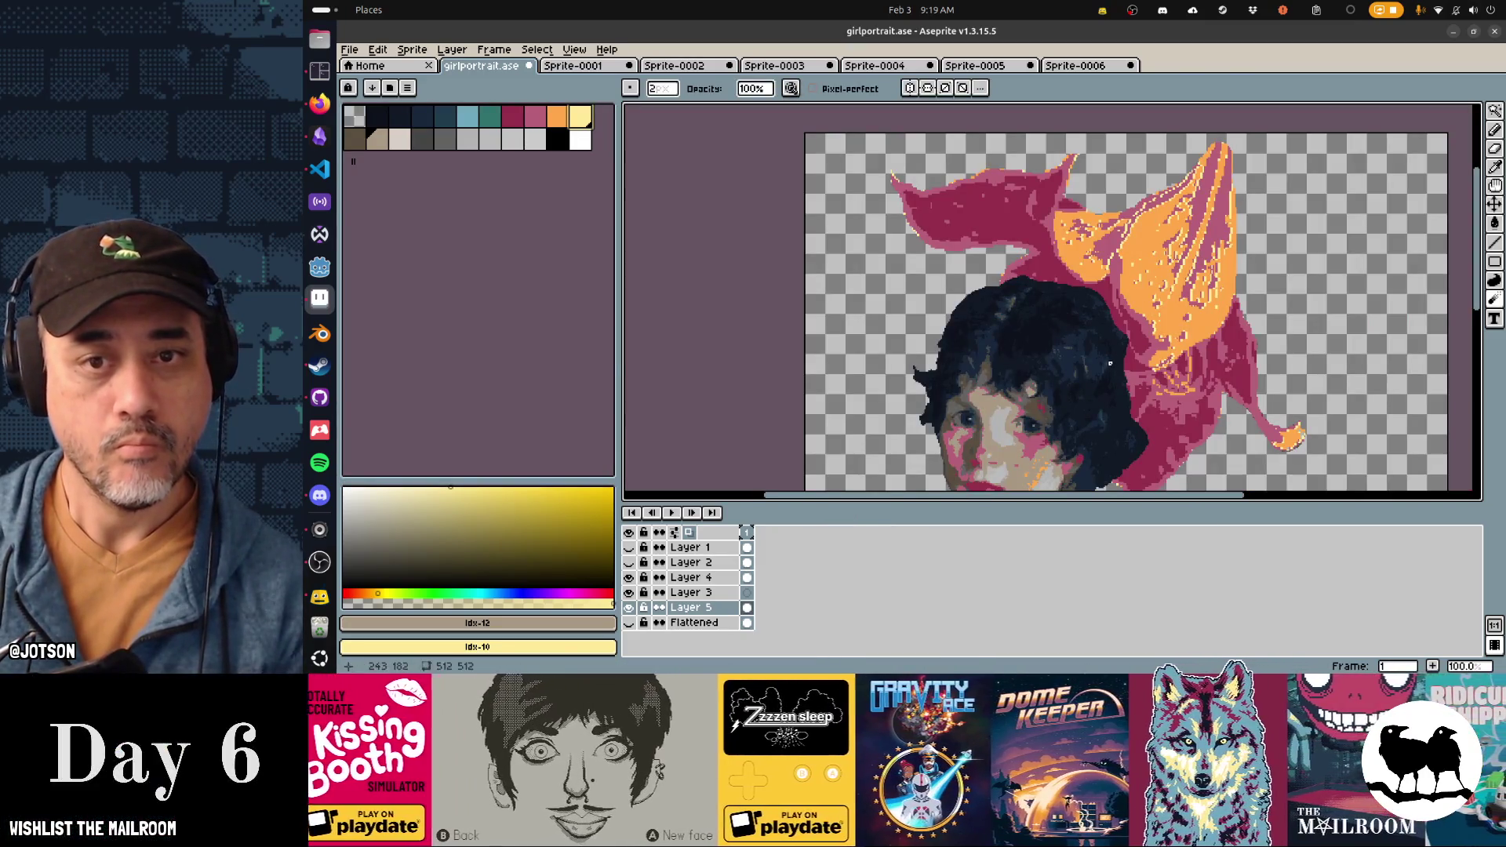
pyautogui.hscroll(3, 1019, 329)
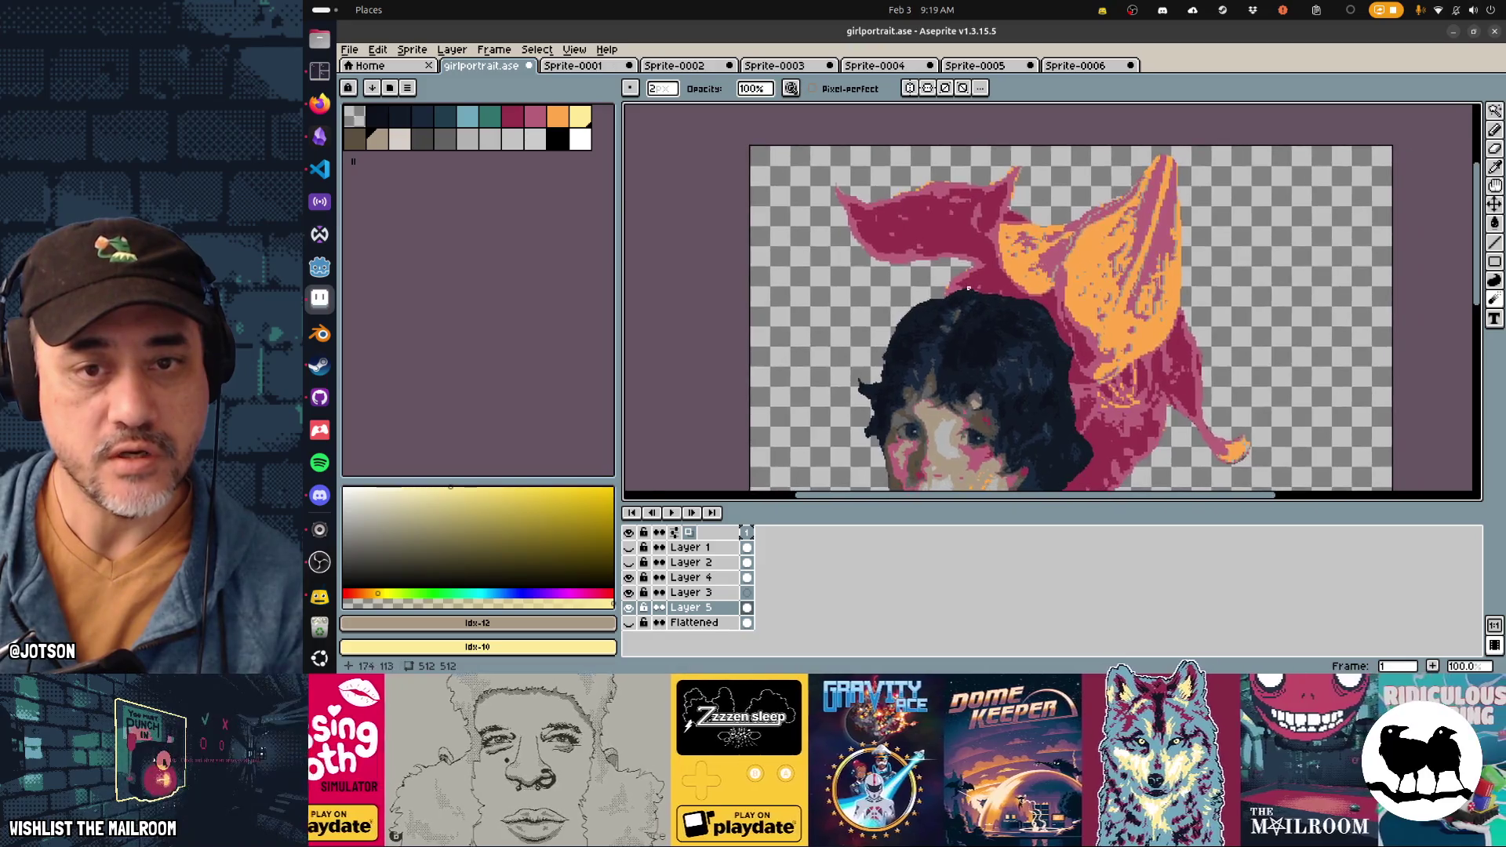
pyautogui.press('4')
pyautogui.scroll(3, 834, 396)
pyautogui.hscroll(3, 834, 397)
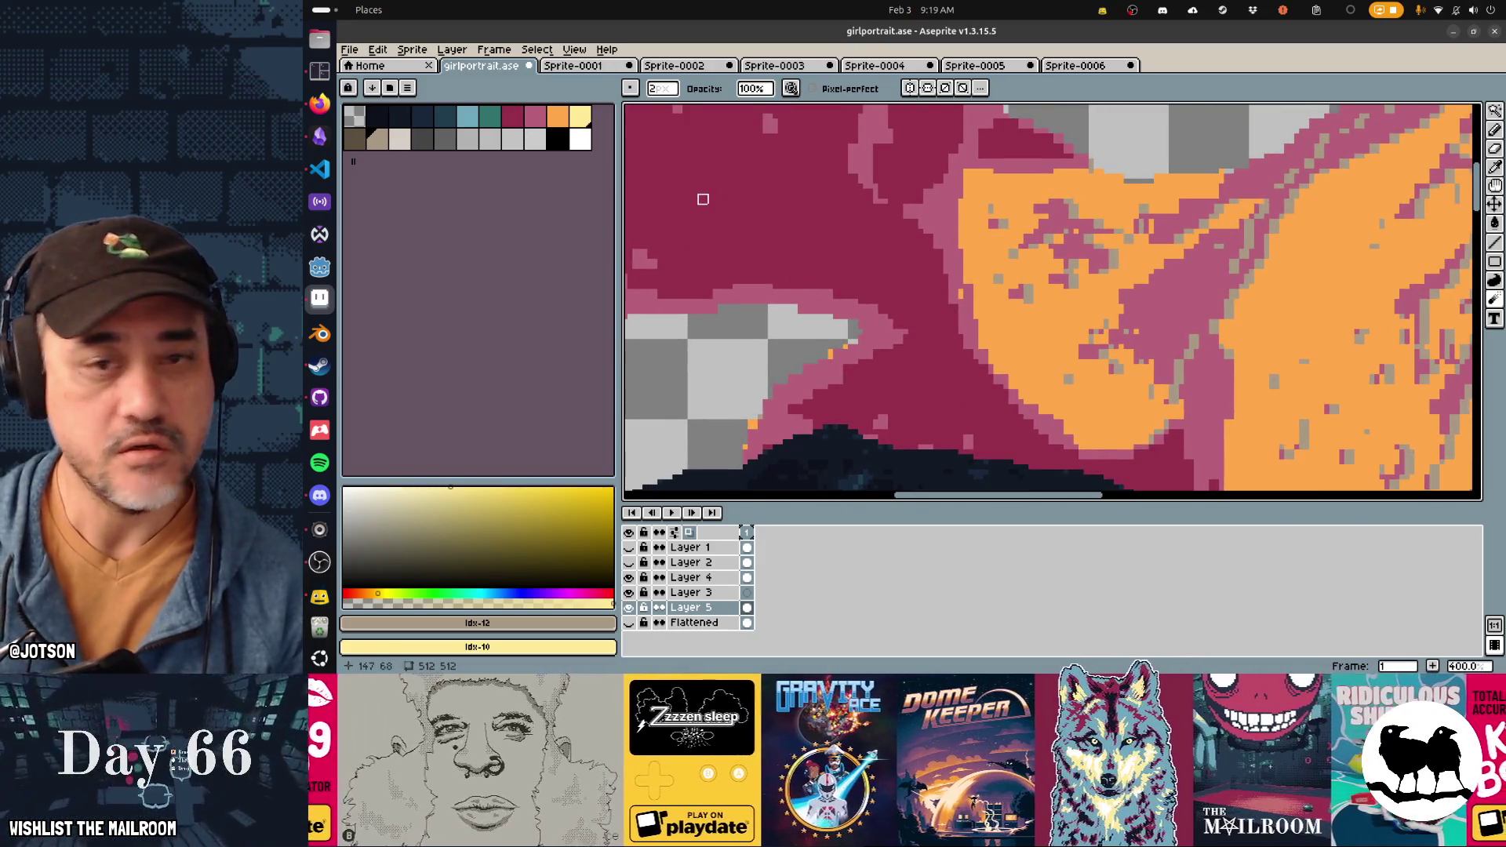
# Step: Set pink Idx-8 as secondary colour and apply another colour replacement on the flower edge
pyautogui.press('i')
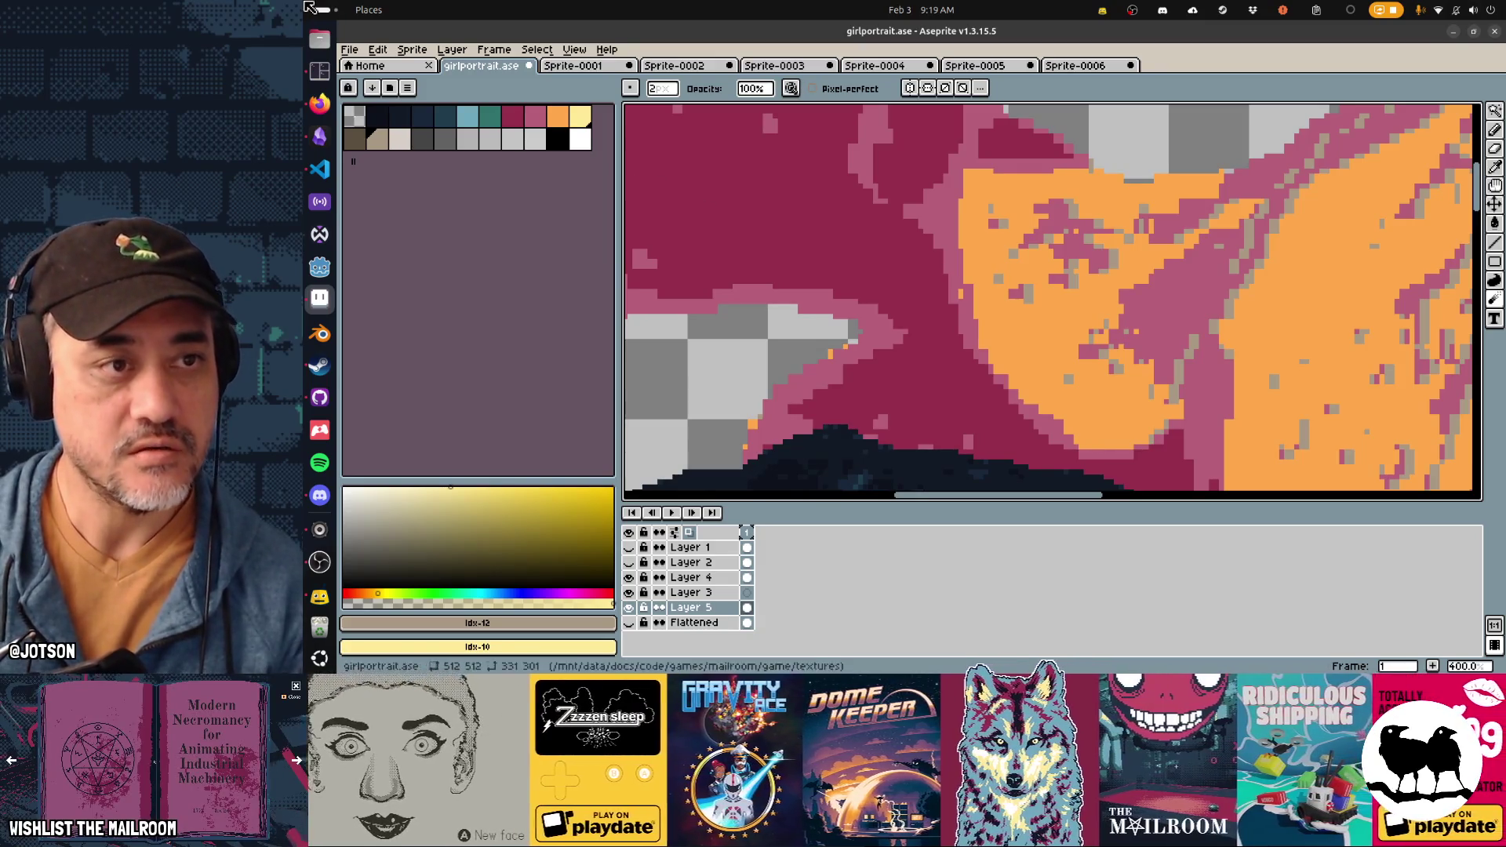
pyautogui.hscroll(-5, 863, 338)
pyautogui.scroll(1, 863, 337)
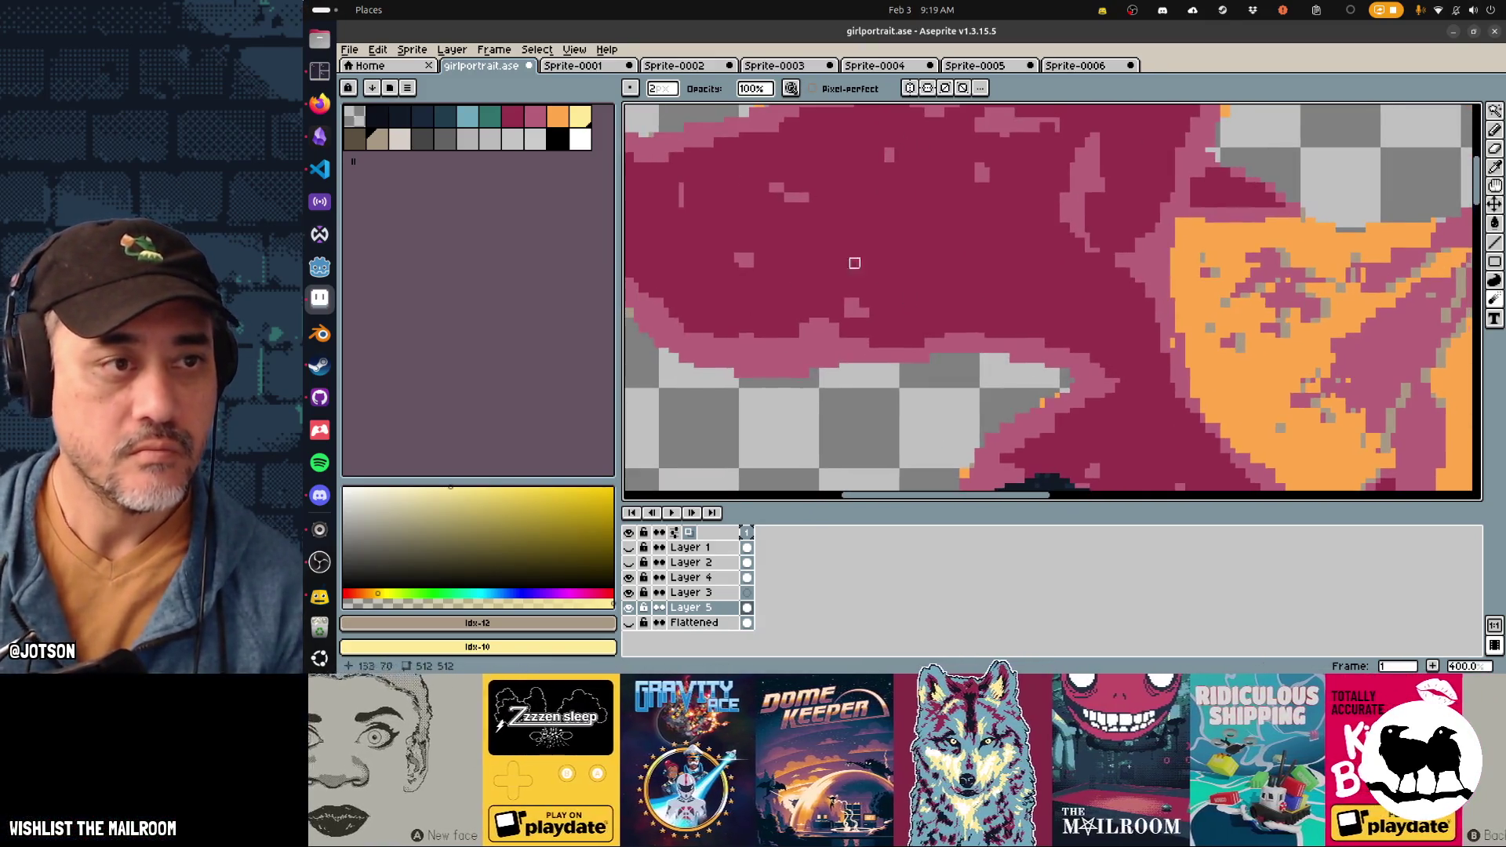
pyautogui.scroll(1, 979, 455)
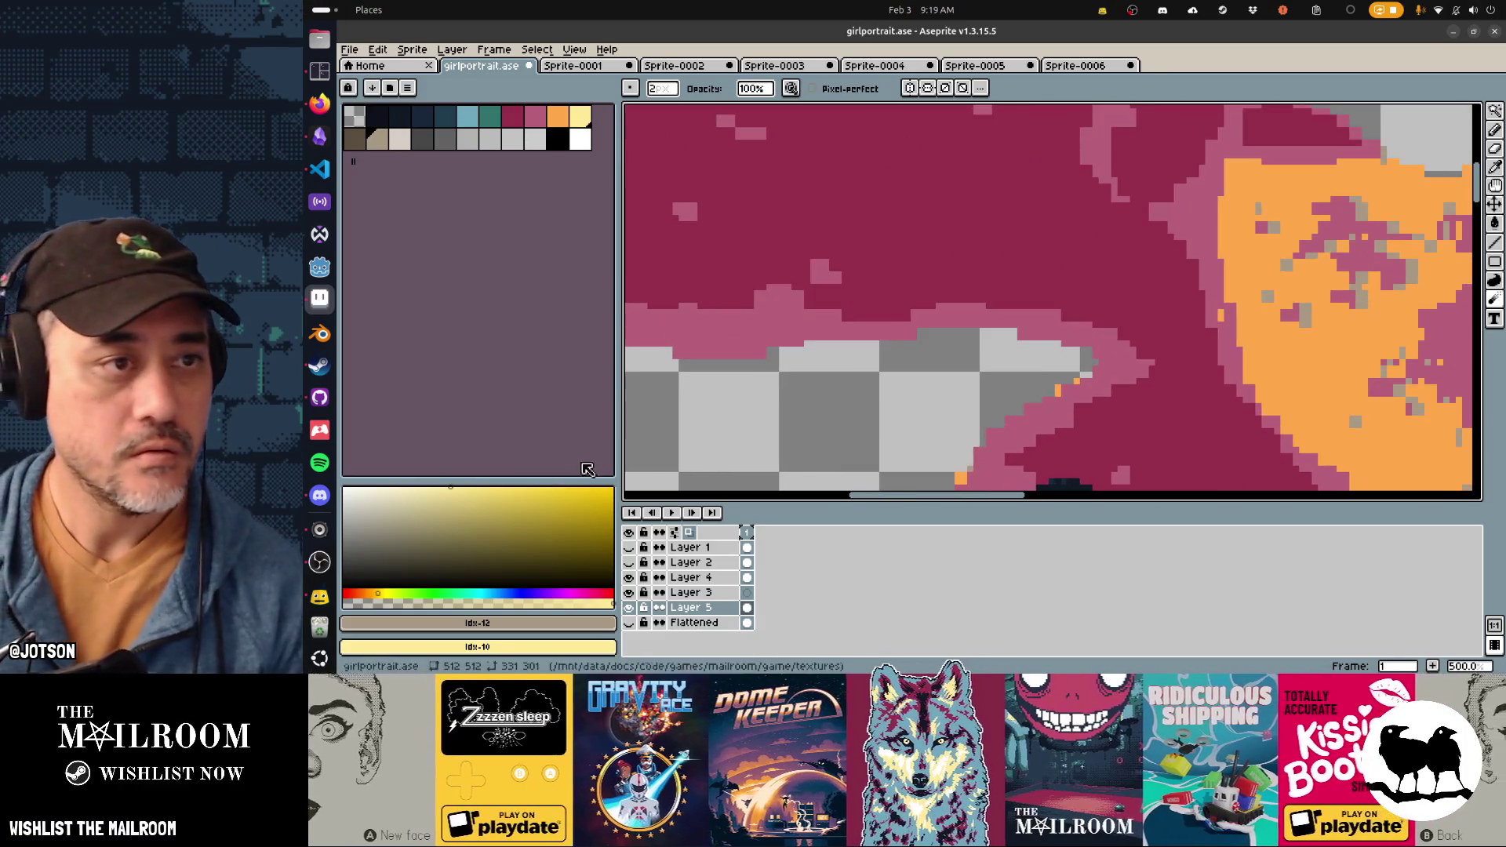
pyautogui.rightClick(548, 124)
pyautogui.scroll(-4, 914, 239)
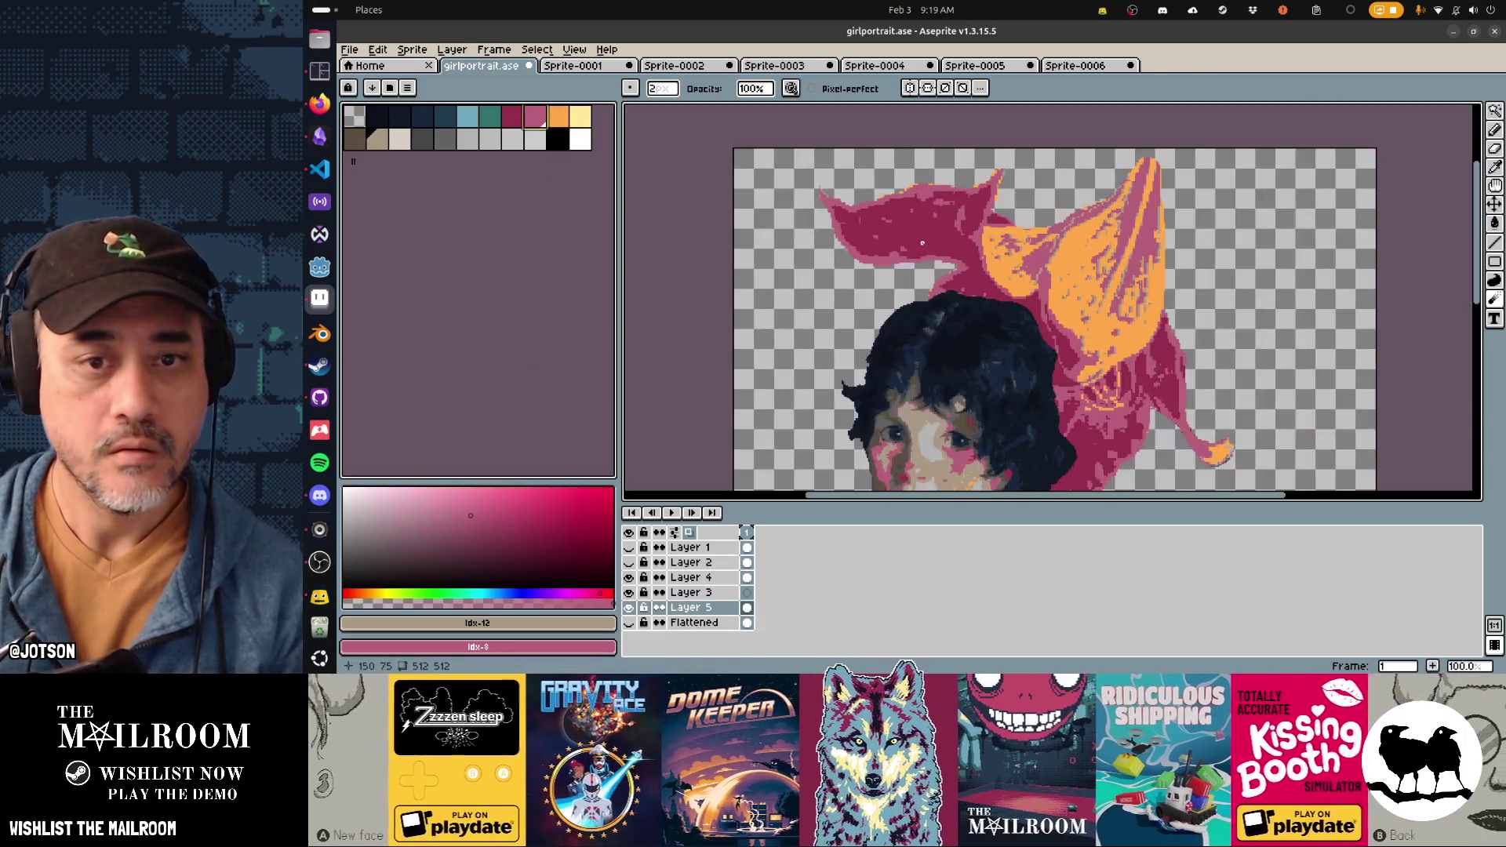
pyautogui.hotkey('shift', 'r')
pyautogui.click(1174, 265)
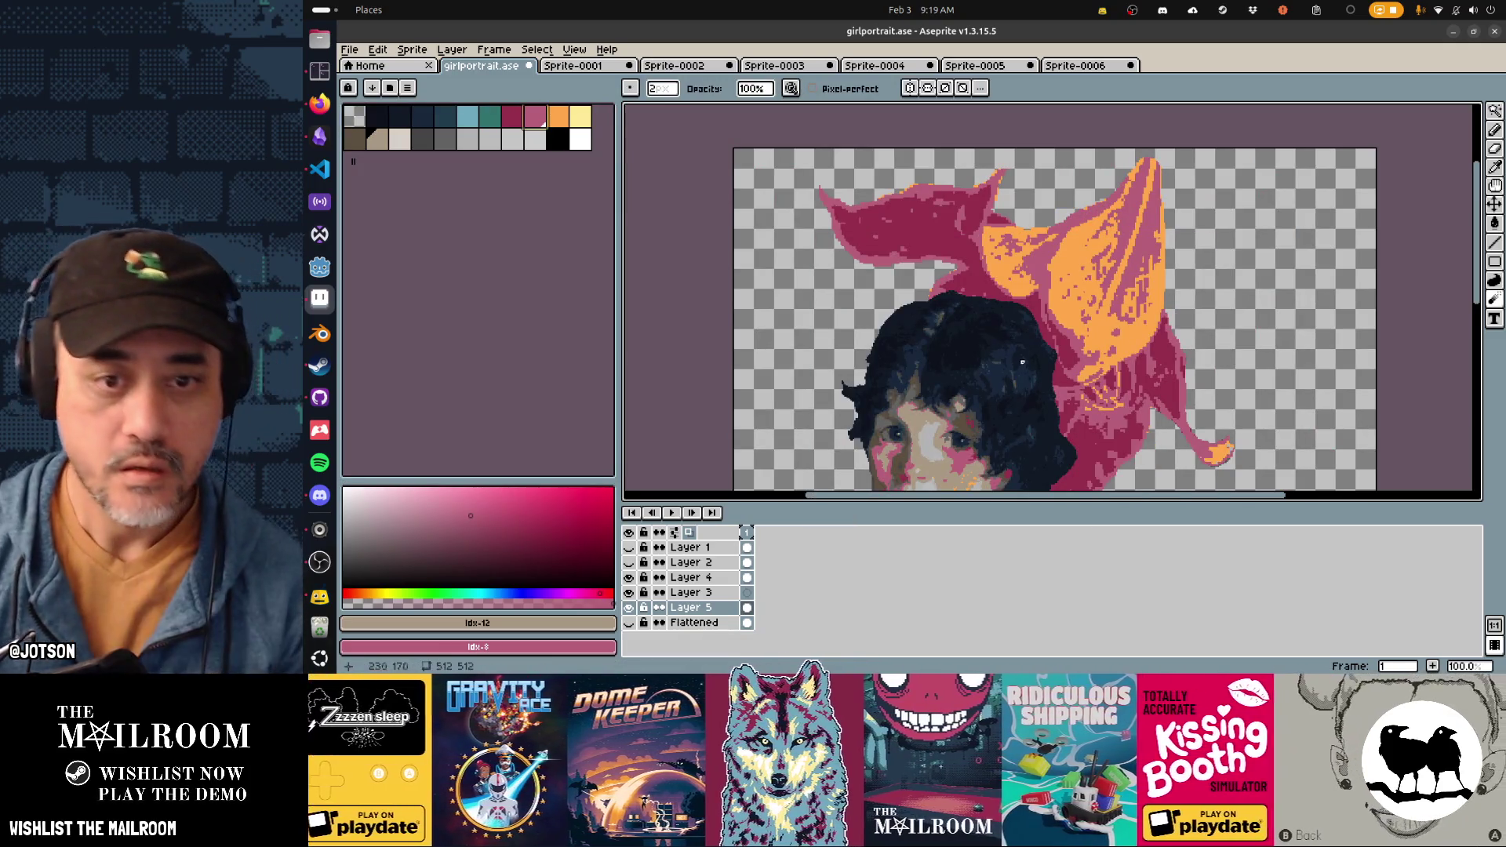
# Step: Recentre the whole sprite in view, then switch to the Sprite-0001 reference painting
pyautogui.moveTo(1017, 362); pyautogui.dragTo(1005, 251)
pyautogui.scroll(-1, 1005, 251)
pyautogui.moveTo(1066, 316); pyautogui.dragTo(1087, 339)
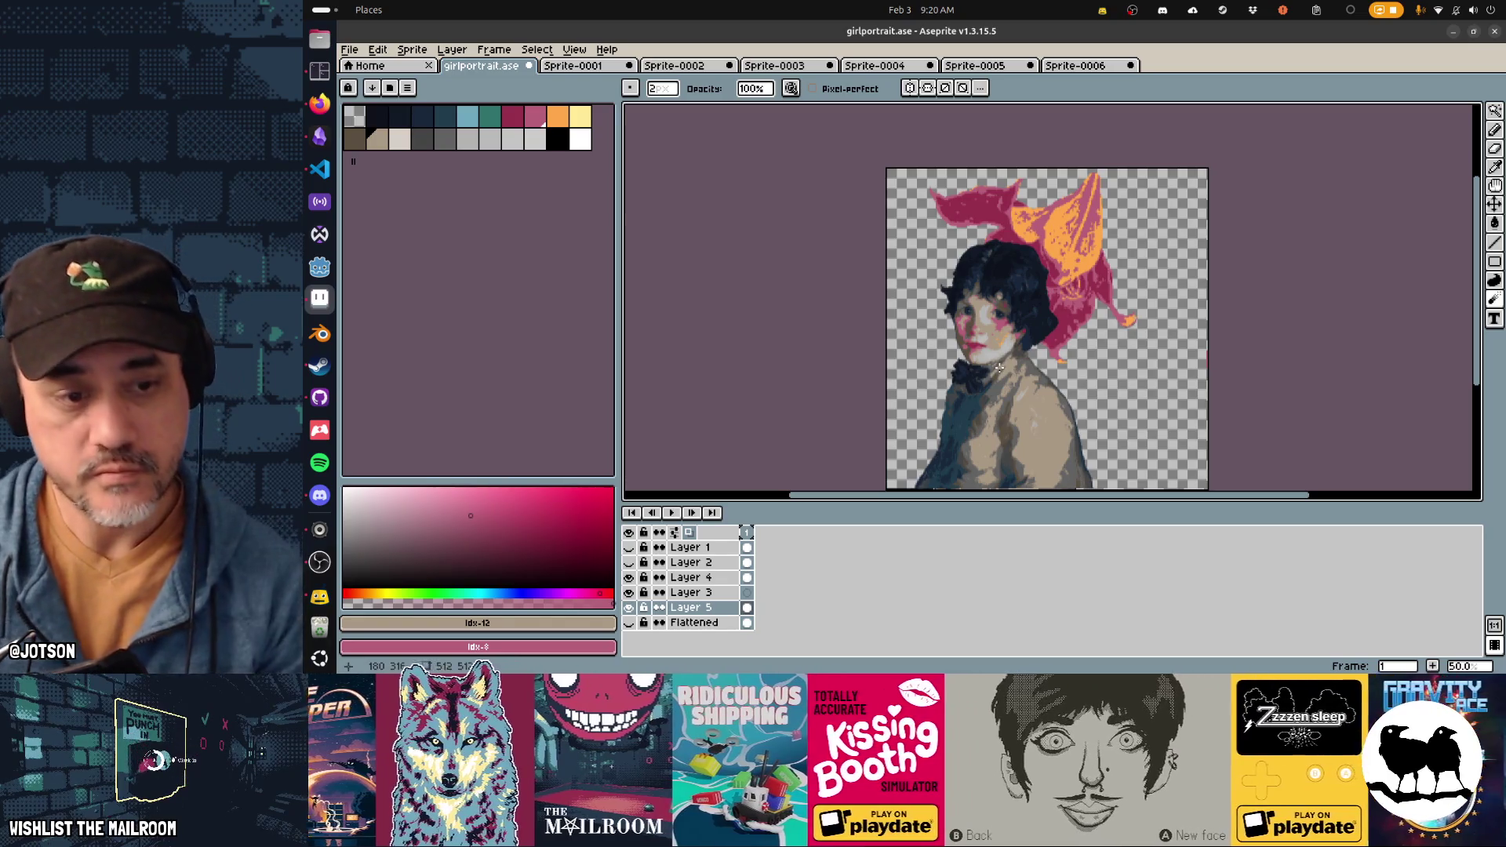
pyautogui.press('v')
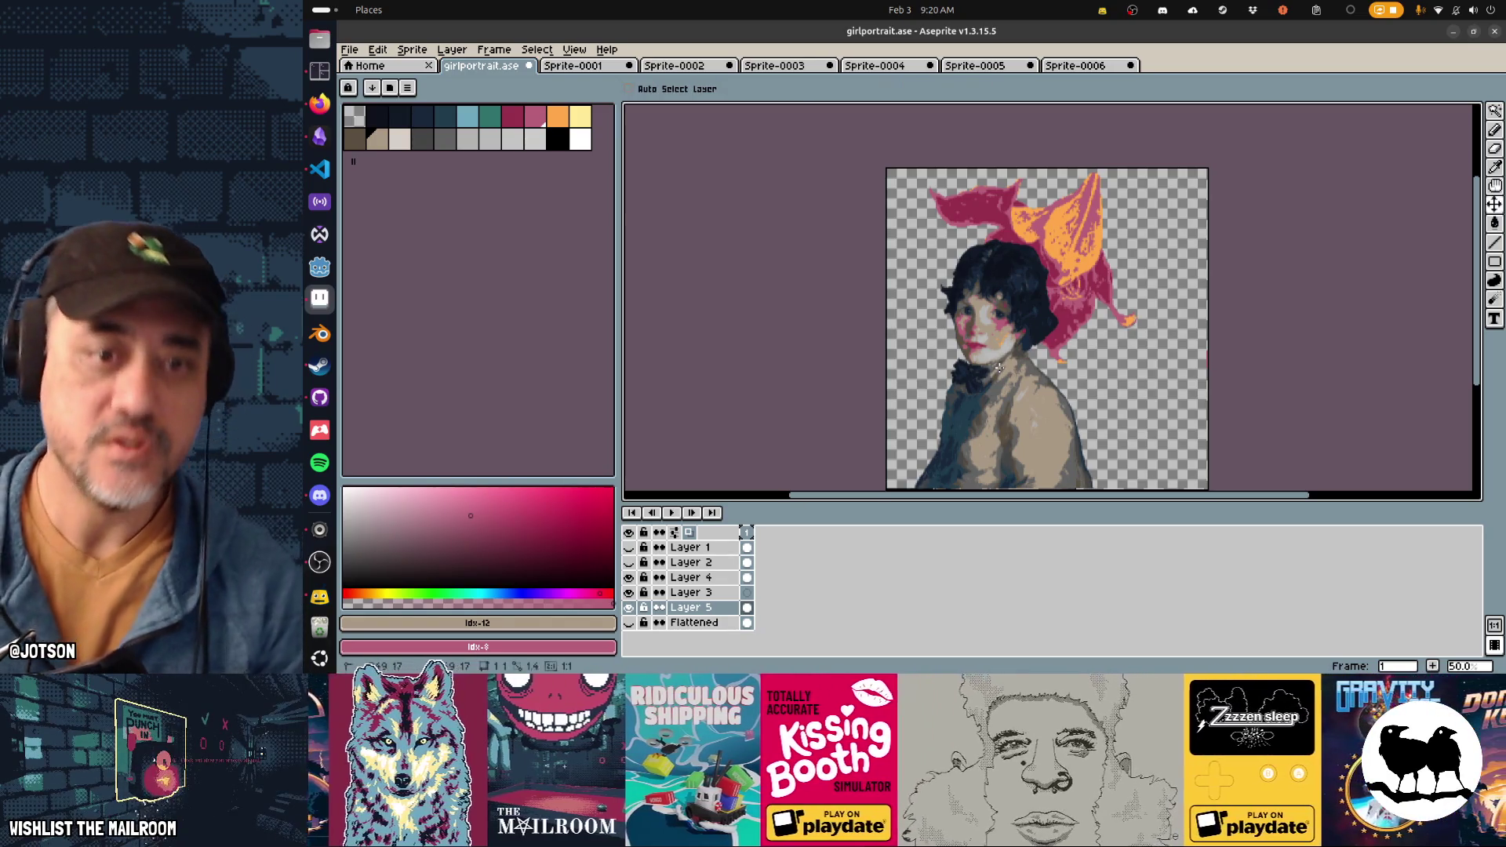
pyautogui.press('b')
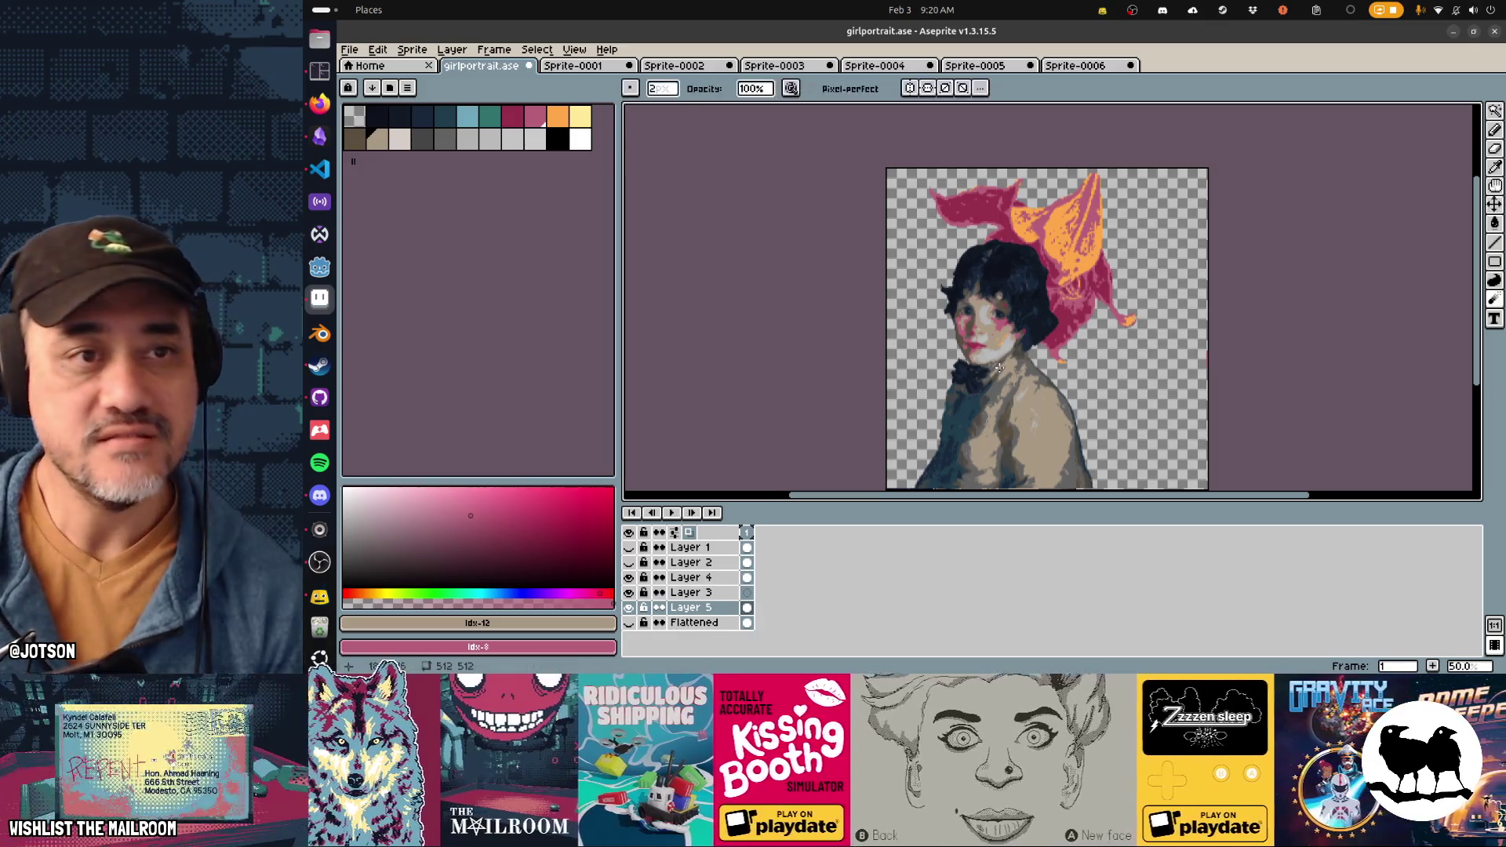
pyautogui.click(597, 69)
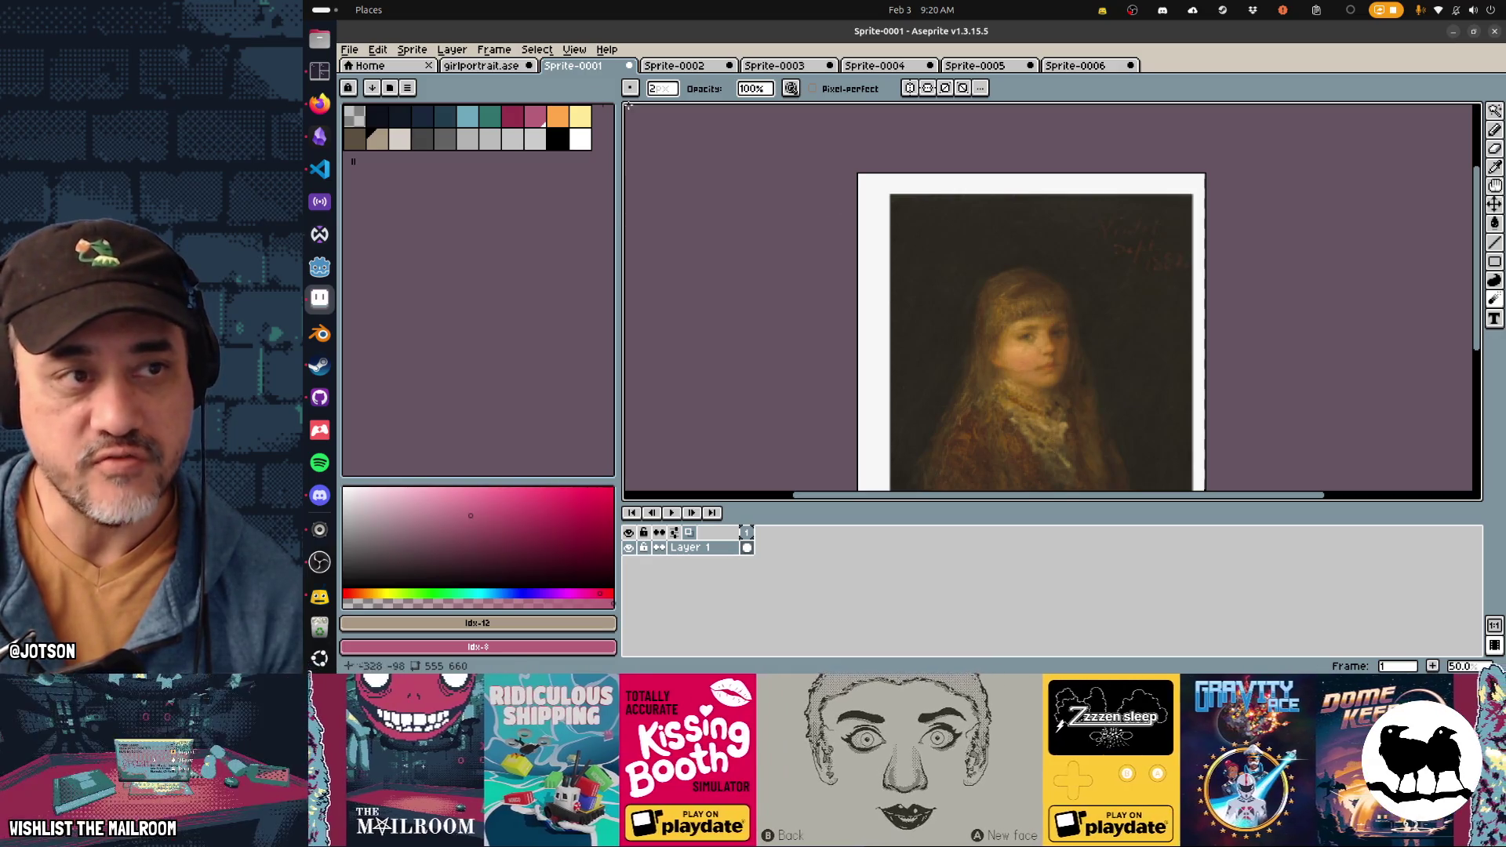
# Step: Browse the Sprite-0002, Sprite-0003 flower and Sprite-0004 blue-hat paintings, then return to girlportrait.ase
pyautogui.click(700, 67)
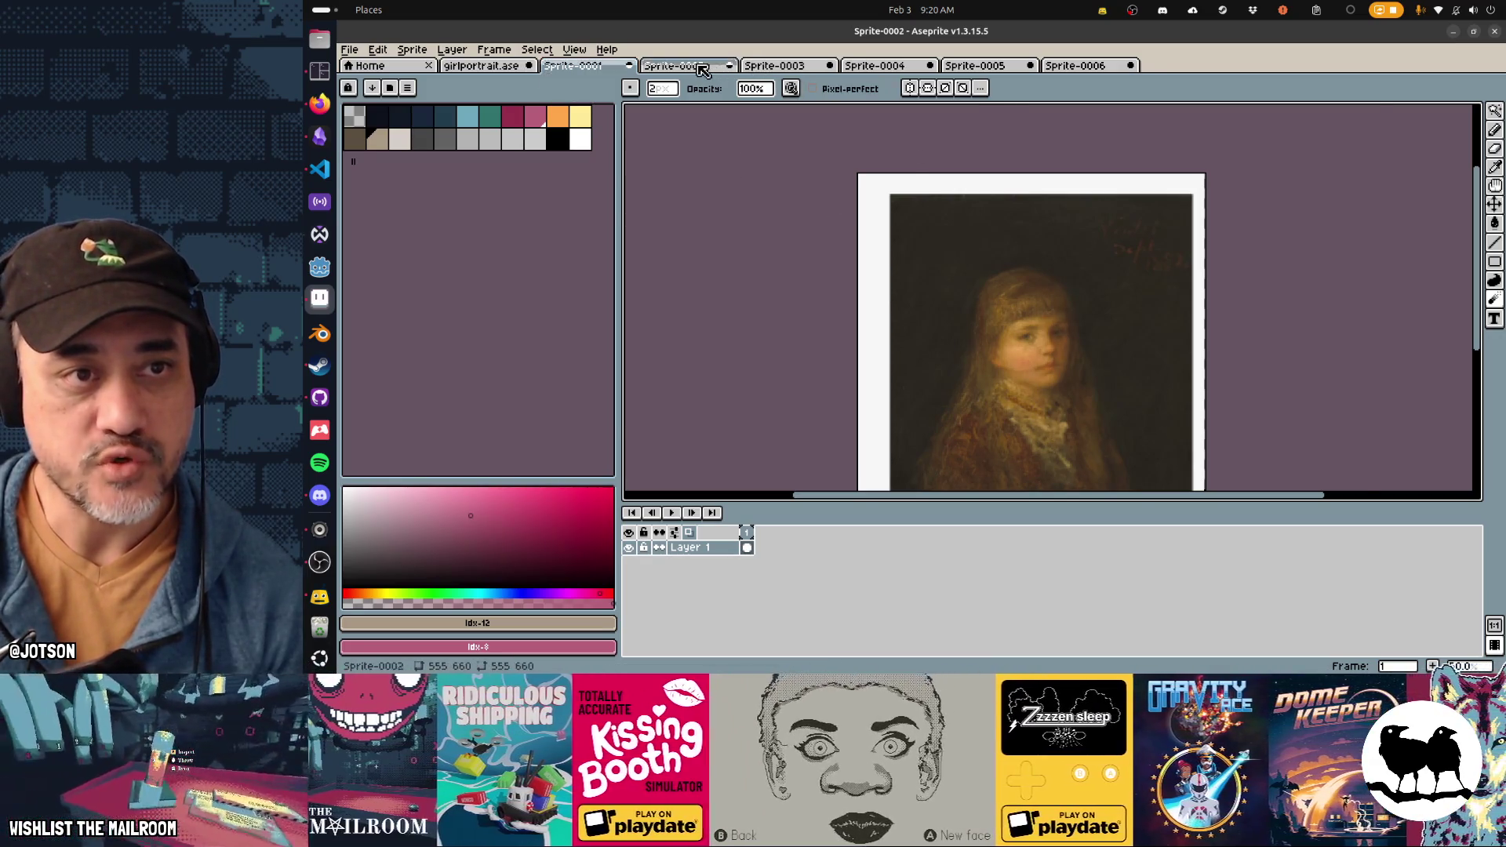
pyautogui.scroll(-2, 954, 356)
pyautogui.scroll(2, 954, 356)
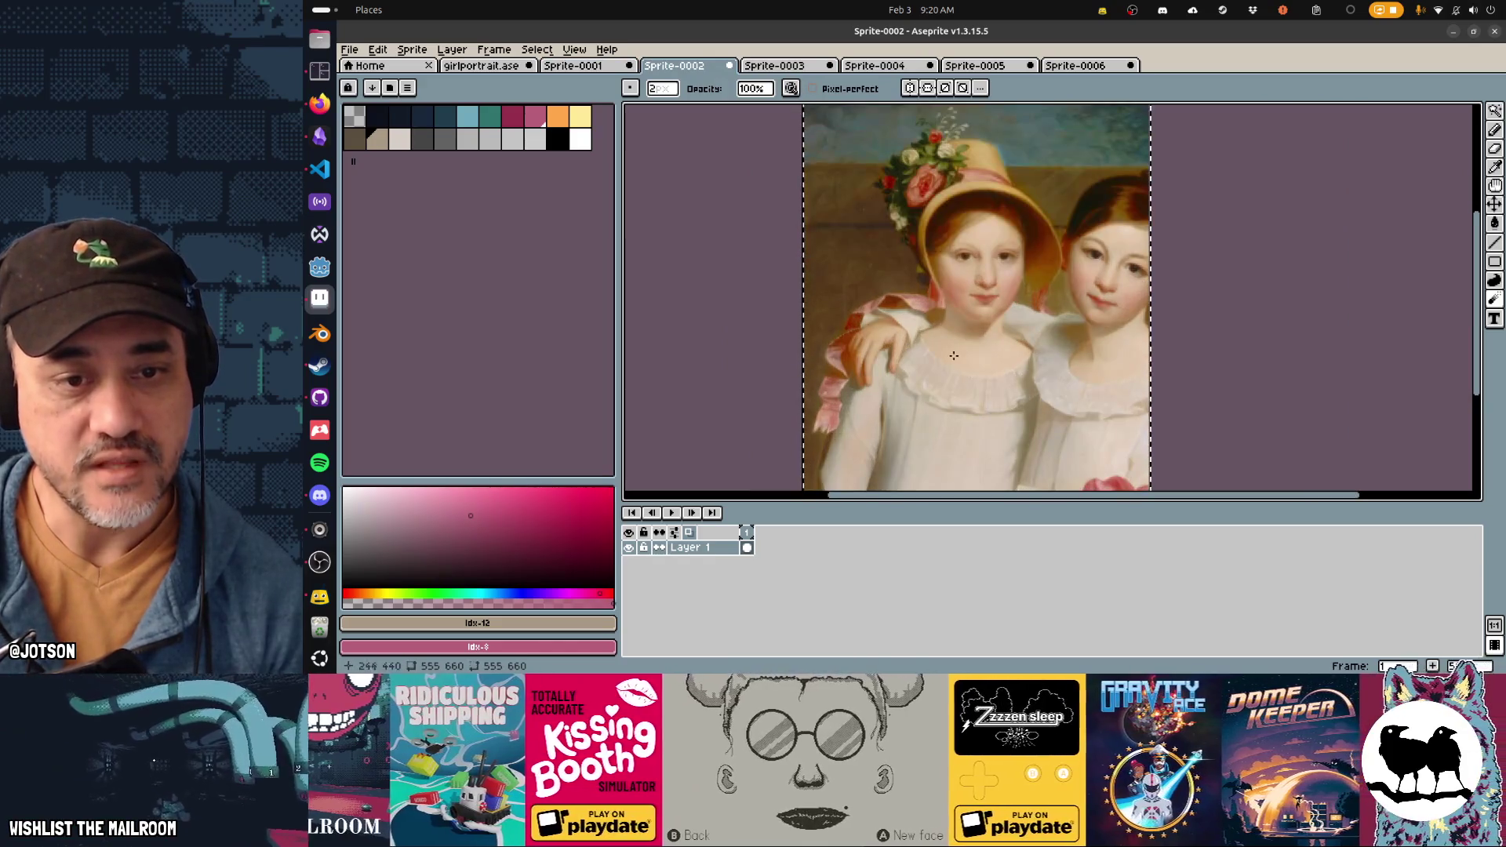
pyautogui.scroll(-1, 953, 356)
pyautogui.click(794, 69)
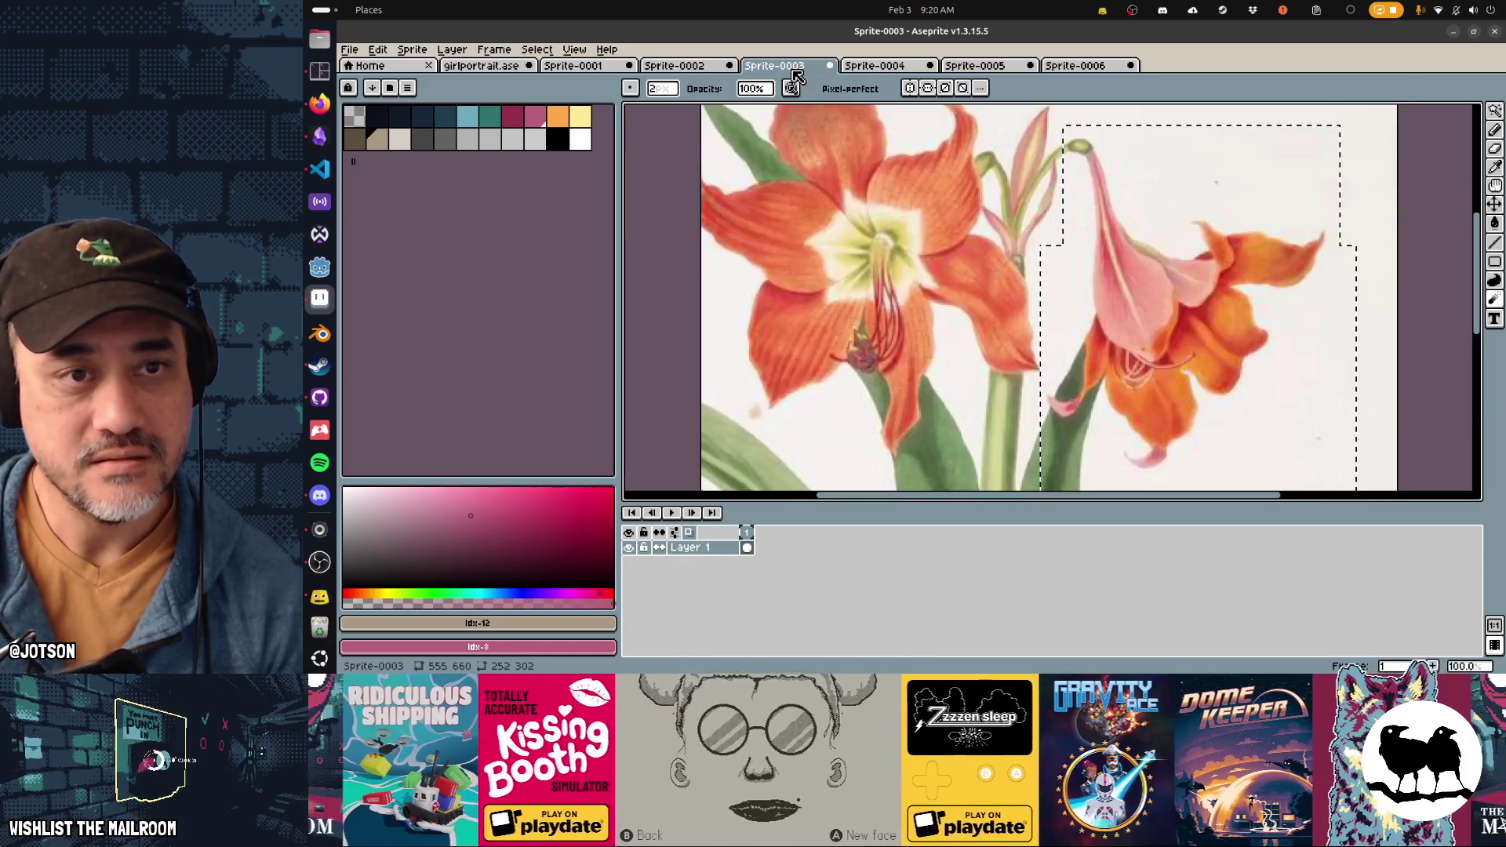
pyautogui.click(900, 68)
pyautogui.moveTo(1177, 355)
pyautogui.mouseDown()
pyautogui.moveTo(1087, 288)
pyautogui.moveTo(1090, 334)
pyautogui.mouseUp()
pyautogui.scroll(-1, 1087, 288)
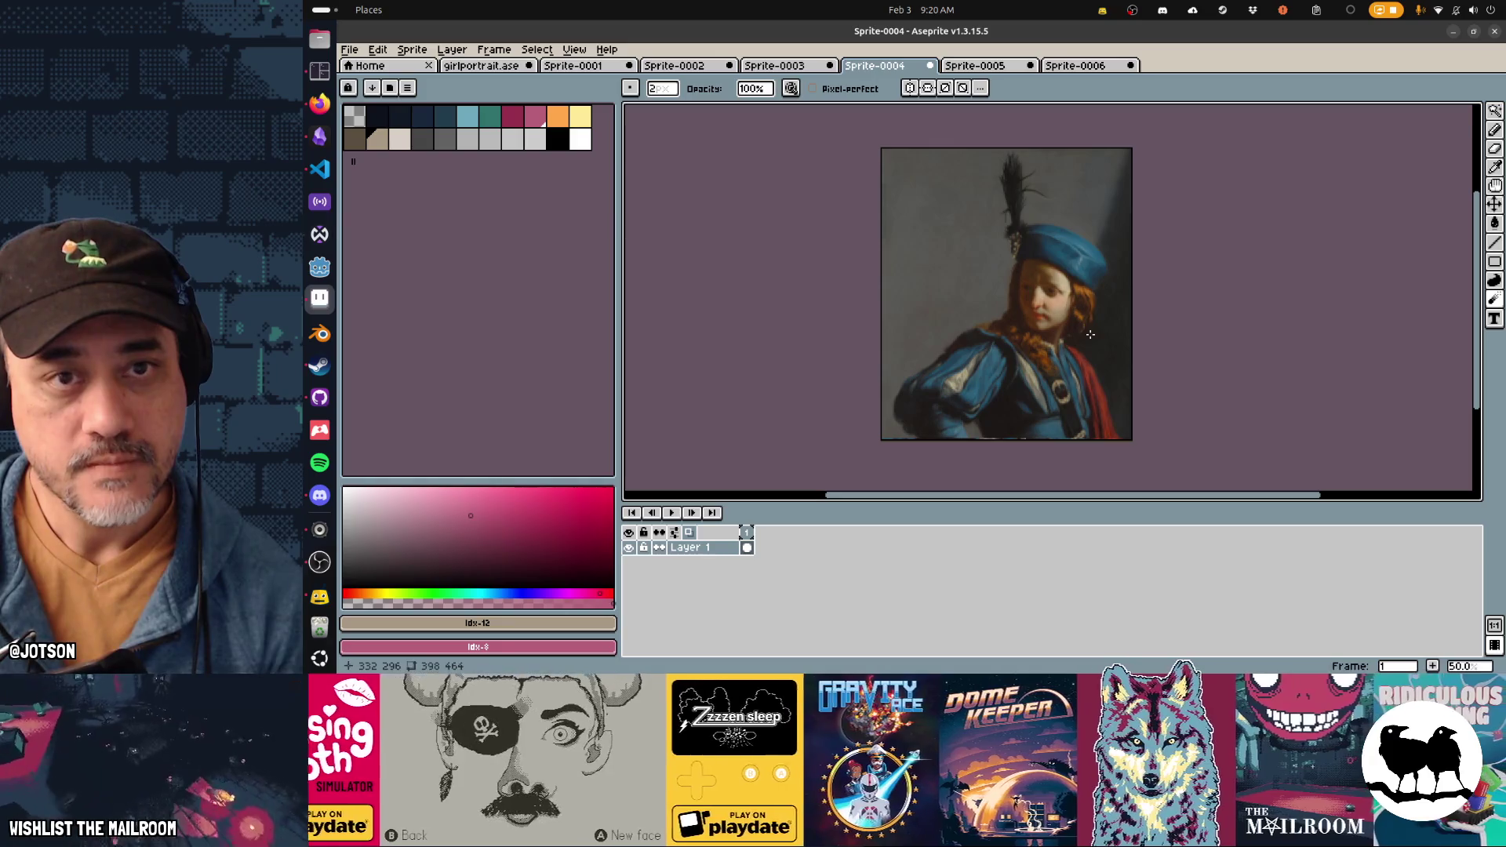
pyautogui.click(501, 68)
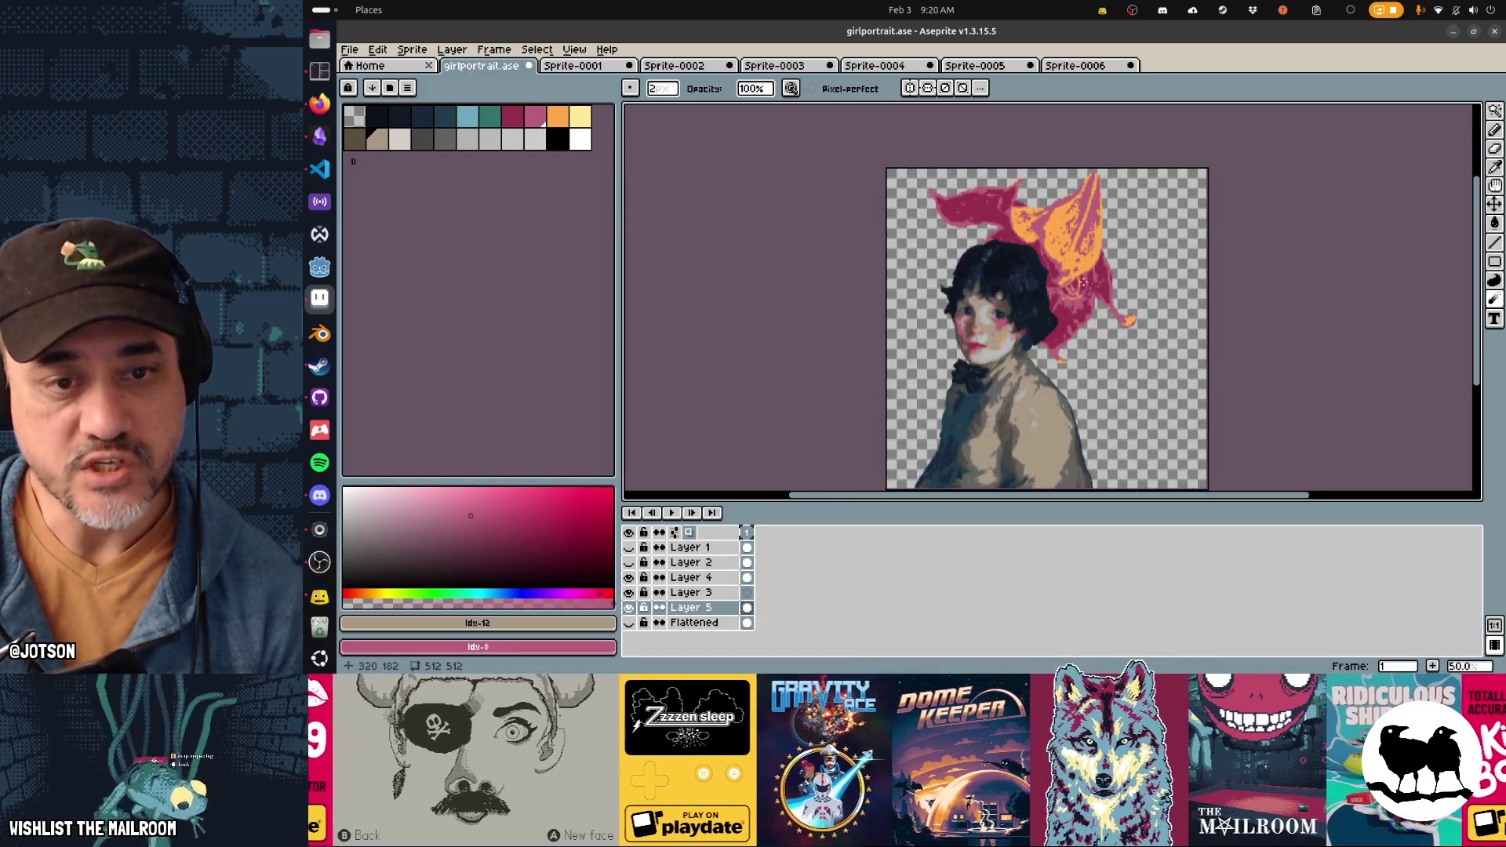
# Step: Preview the sprite sheet export with output girlportrait.png, close it, and switch to Firefox
pyautogui.press('ctrl')
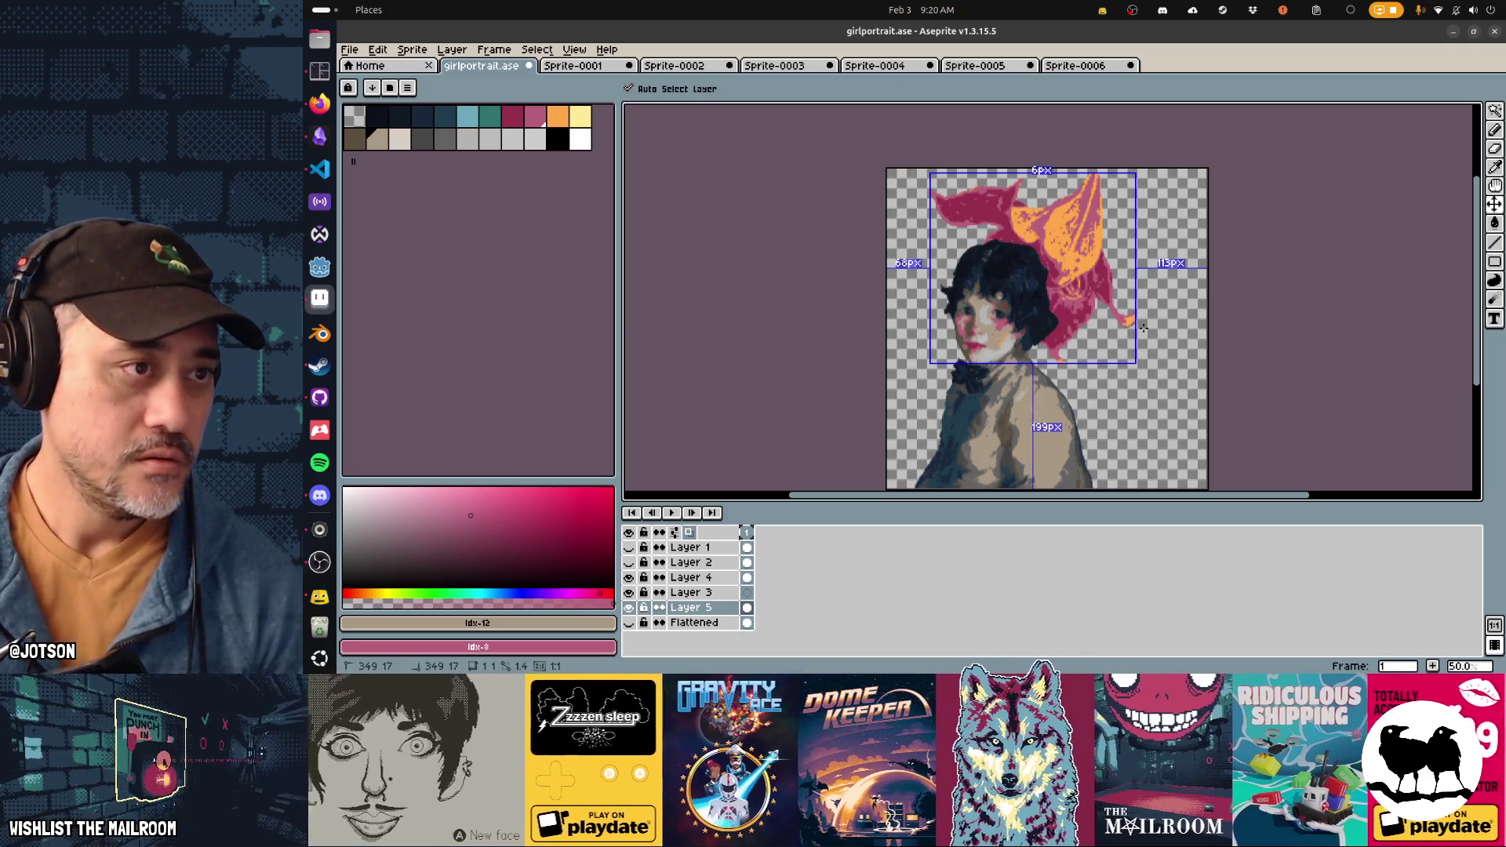
pyautogui.hotkey('ctrl', 'e')
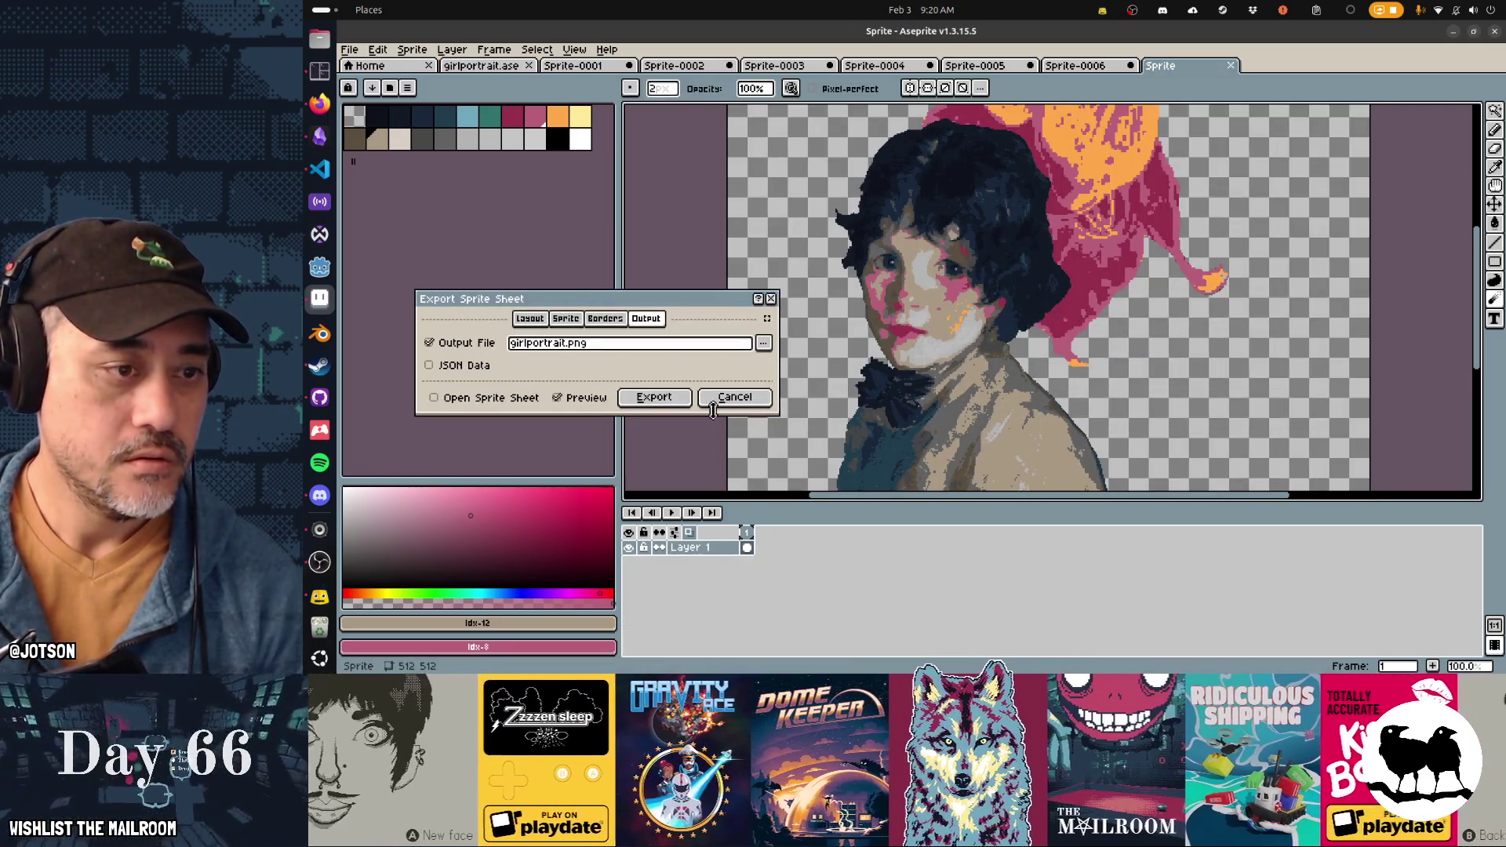
pyautogui.click(659, 397)
pyautogui.hotkey('alt', 'Tab')
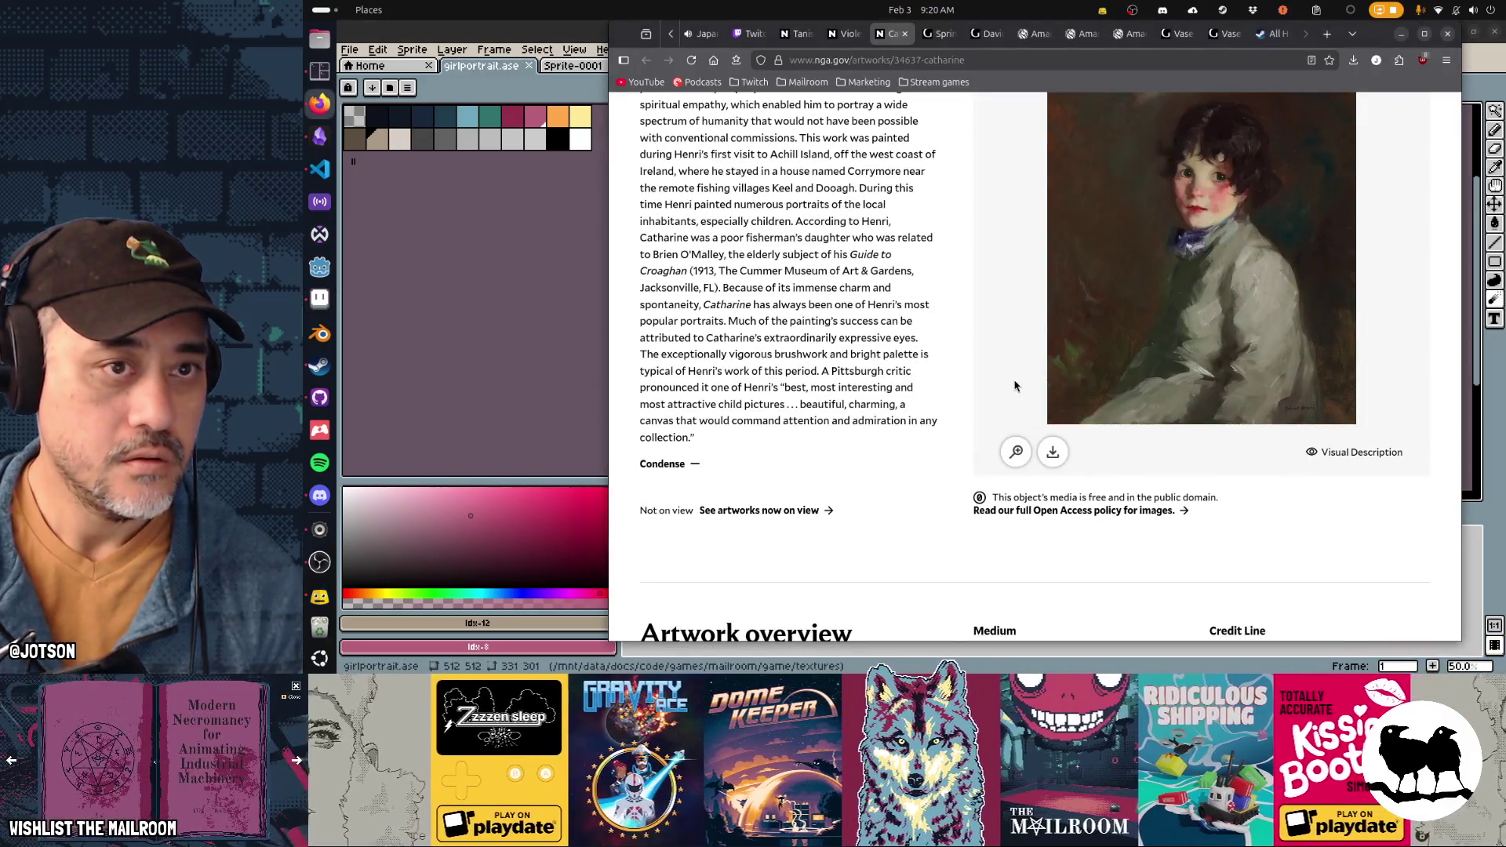
# Step: Launch Godot Engine and open the mailroom project from the Project Manager
pyautogui.hotkey('alt', 'Tab')
pyautogui.click(319, 267)
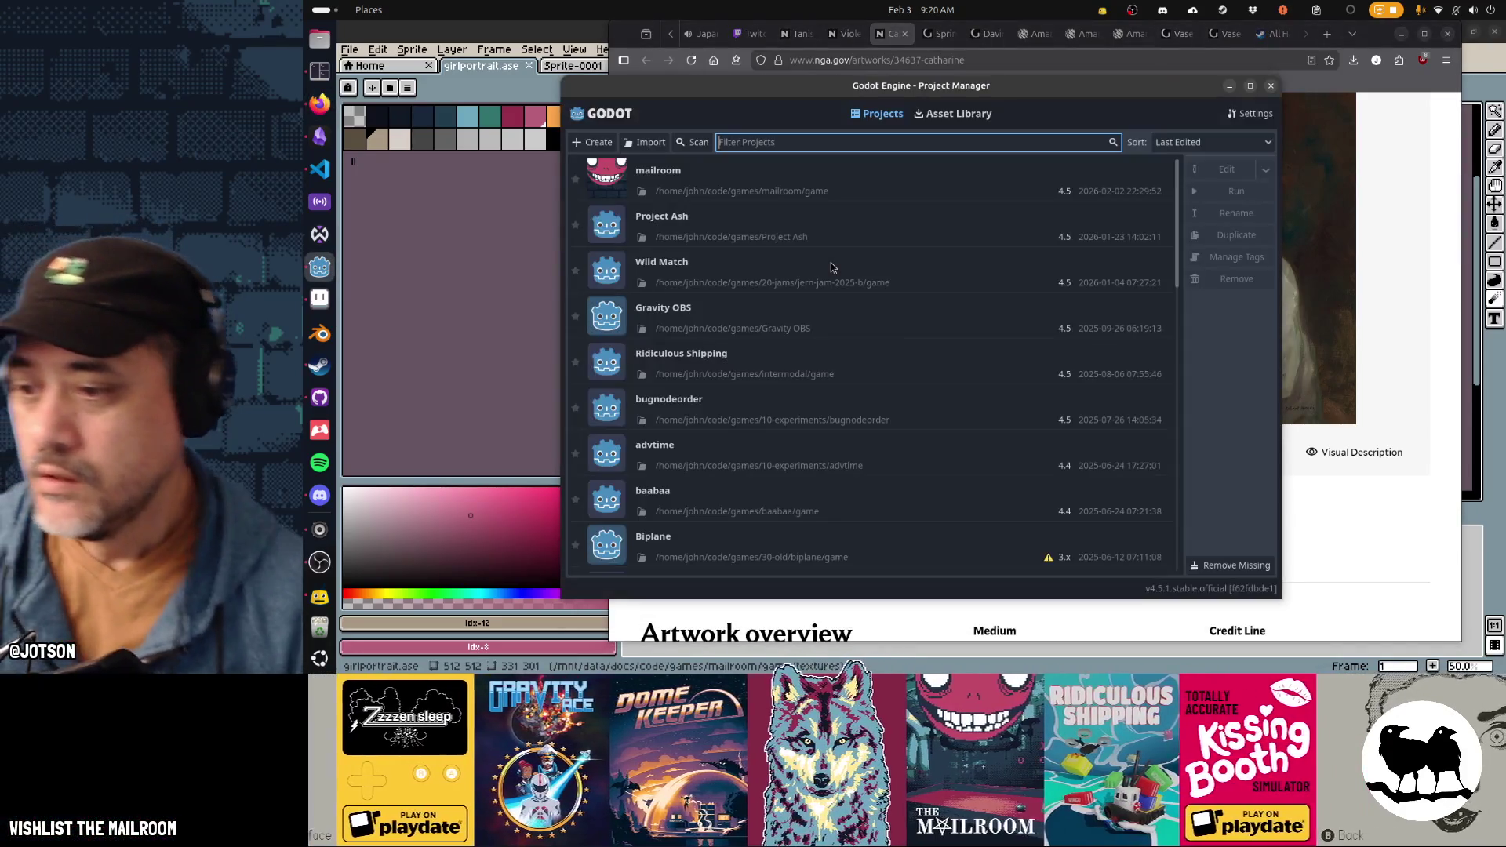
pyautogui.doubleClick(803, 189)
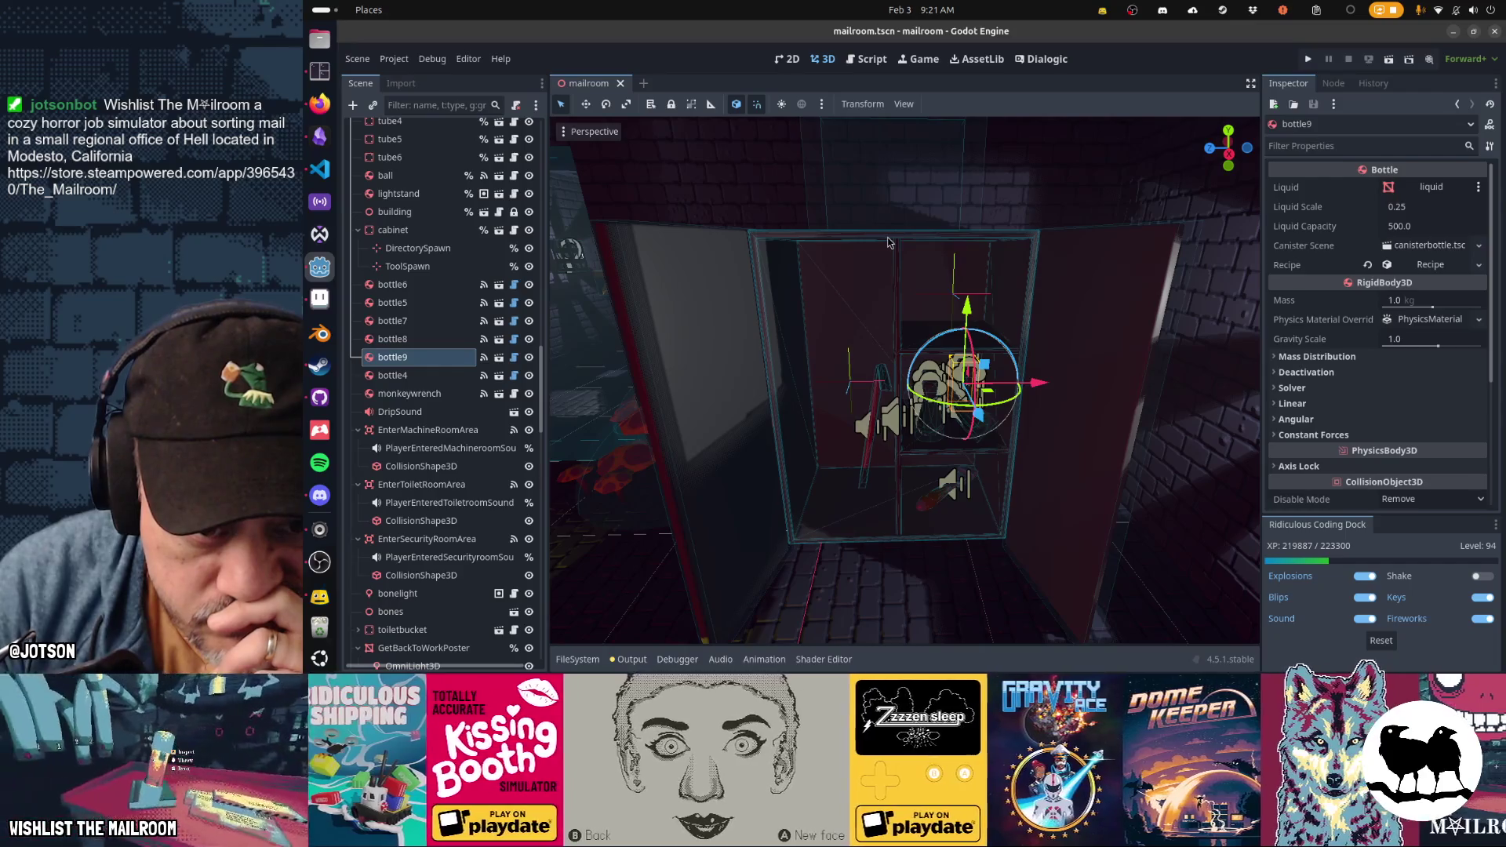
# Step: Open the Dialogic editor on the girl character and briefly browse for a ghost portrait image
pyautogui.click(1048, 61)
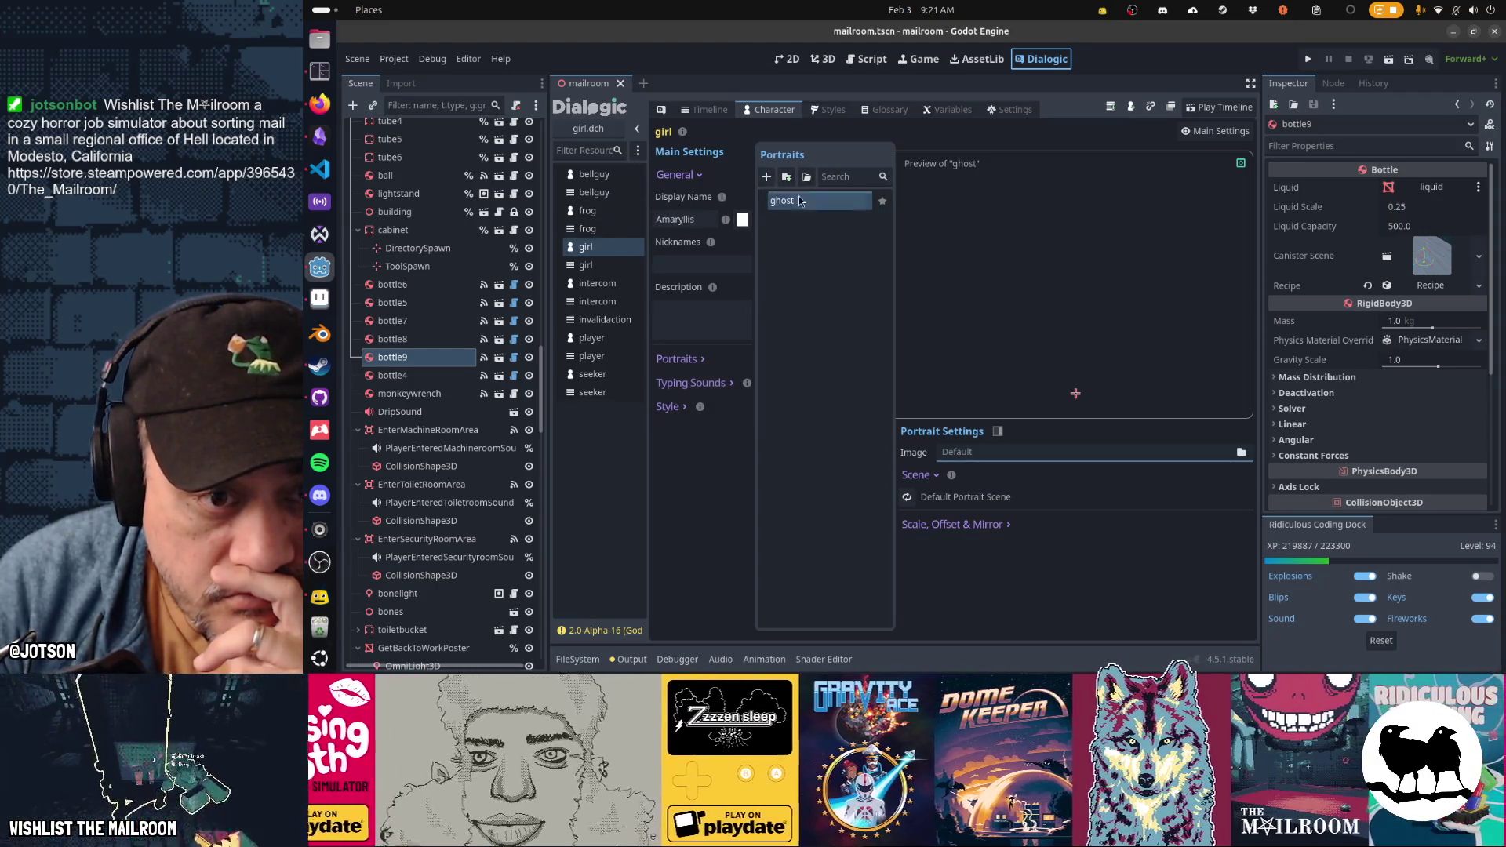
pyautogui.click(1240, 452)
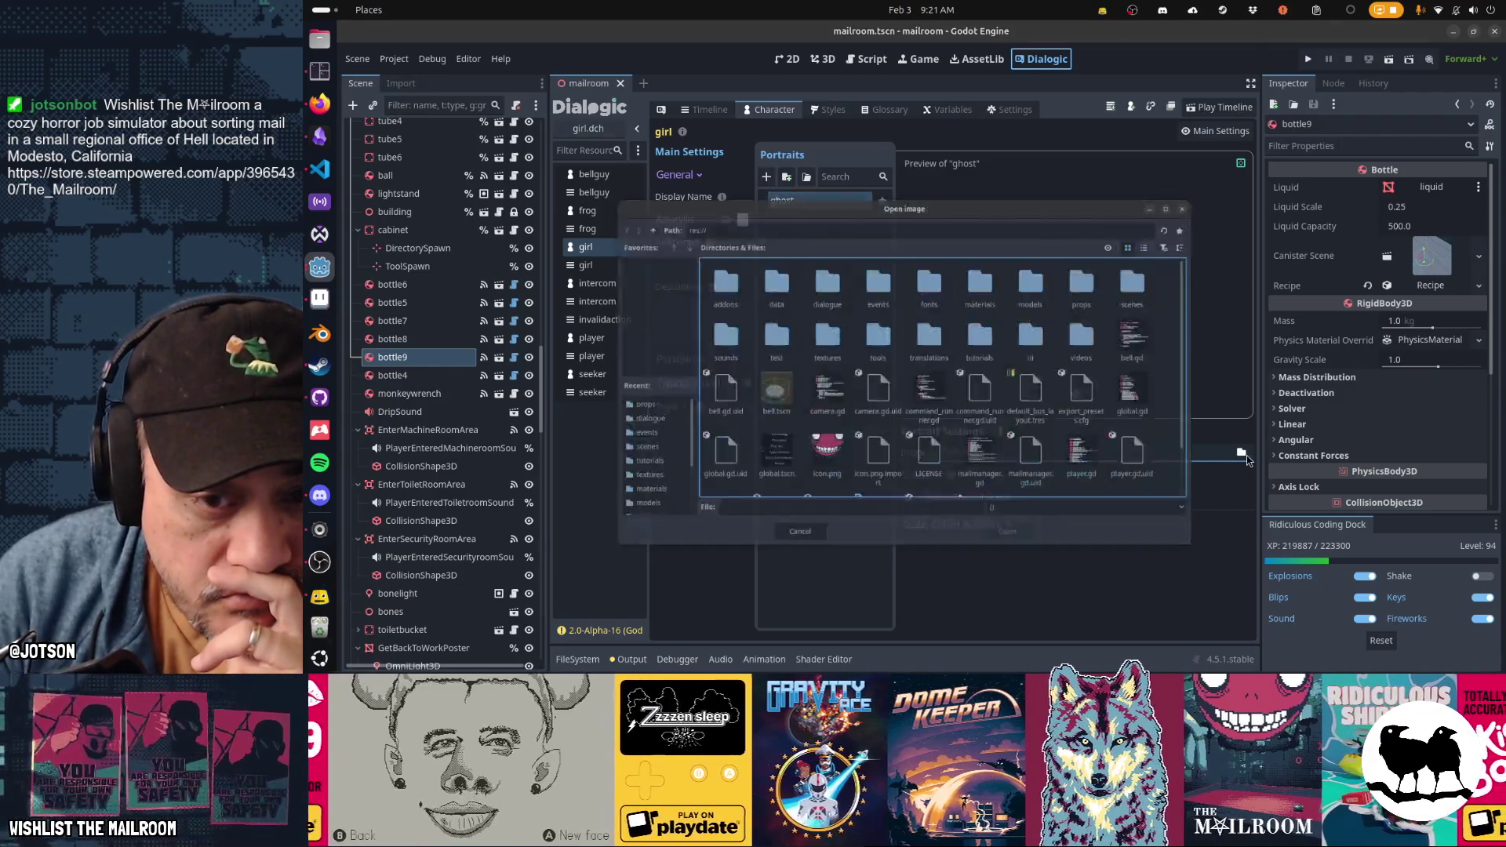
pyautogui.press('Escape')
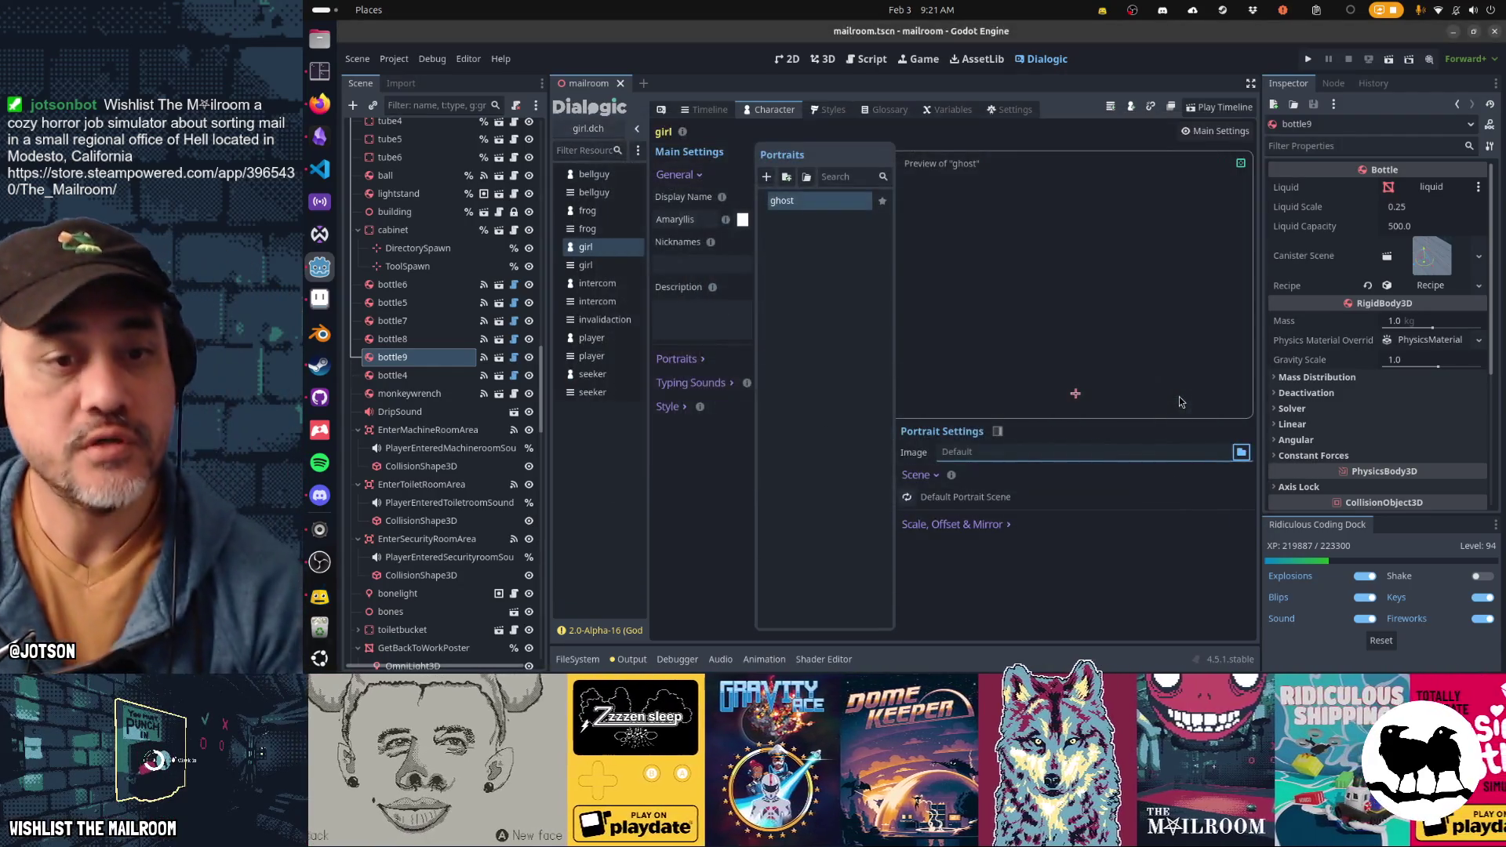
# Step: Recheck Aseprite's Export Sprite Sheet settings, dismiss them, and return to Godot
pyautogui.hotkey('alt', 'Tab')
pyautogui.hotkey('alt', 'Tab')
pyautogui.hotkey('alt', 'Tab')
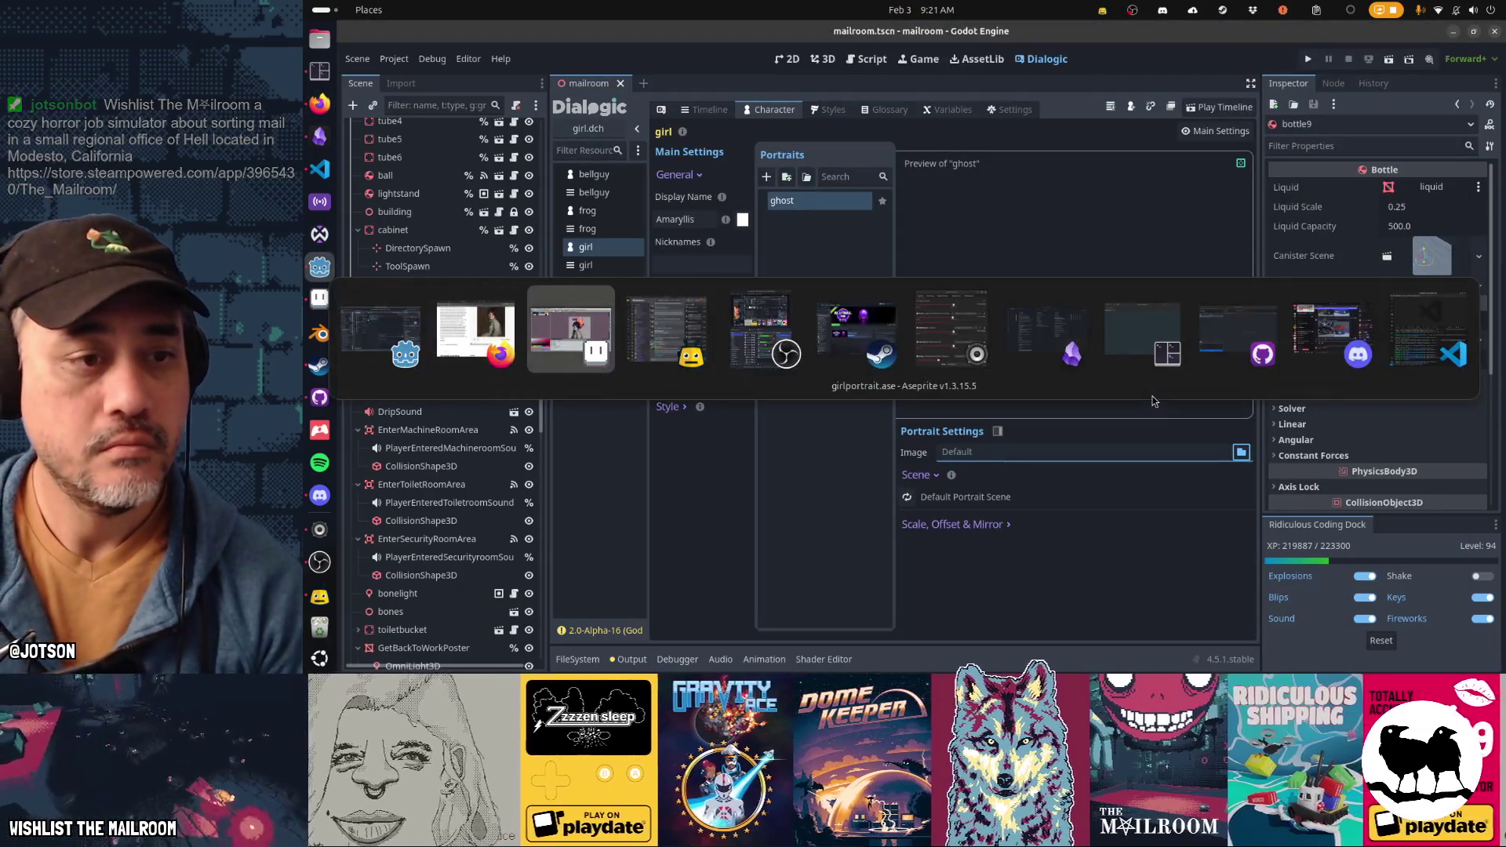
pyautogui.hotkey('ctrl', 'e')
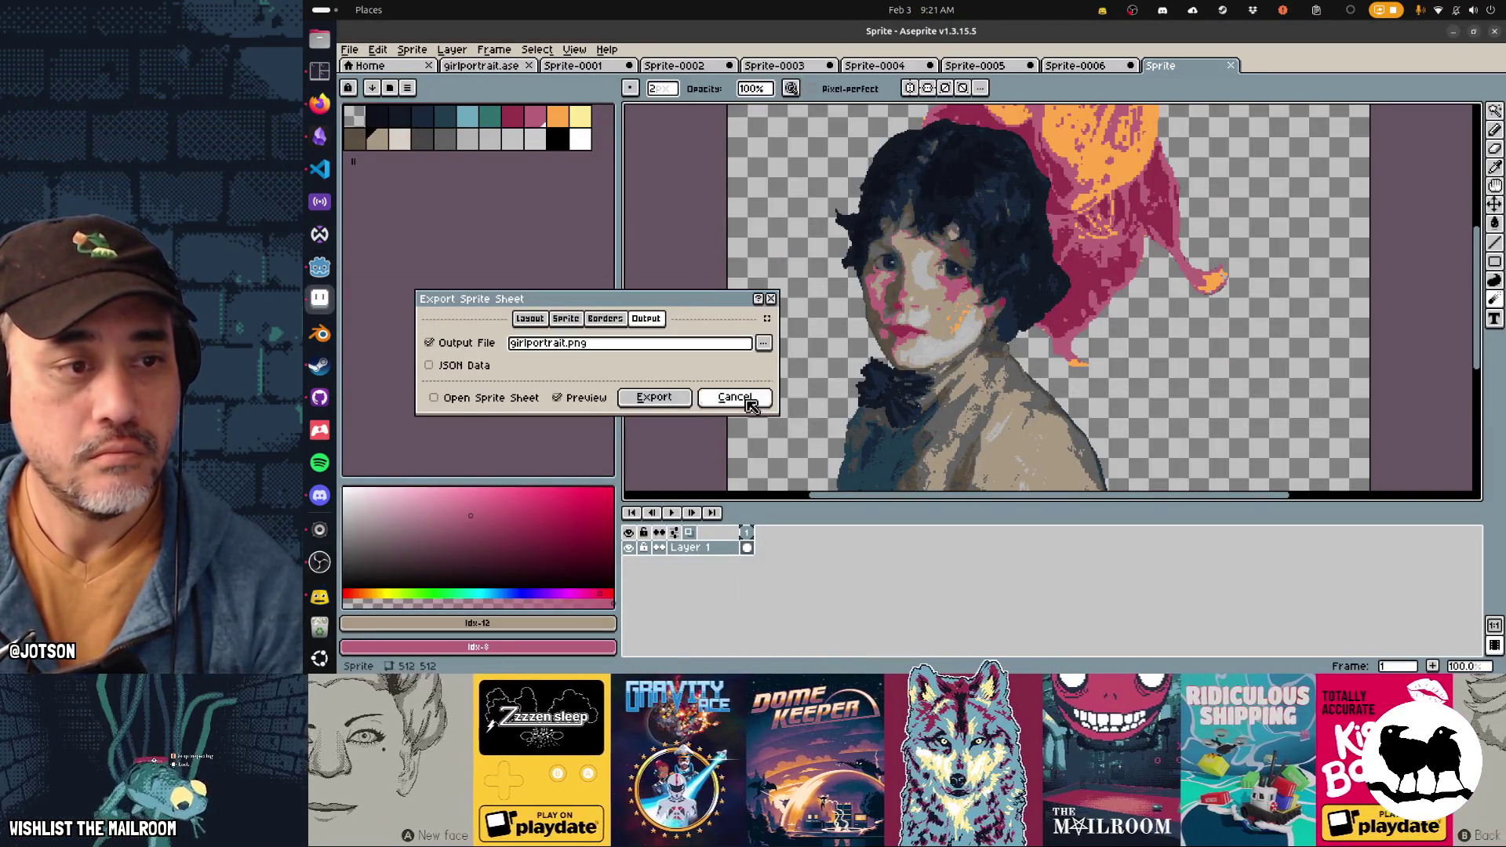
pyautogui.click(733, 397)
pyautogui.hotkey('alt', 'Tab')
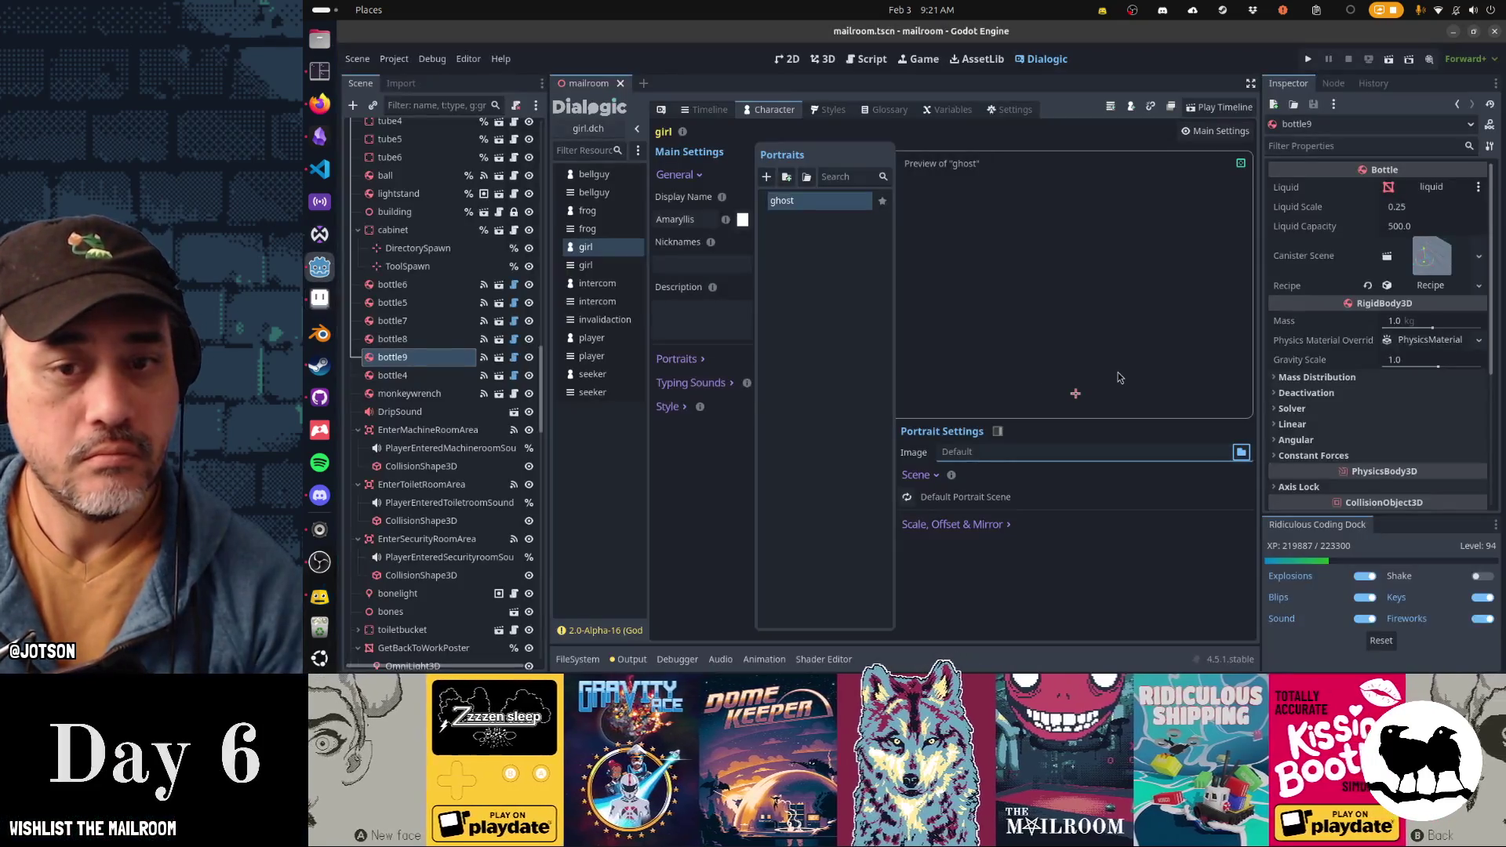
# Step: Load textures/girlportrait.png as the ghost portrait's image and enlarge its preview
pyautogui.click(1242, 453)
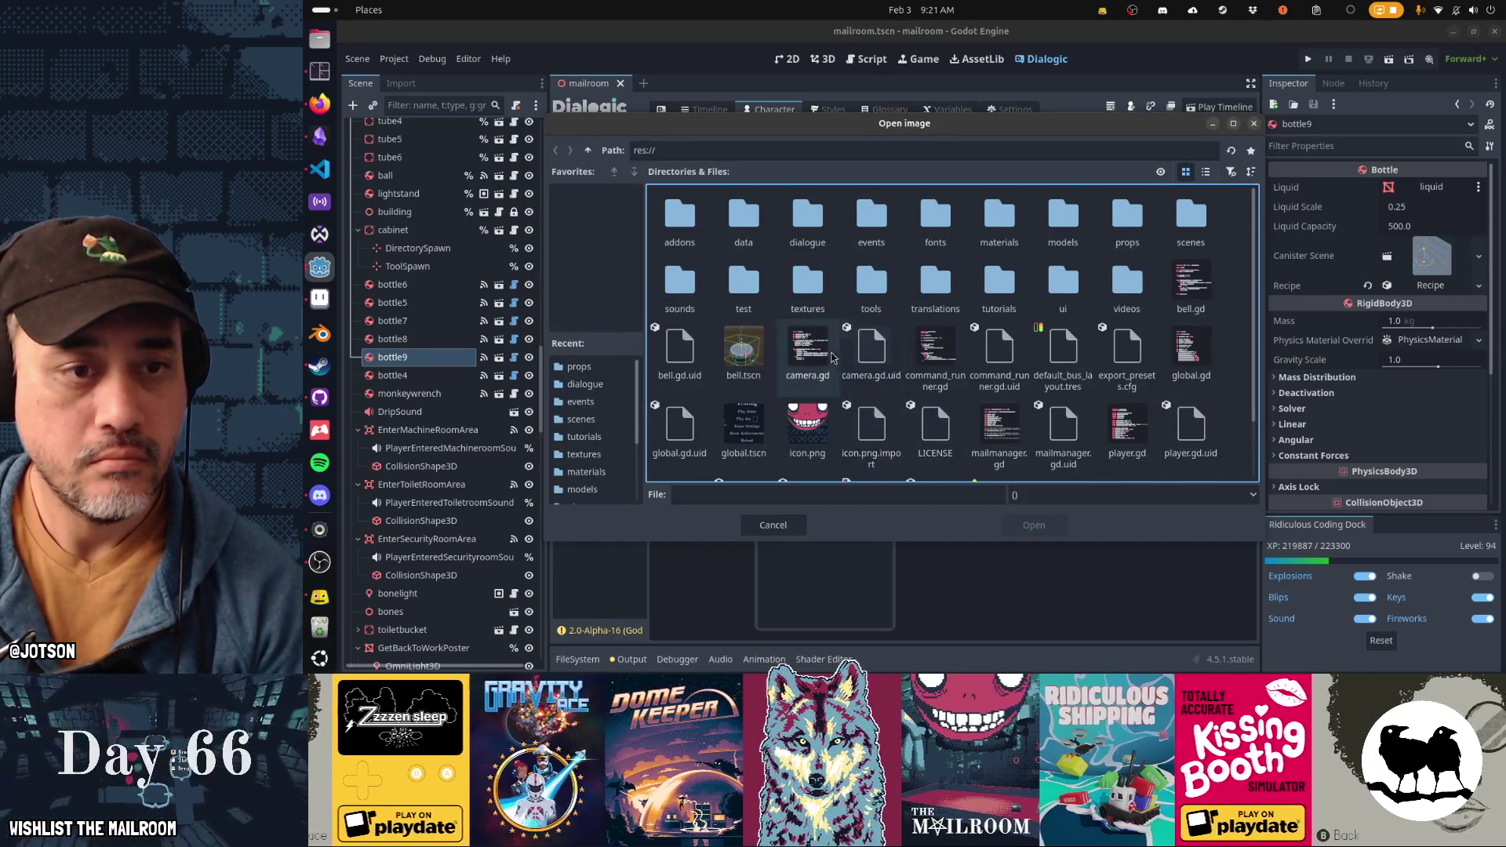
pyautogui.doubleClick(821, 313)
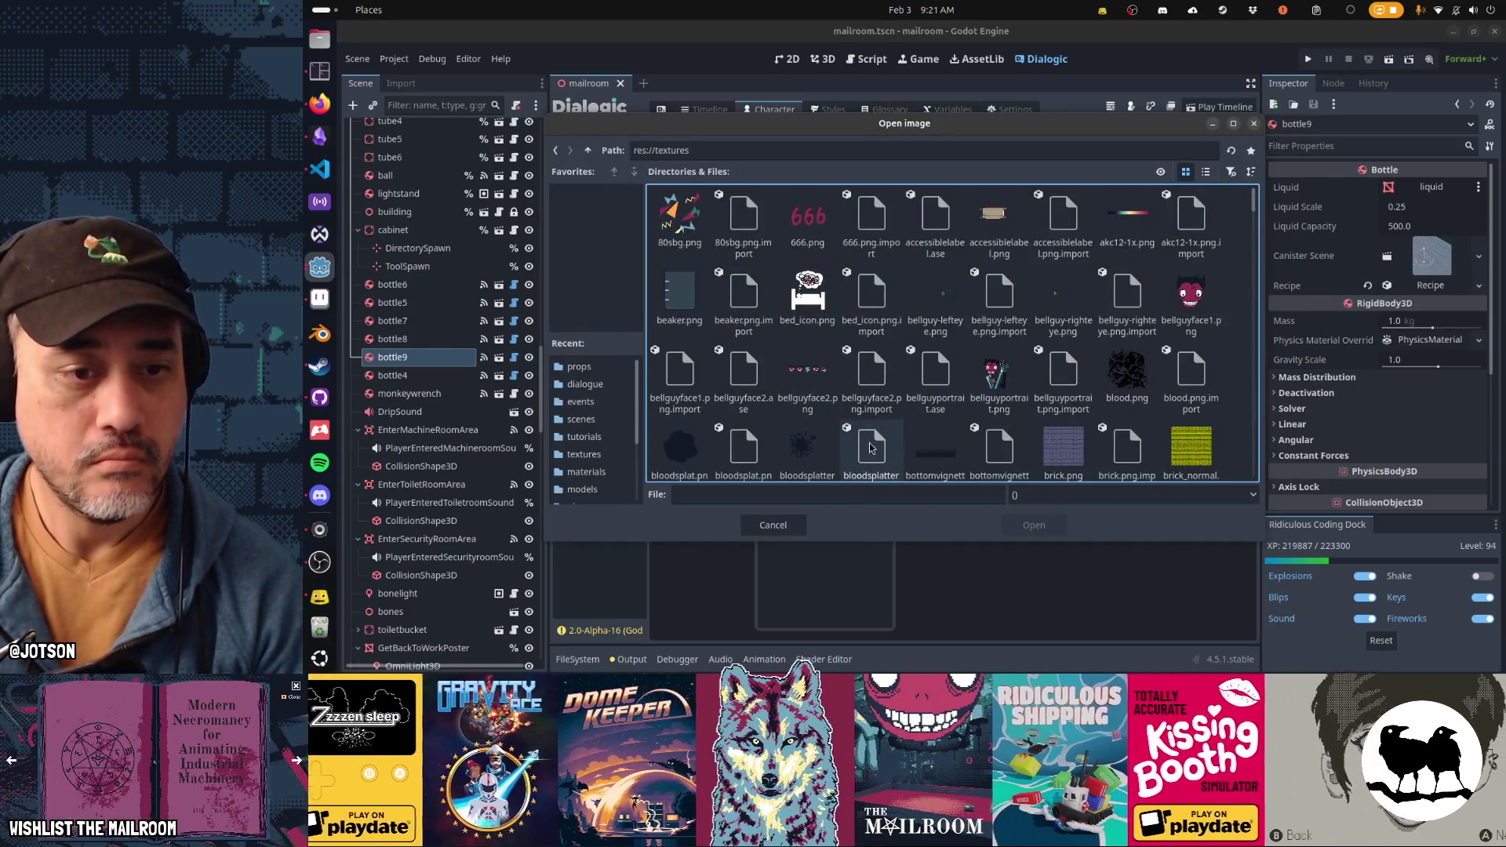
pyautogui.click(872, 442)
pyautogui.write('girlportrait.png')
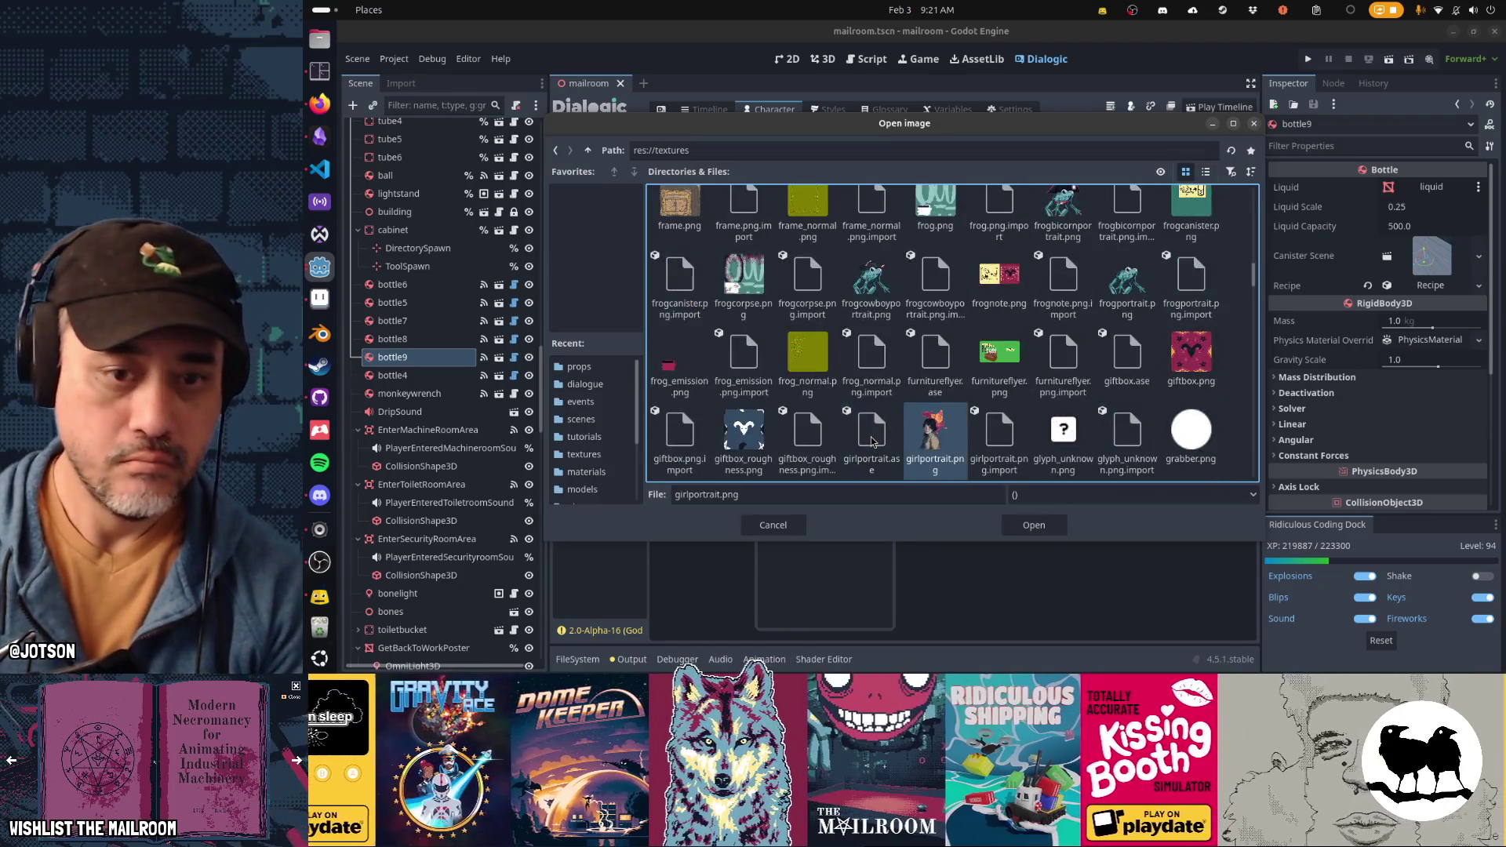
pyautogui.doubleClick(922, 455)
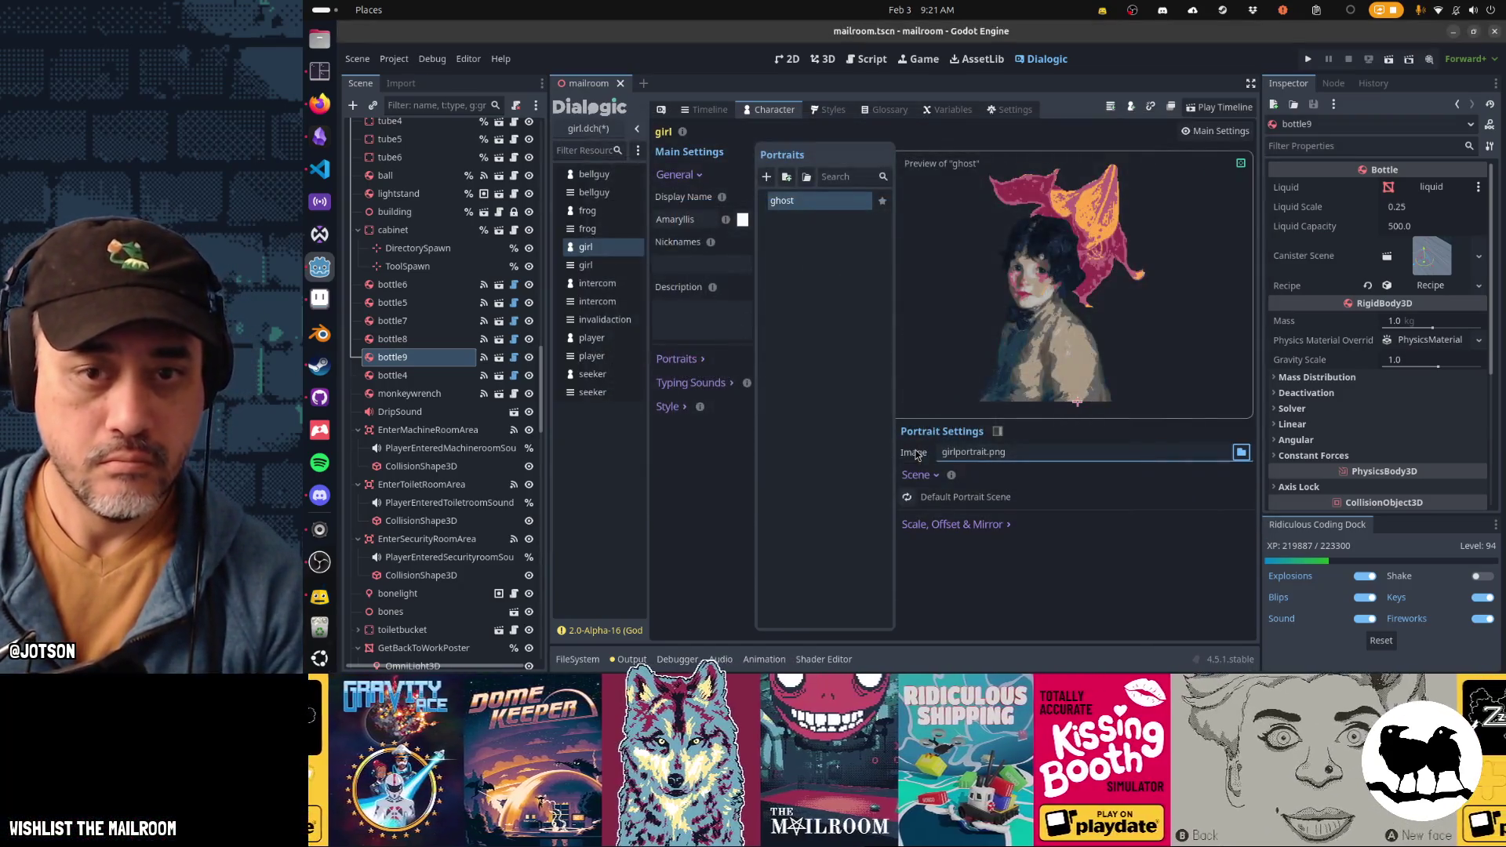
pyautogui.click(1241, 164)
# Step: Restore the preview size, play the timeline to test the portrait, then close the game and switch to Aseprite
pyautogui.click(1241, 165)
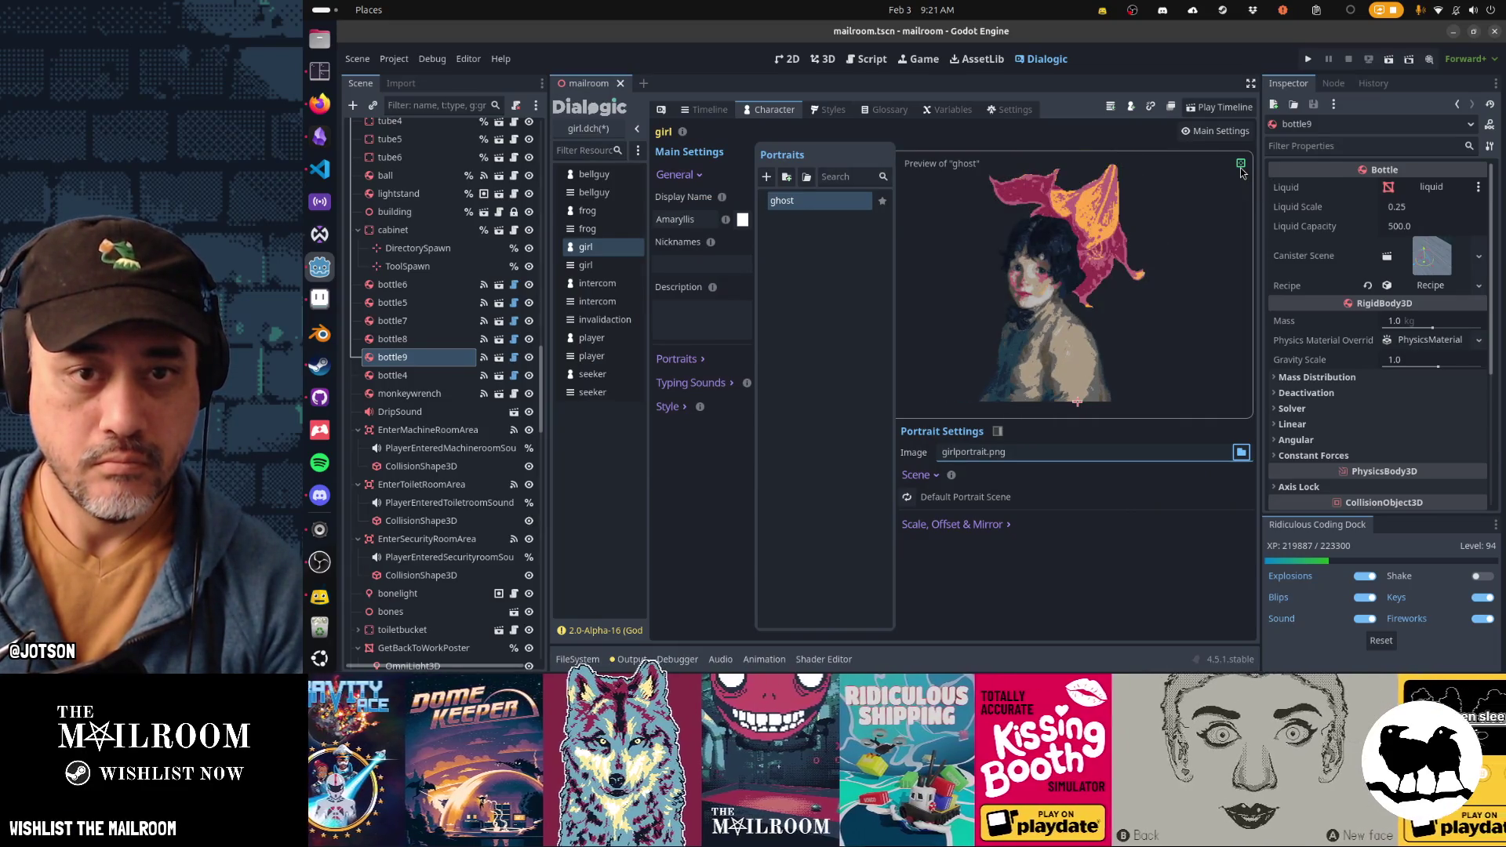
pyautogui.click(1247, 110)
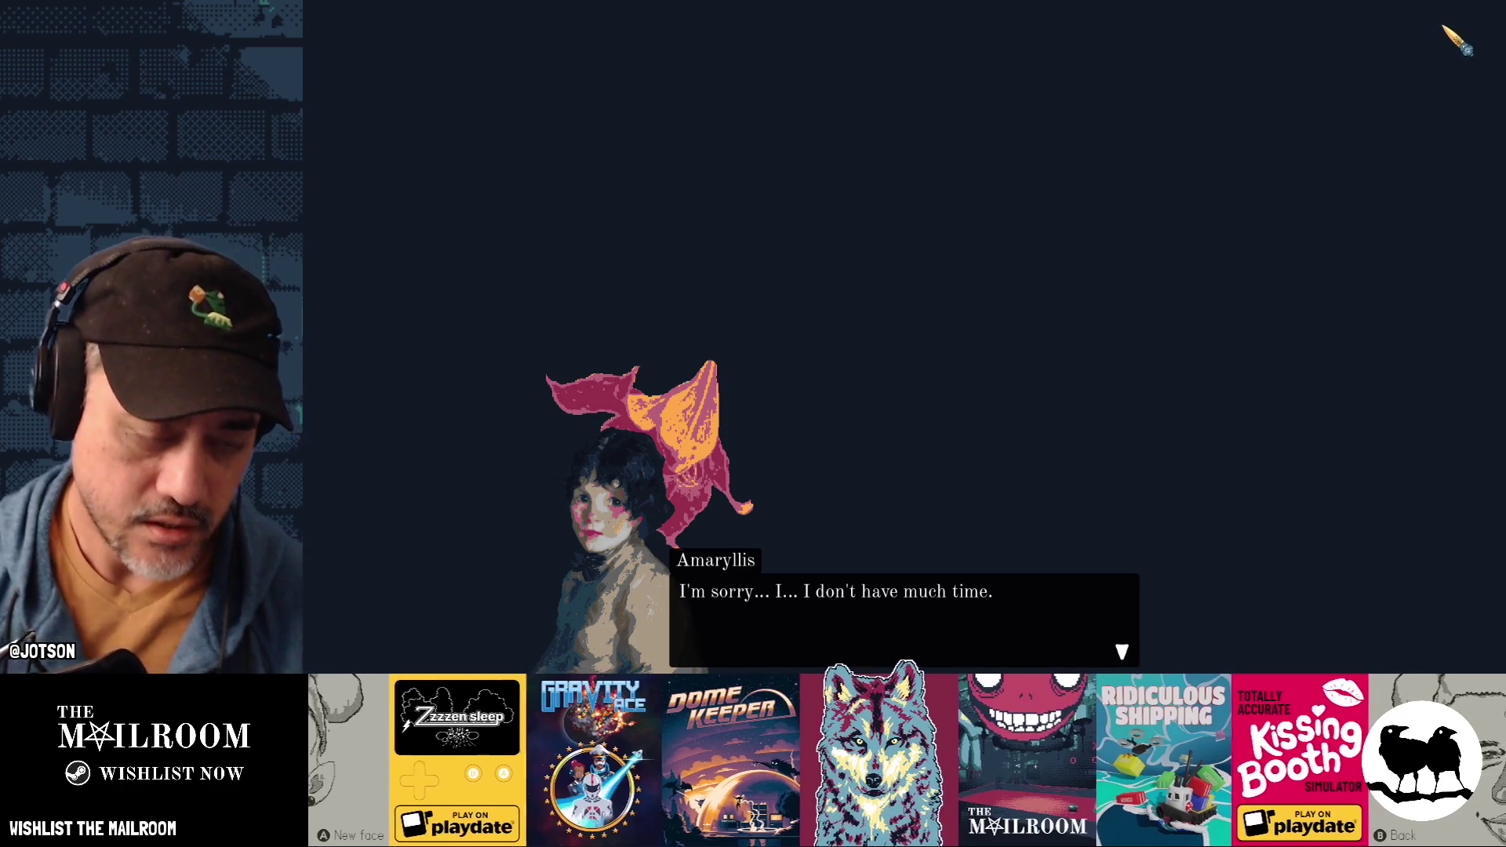
pyautogui.hotkey('alt', 'F4')
pyautogui.hotkey('alt', 'Tab')
pyautogui.press('Tab')
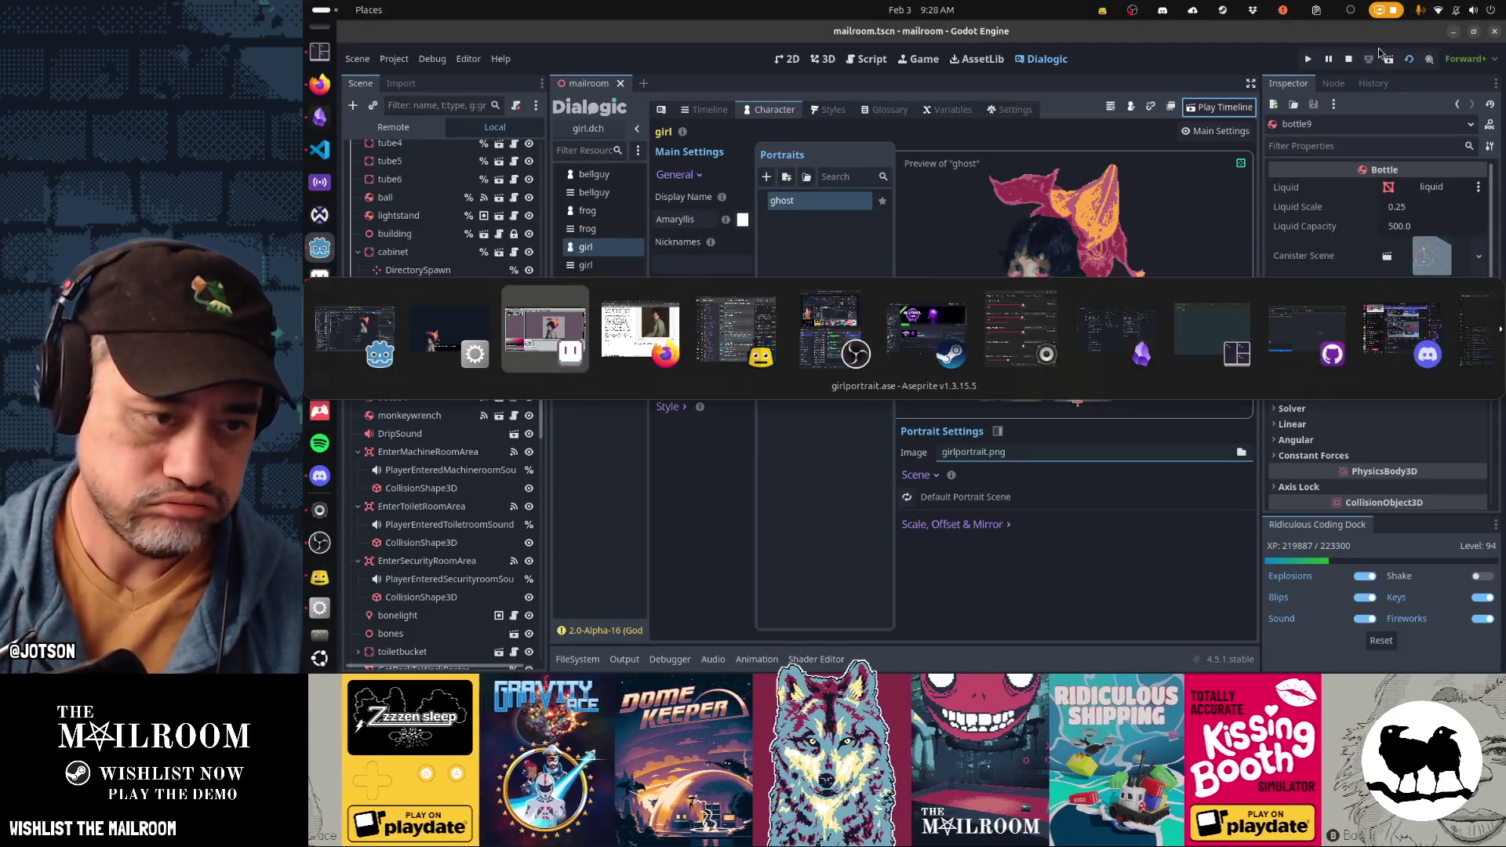
# Step: Back in the girl portrait, raise Layer 5, then move, shrink and delete the pink bow
pyautogui.hotkey('alt', 'Tab')
pyautogui.hotkey('alt', 'shift', 'Tab')
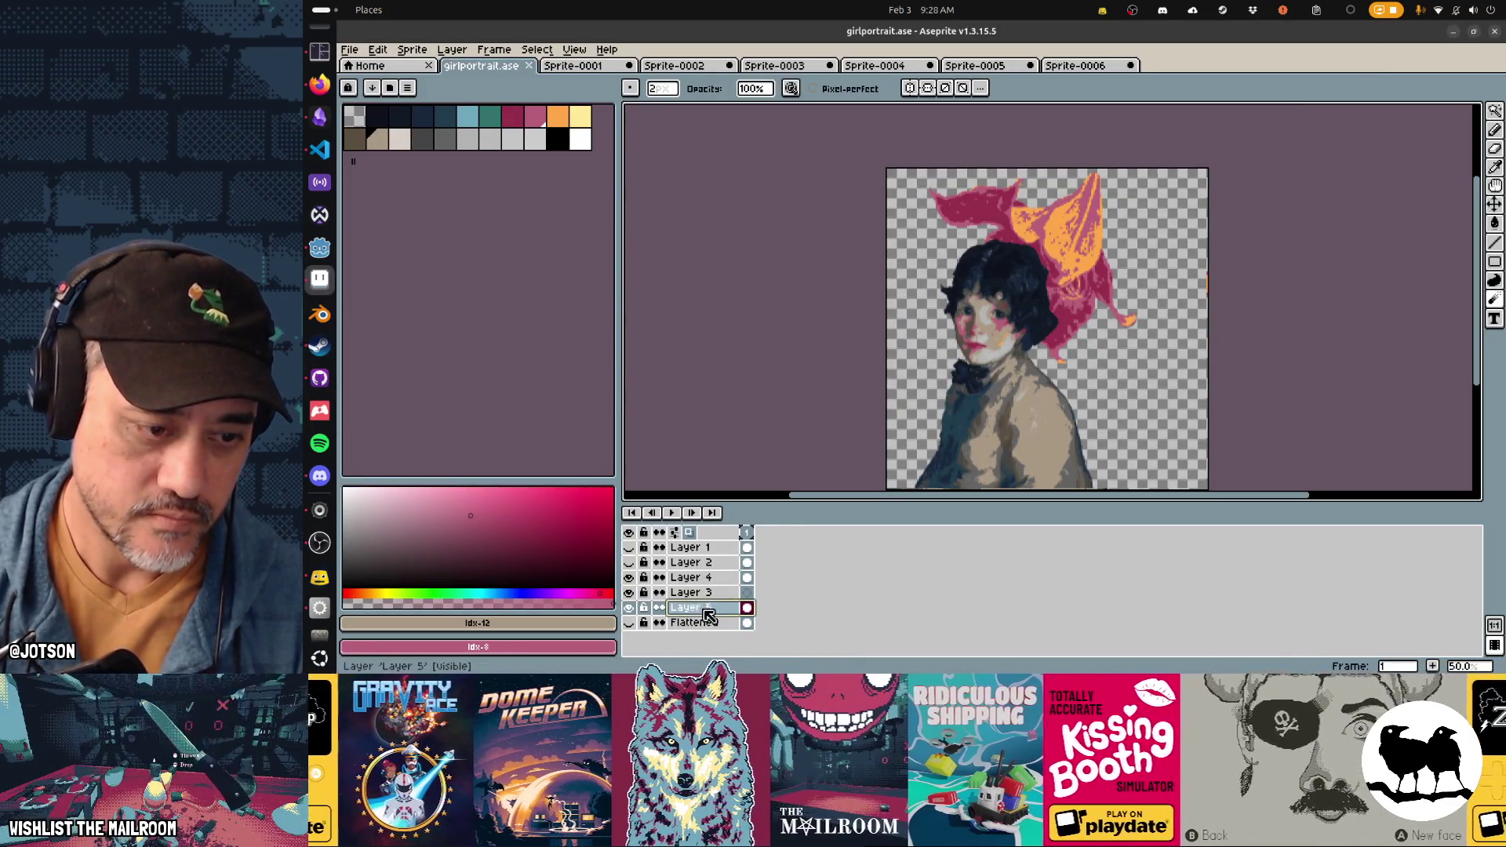
pyautogui.moveTo(716, 619); pyautogui.dragTo(725, 579)
pyautogui.press('v')
pyautogui.moveTo(1064, 253)
pyautogui.mouseDown()
pyautogui.moveTo(1004, 337)
pyautogui.moveTo(1024, 404)
pyautogui.moveTo(1084, 359)
pyautogui.mouseUp()
pyautogui.hotkey('ctrl', 't')
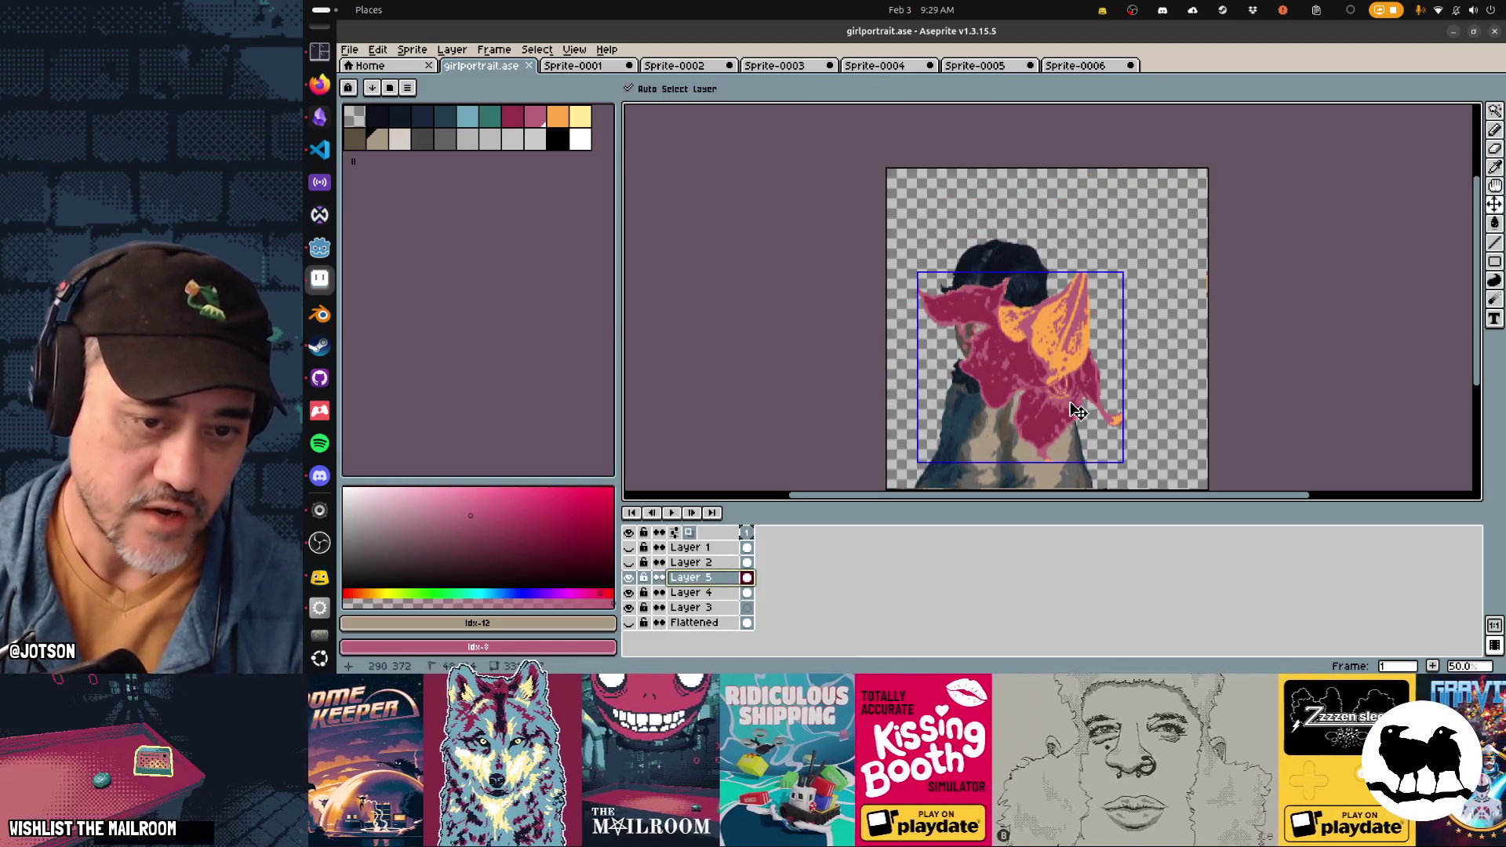
pyautogui.moveTo(1123, 468)
pyautogui.mouseDown()
pyautogui.moveTo(1059, 363)
pyautogui.moveTo(1020, 367)
pyautogui.moveTo(1018, 423)
pyautogui.mouseUp()
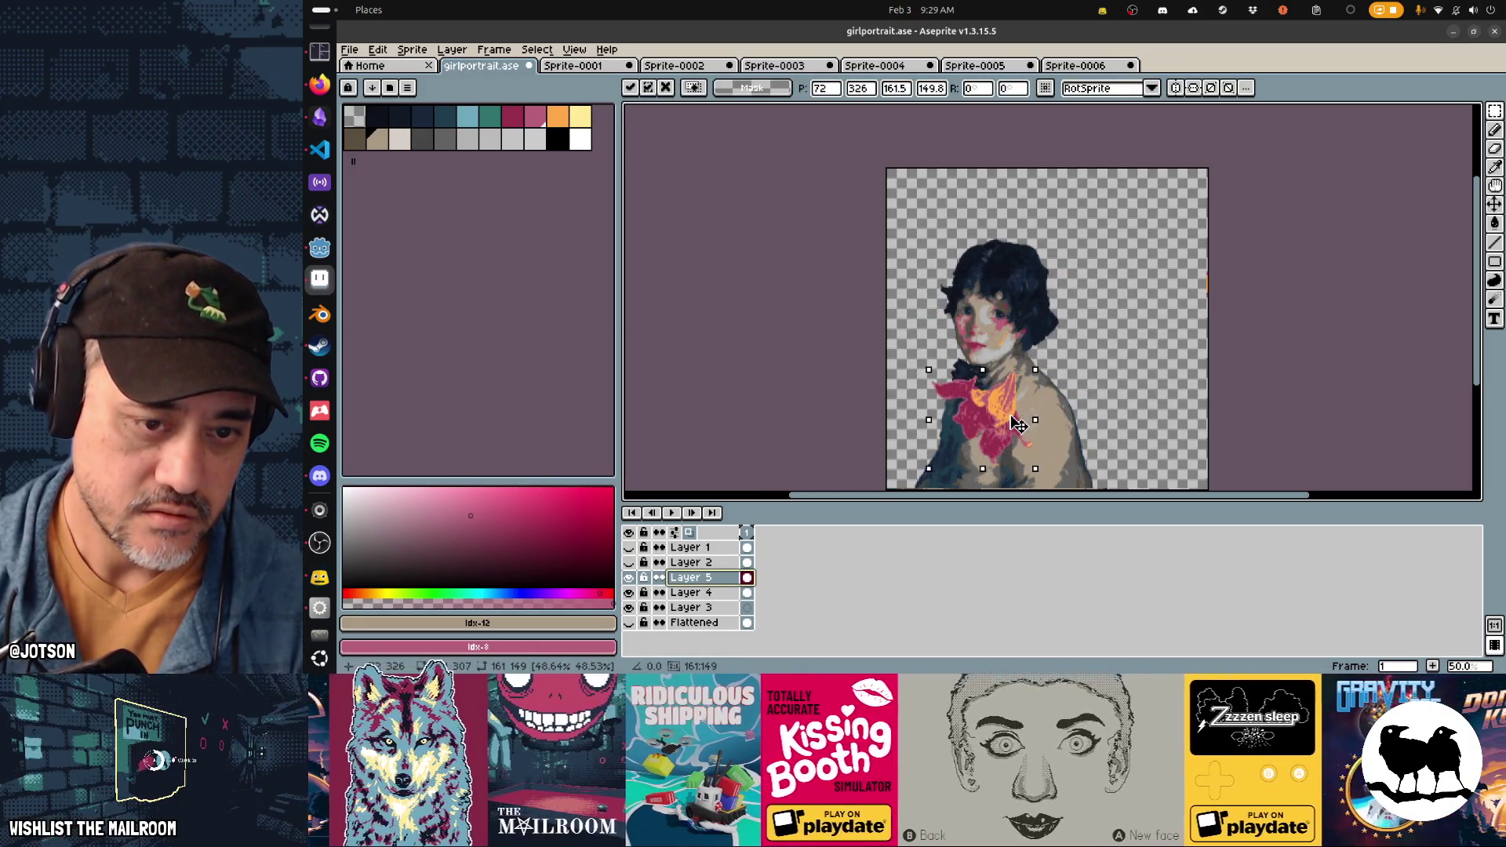
pyautogui.press('Delete')
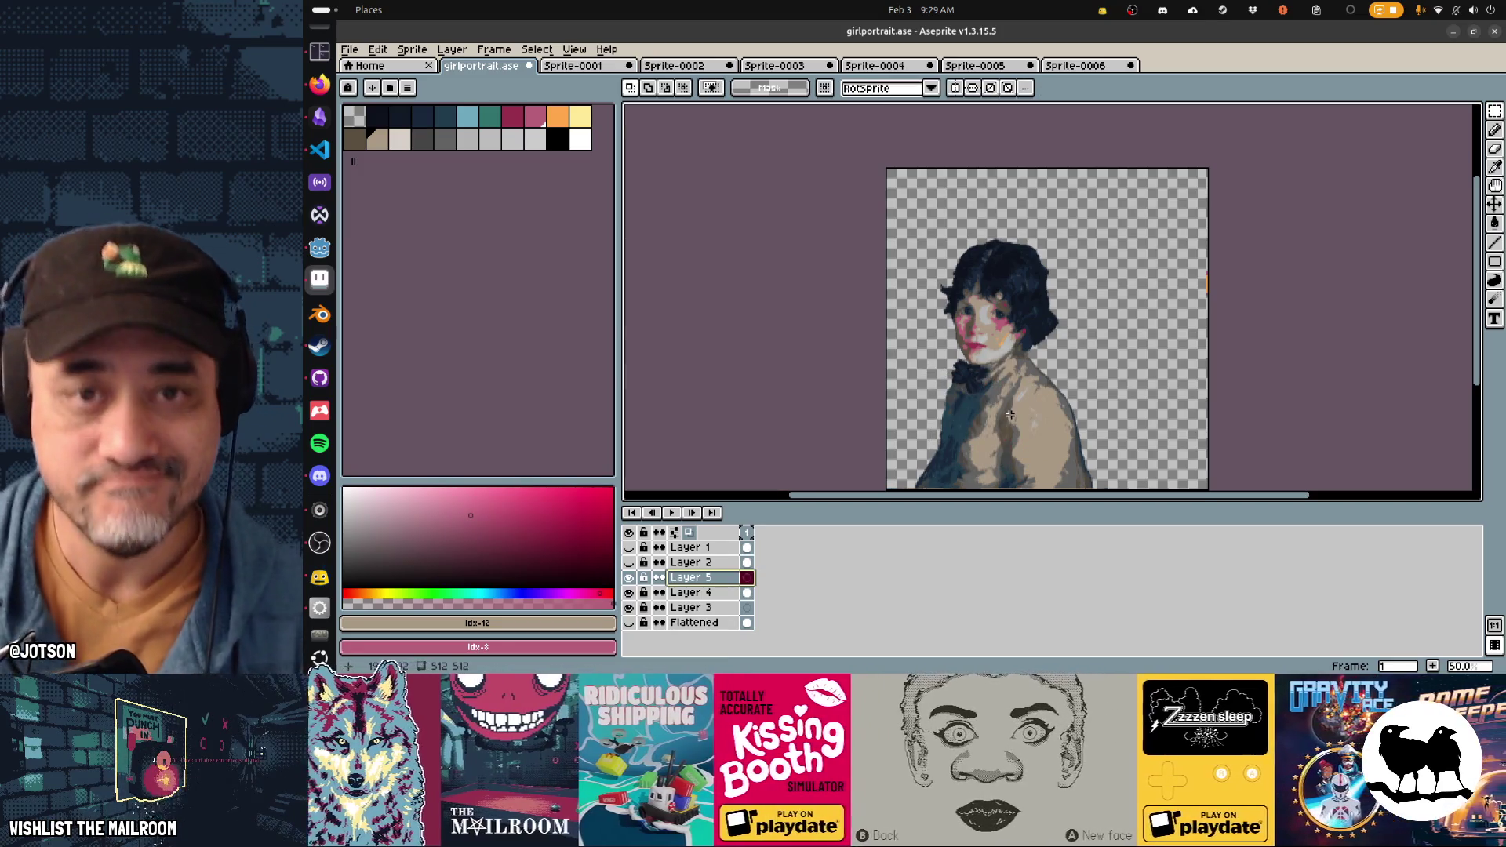
# Step: Look through the Sprite-0005, Sprite-0004 and Sprite-0003 reference tabs, then switch away from Aseprite
pyautogui.click(1094, 66)
pyautogui.click(976, 66)
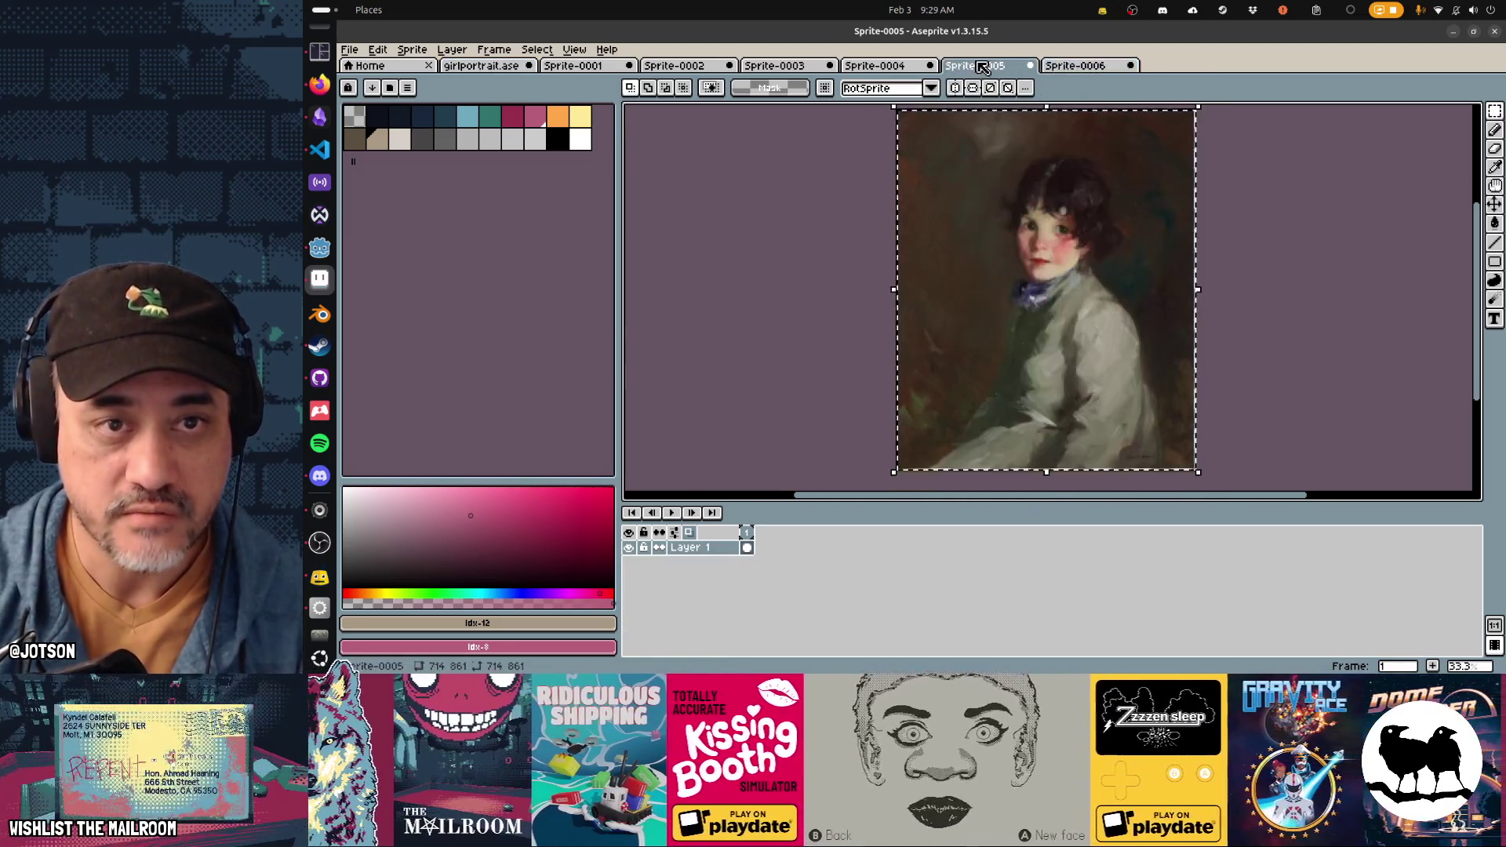
pyautogui.click(880, 67)
pyautogui.click(819, 67)
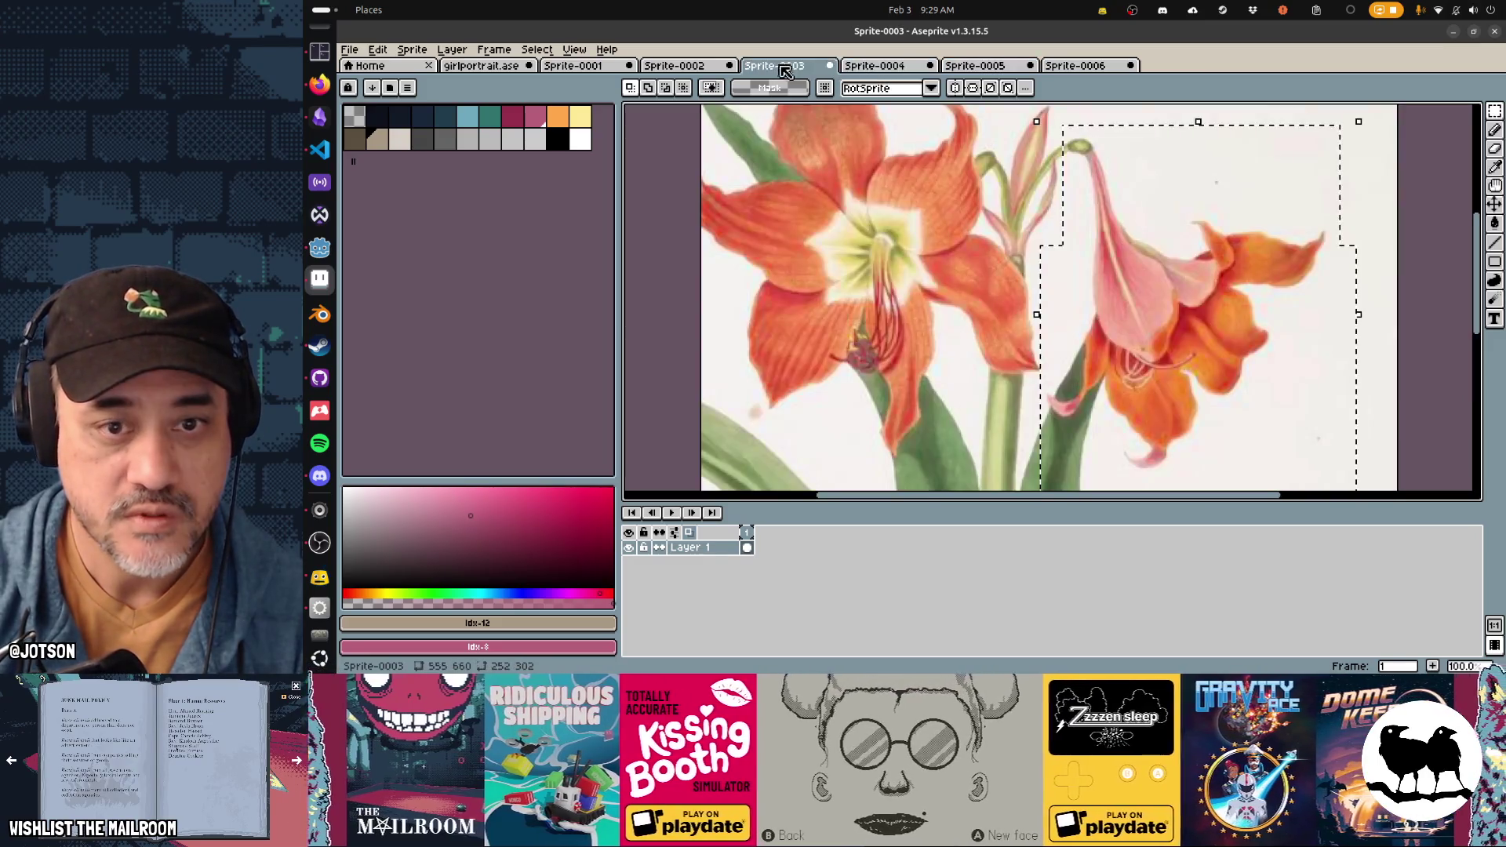
pyautogui.scroll(1, 992, 269)
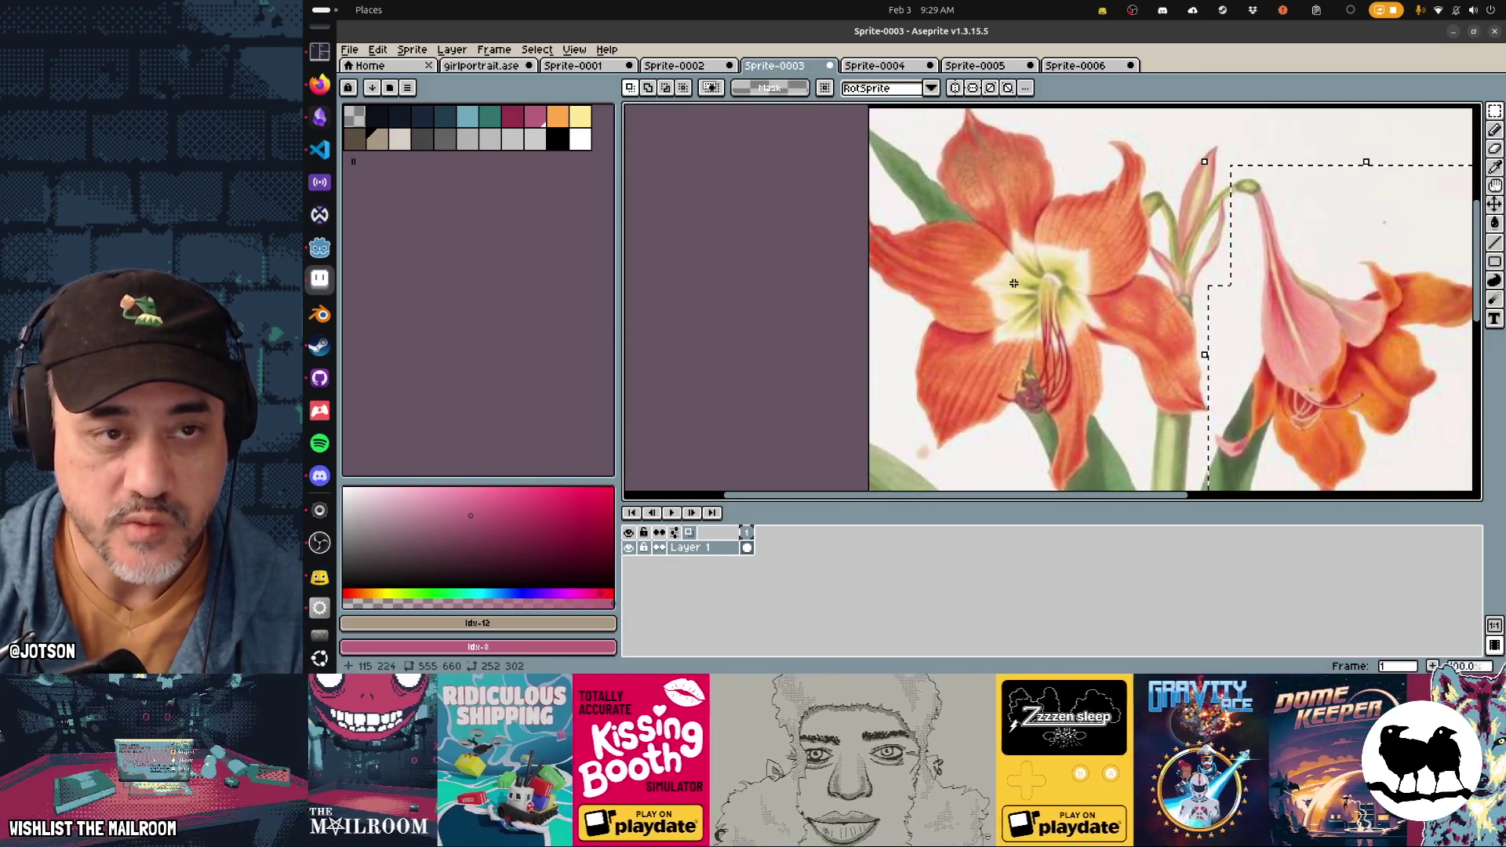
pyautogui.hotkey('alt', 'Tab')
pyautogui.hotkey('alt', 'Tab')
pyautogui.hotkey('alt', 'Tab')
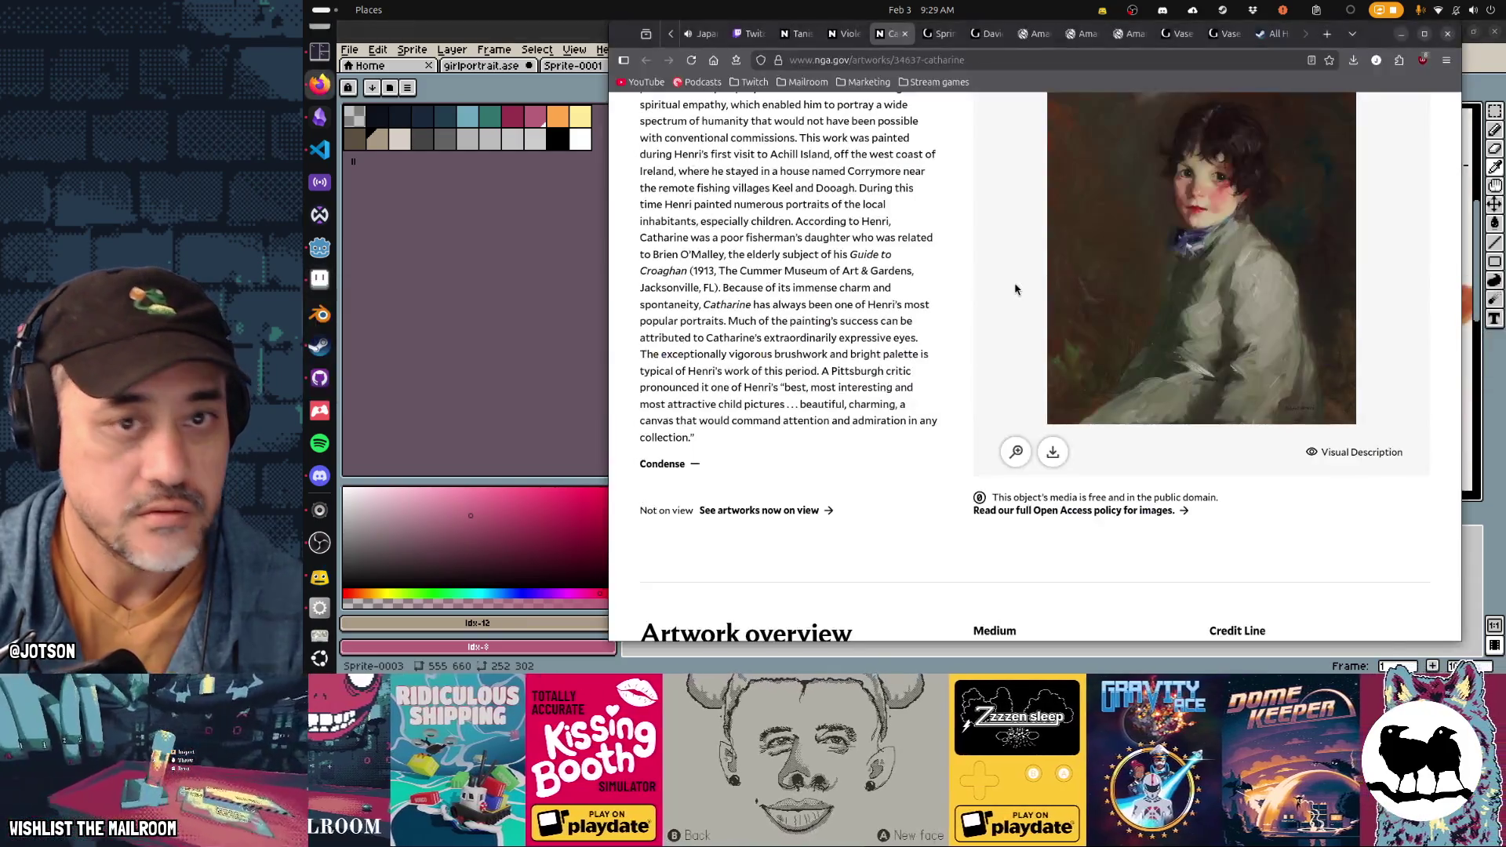
# Step: In Firefox, go to the page for Van Huysum's 1722 Vase of Flowers
pyautogui.click(1226, 35)
pyautogui.click(1178, 41)
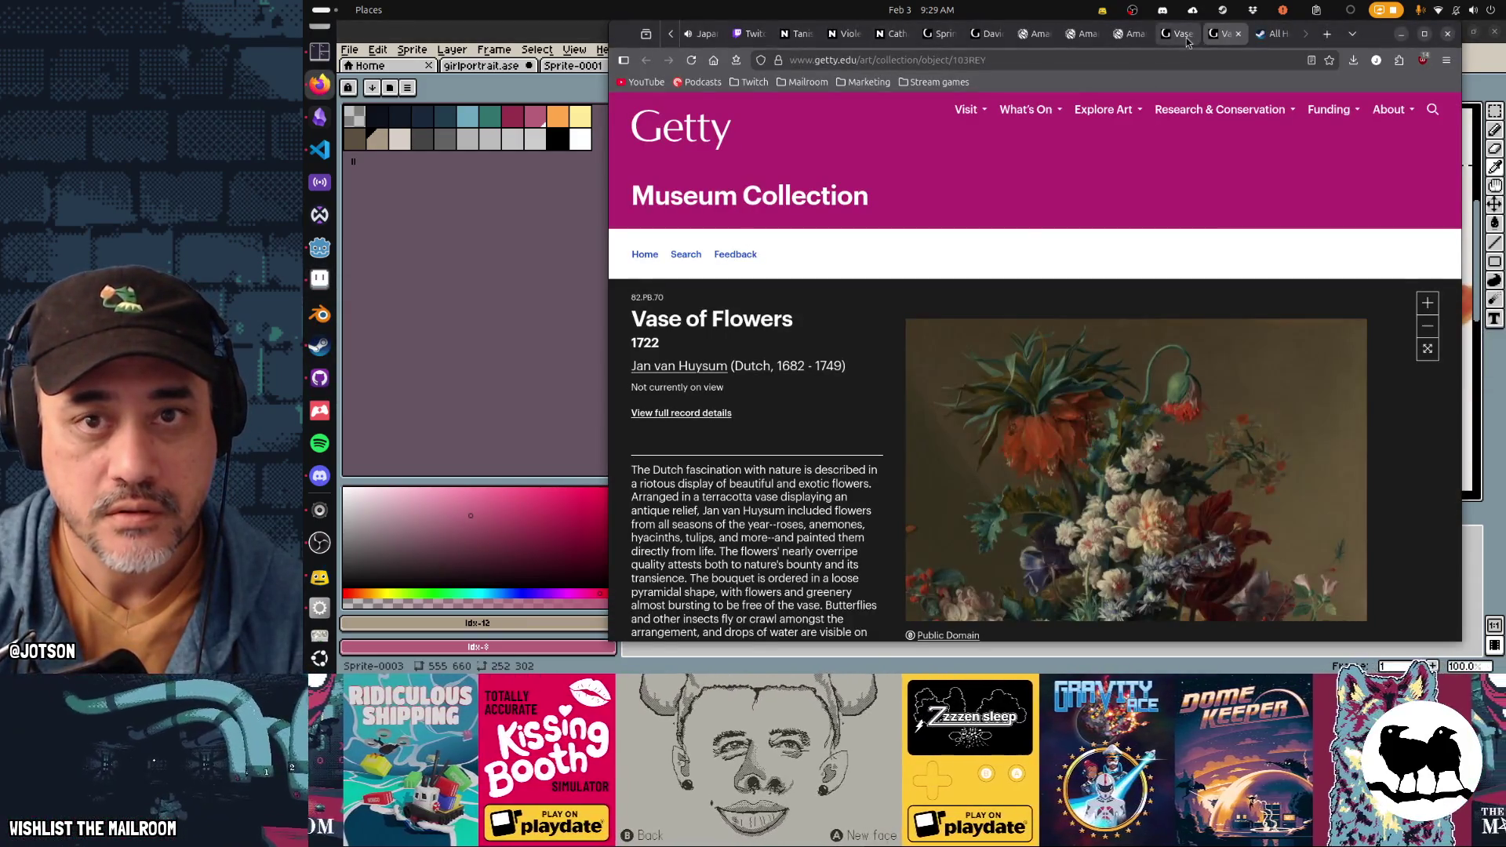
pyautogui.click(1218, 37)
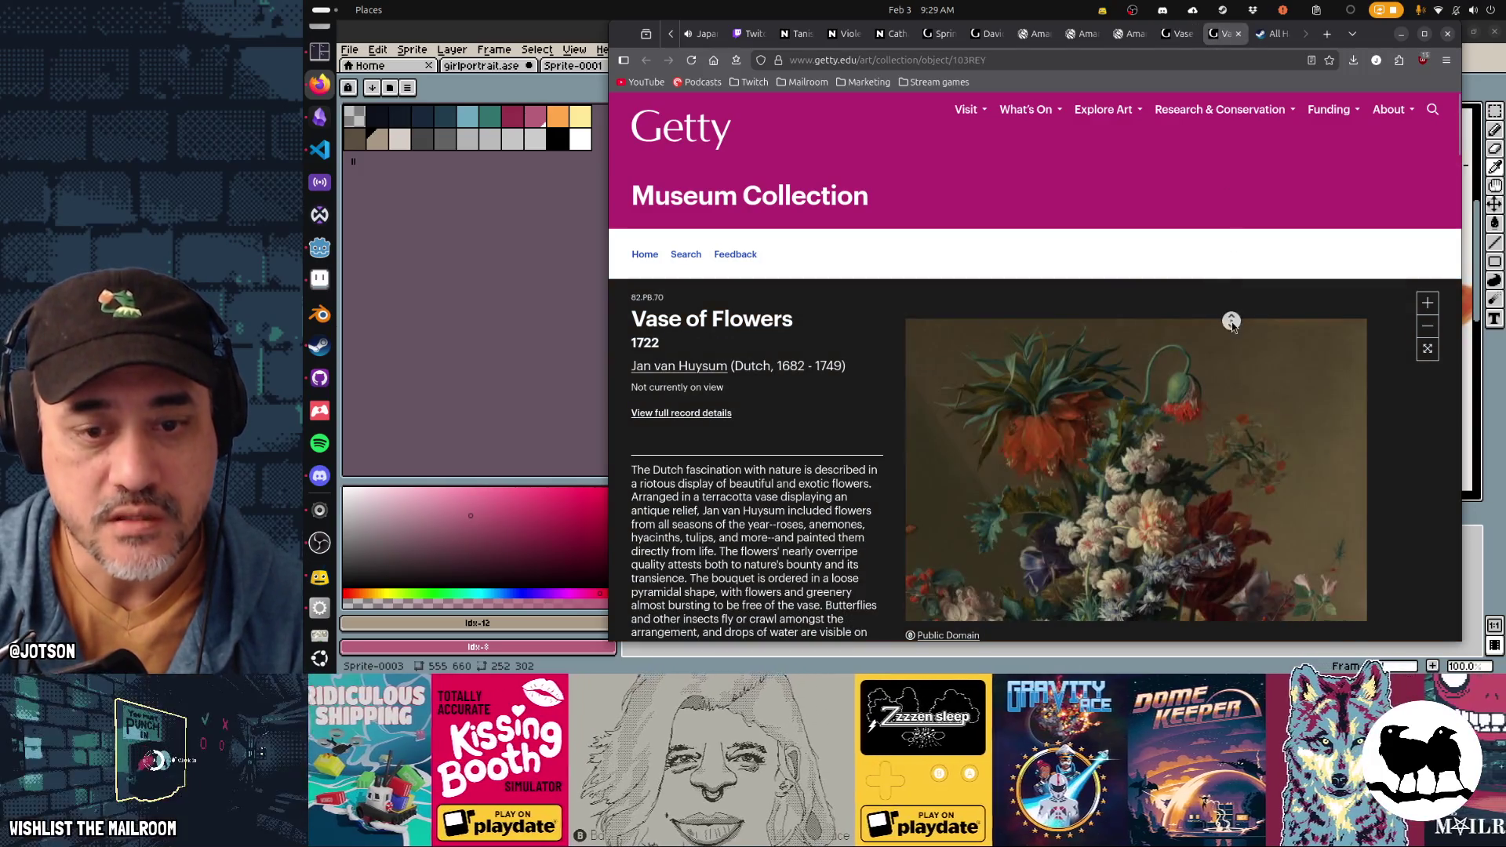
pyautogui.scroll(-3, 1304, 359)
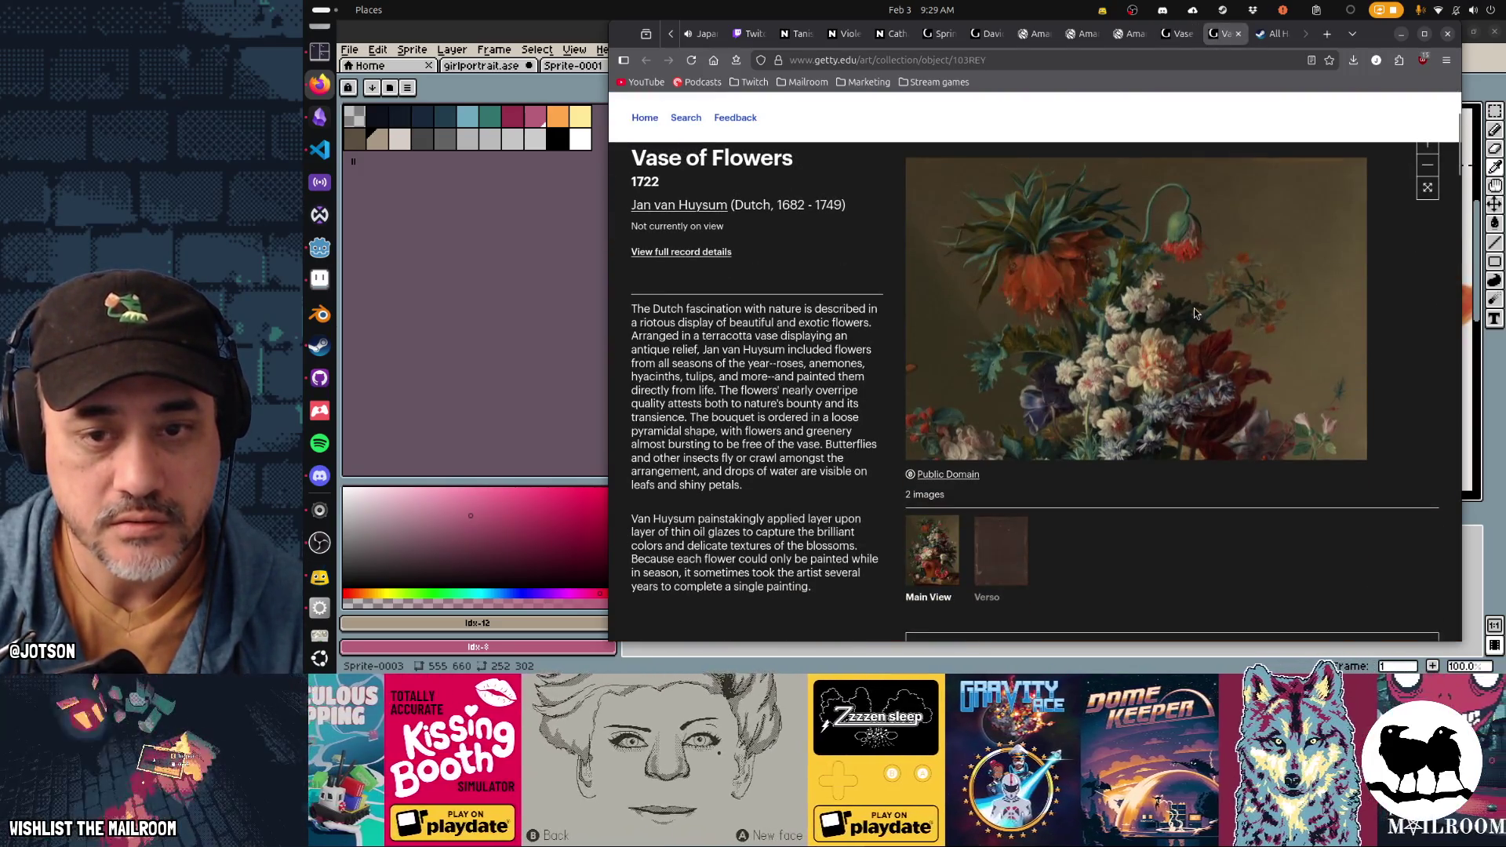
# Step: View the painting full screen, zoomed in, and pan around the bouquet to its top
pyautogui.click(1428, 187)
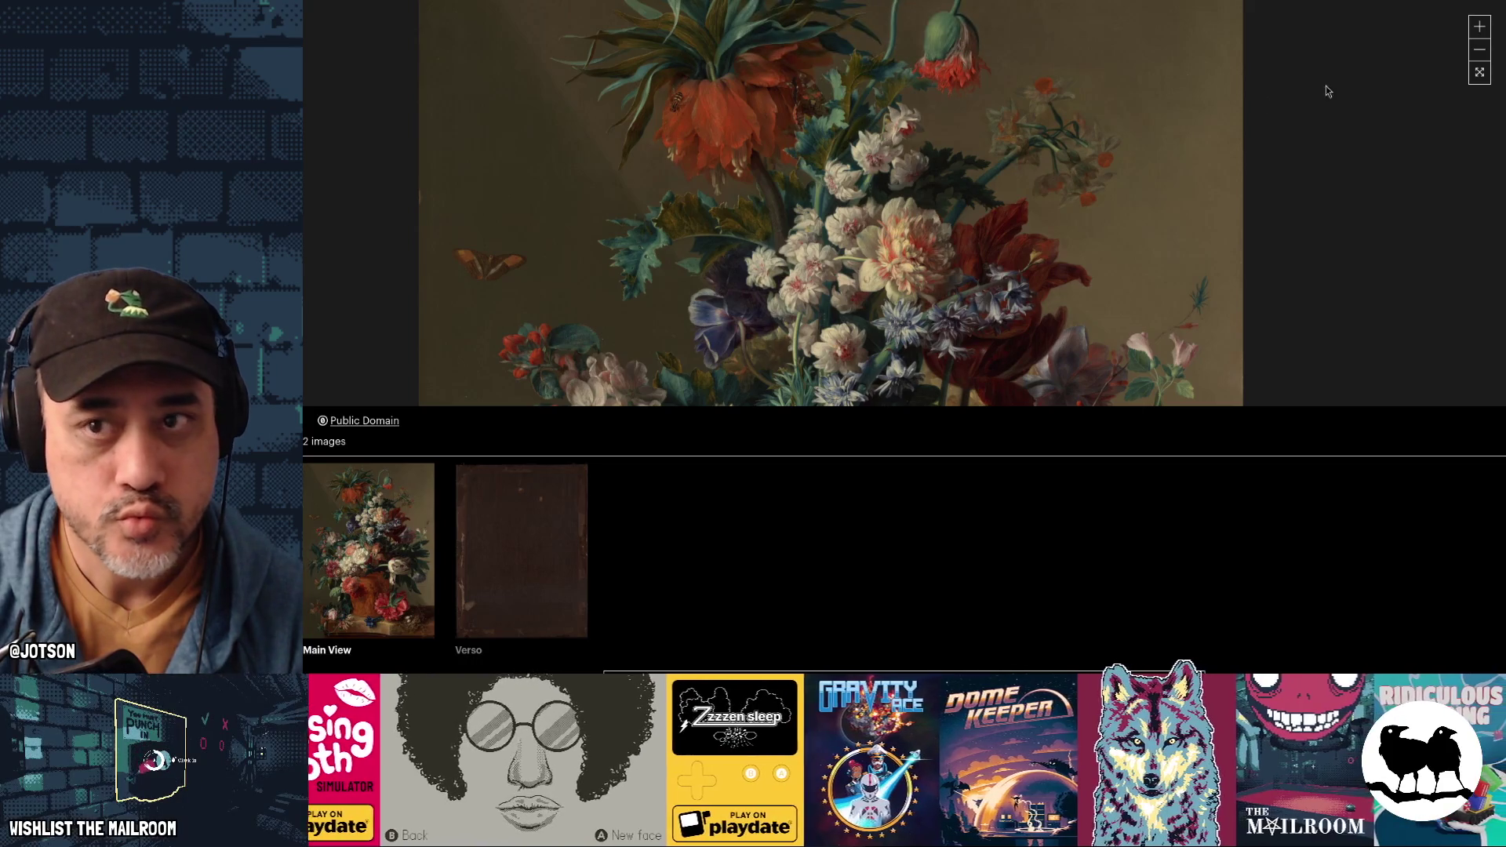
pyautogui.click(1475, 29)
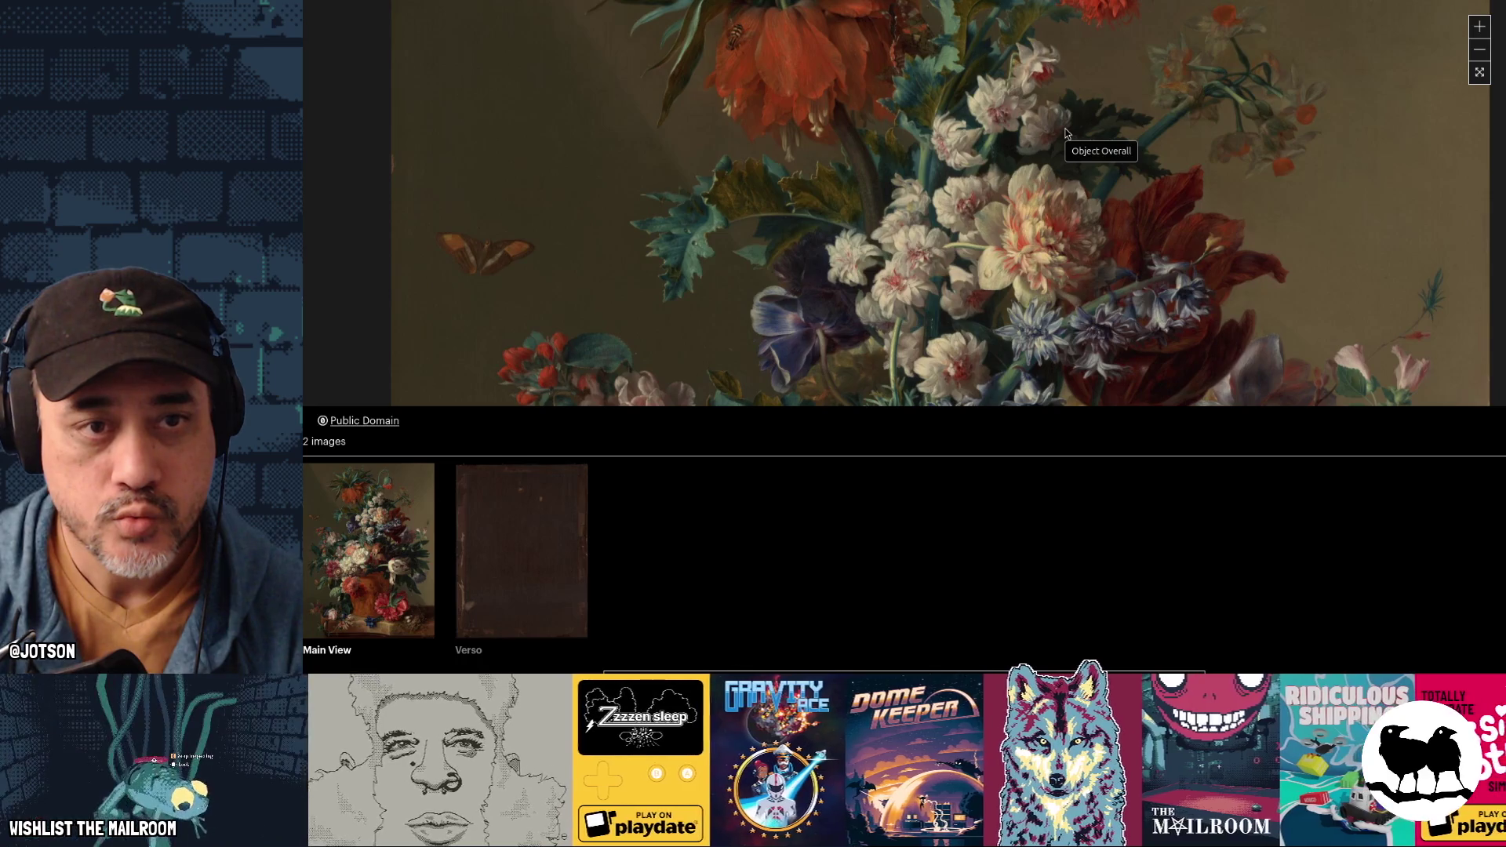
pyautogui.moveTo(1065, 132)
pyautogui.mouseDown()
pyautogui.moveTo(1060, 294)
pyautogui.moveTo(1018, 157)
pyautogui.mouseUp()
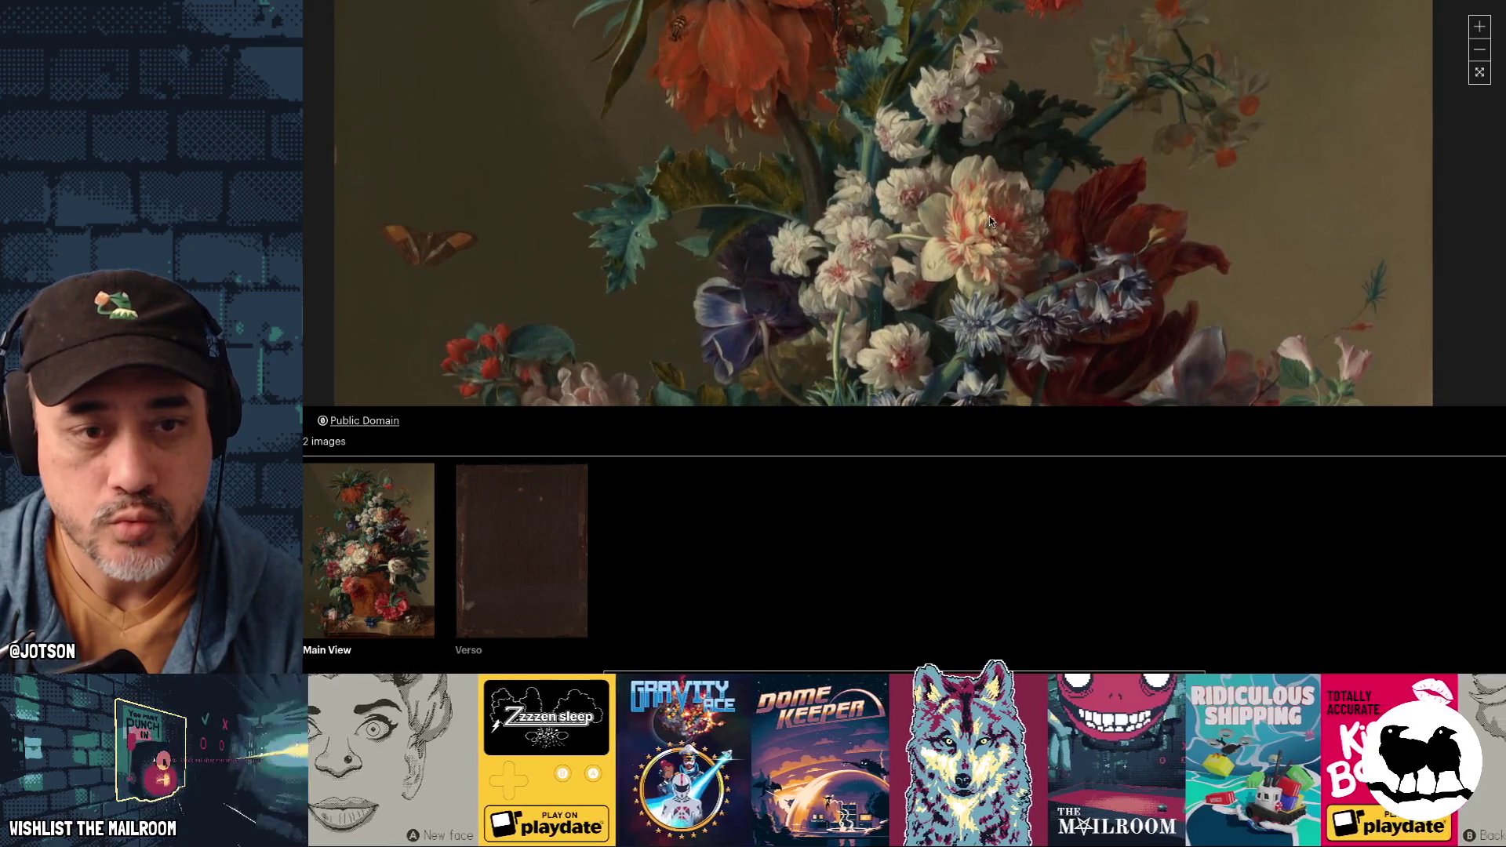
pyautogui.moveTo(988, 222); pyautogui.dragTo(1002, 313)
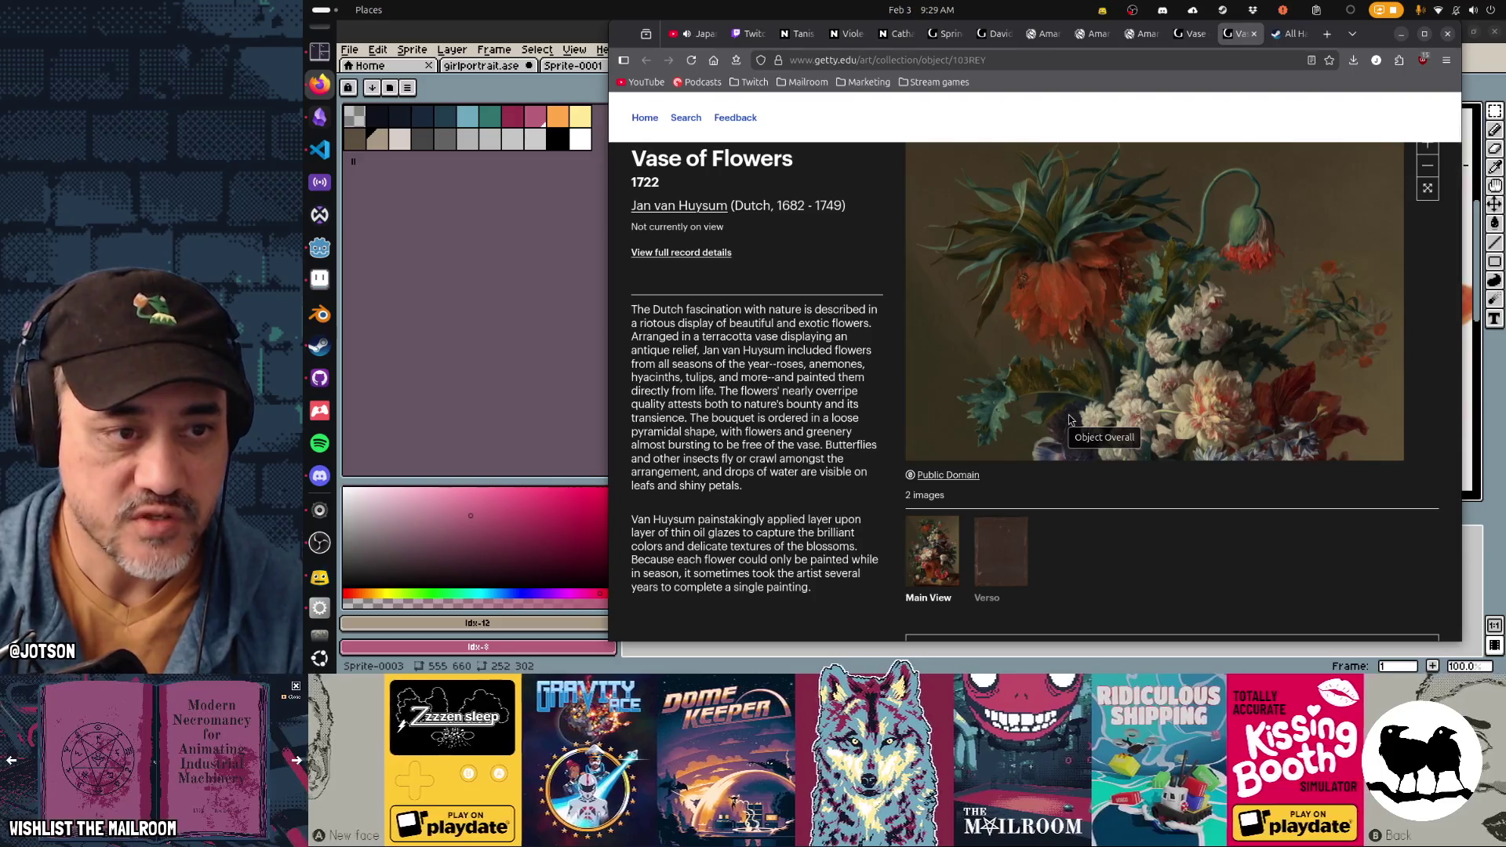
pyautogui.scroll(-10, 1068, 418)
pyautogui.scroll(12, 1068, 415)
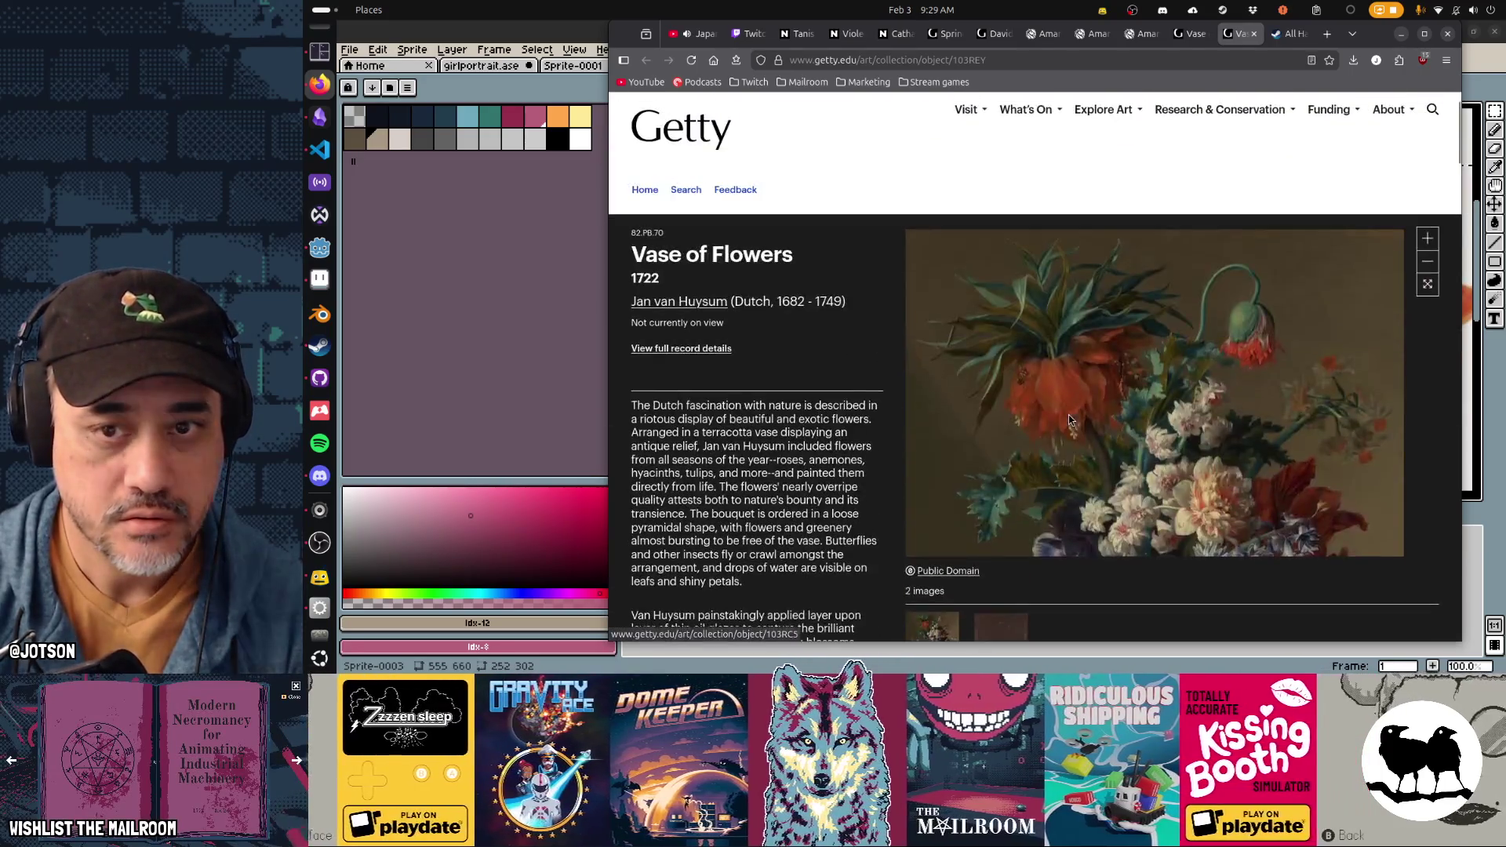
pyautogui.scroll(2, 1126, 353)
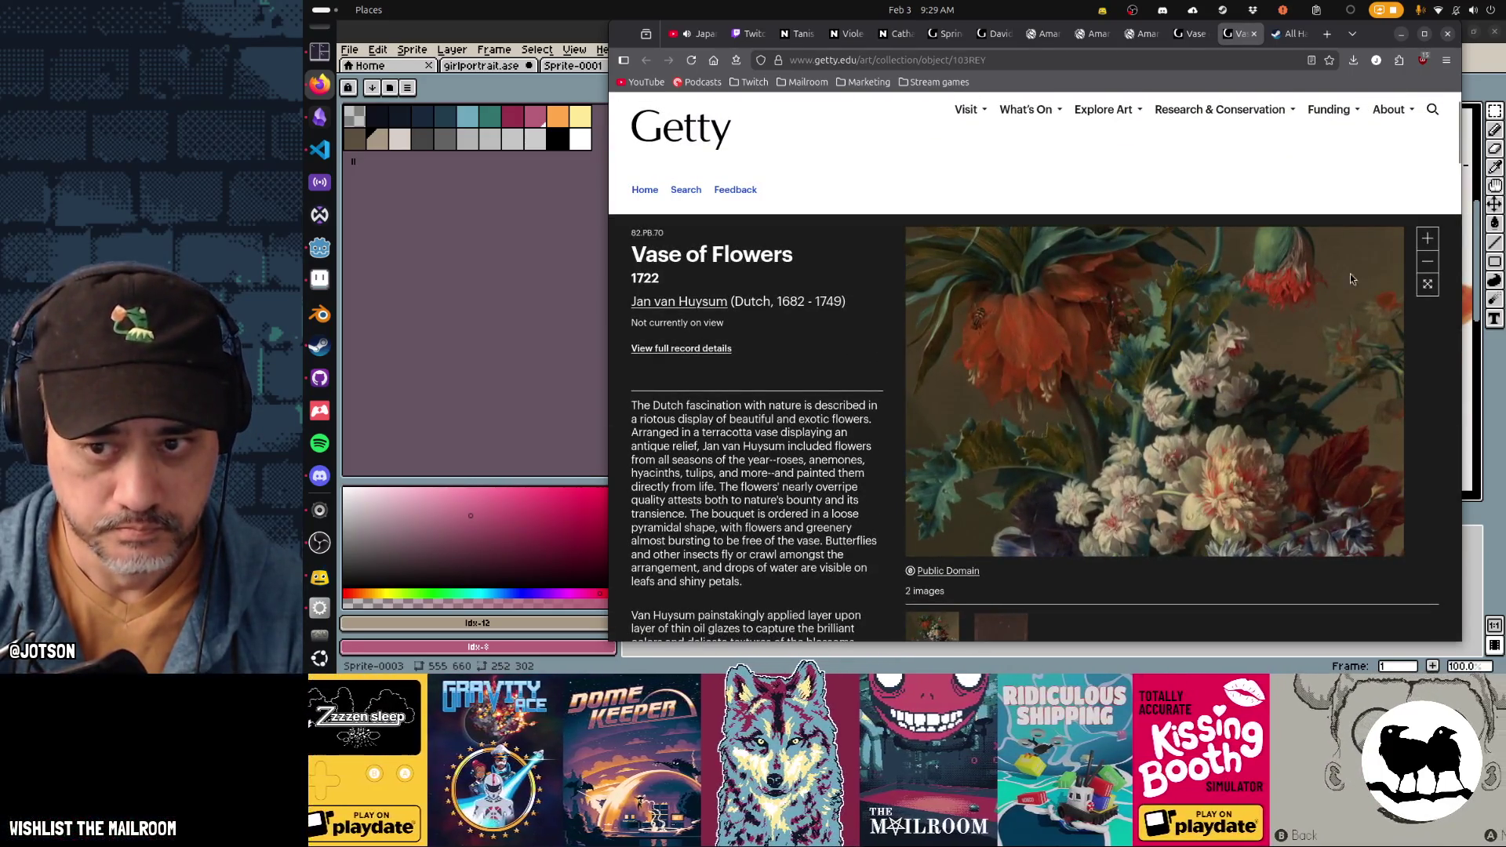
pyautogui.click(1426, 285)
# Step: Pan to the leaves, poppy and moth, view the back of the panel, then exit full screen
pyautogui.moveTo(1113, 330); pyautogui.dragTo(1098, 466)
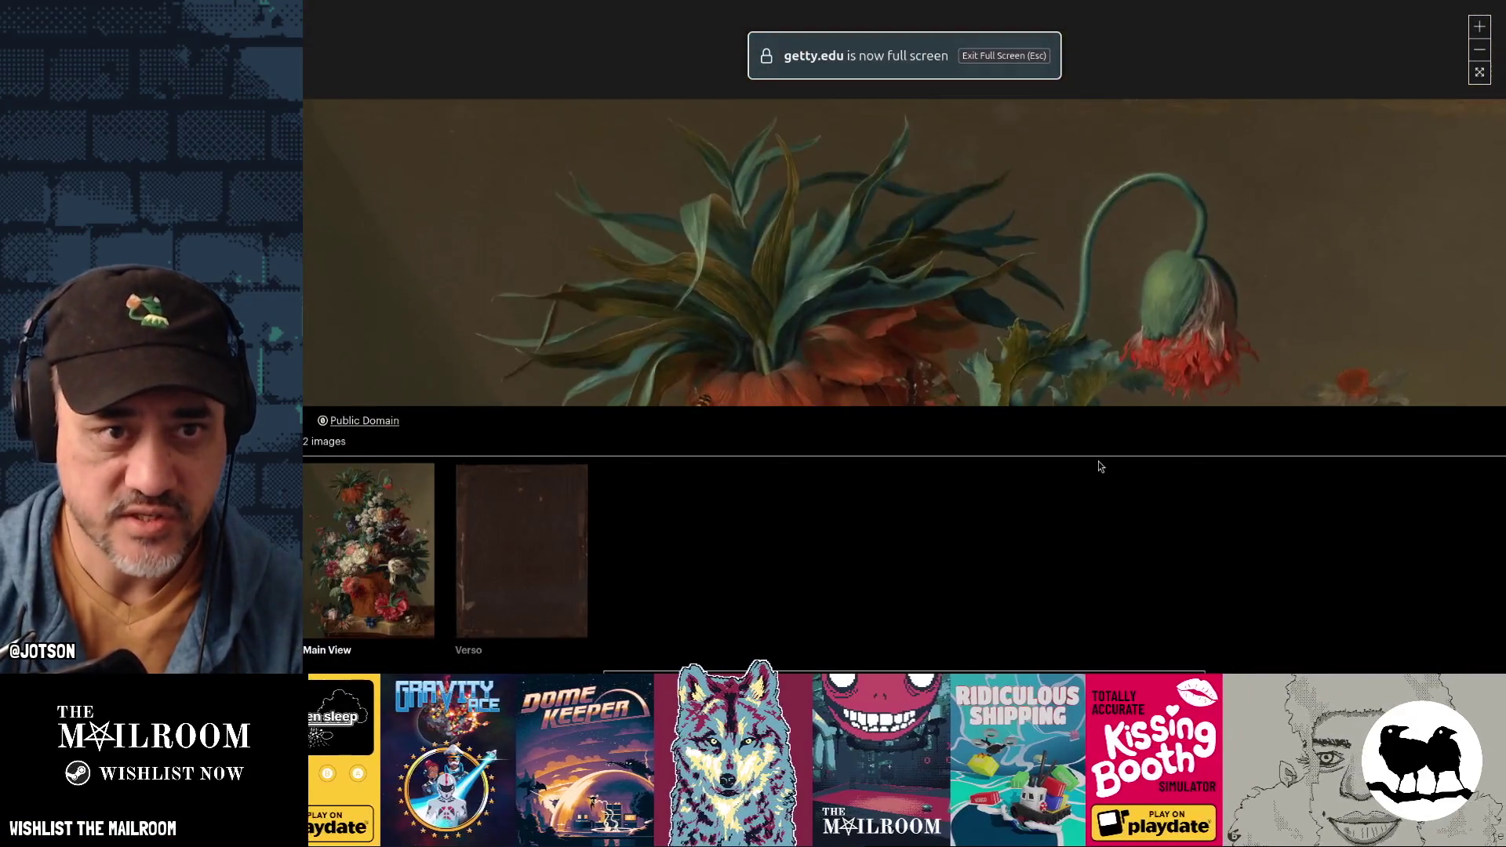
pyautogui.press('Down')
pyautogui.press('Left')
pyautogui.press('Down')
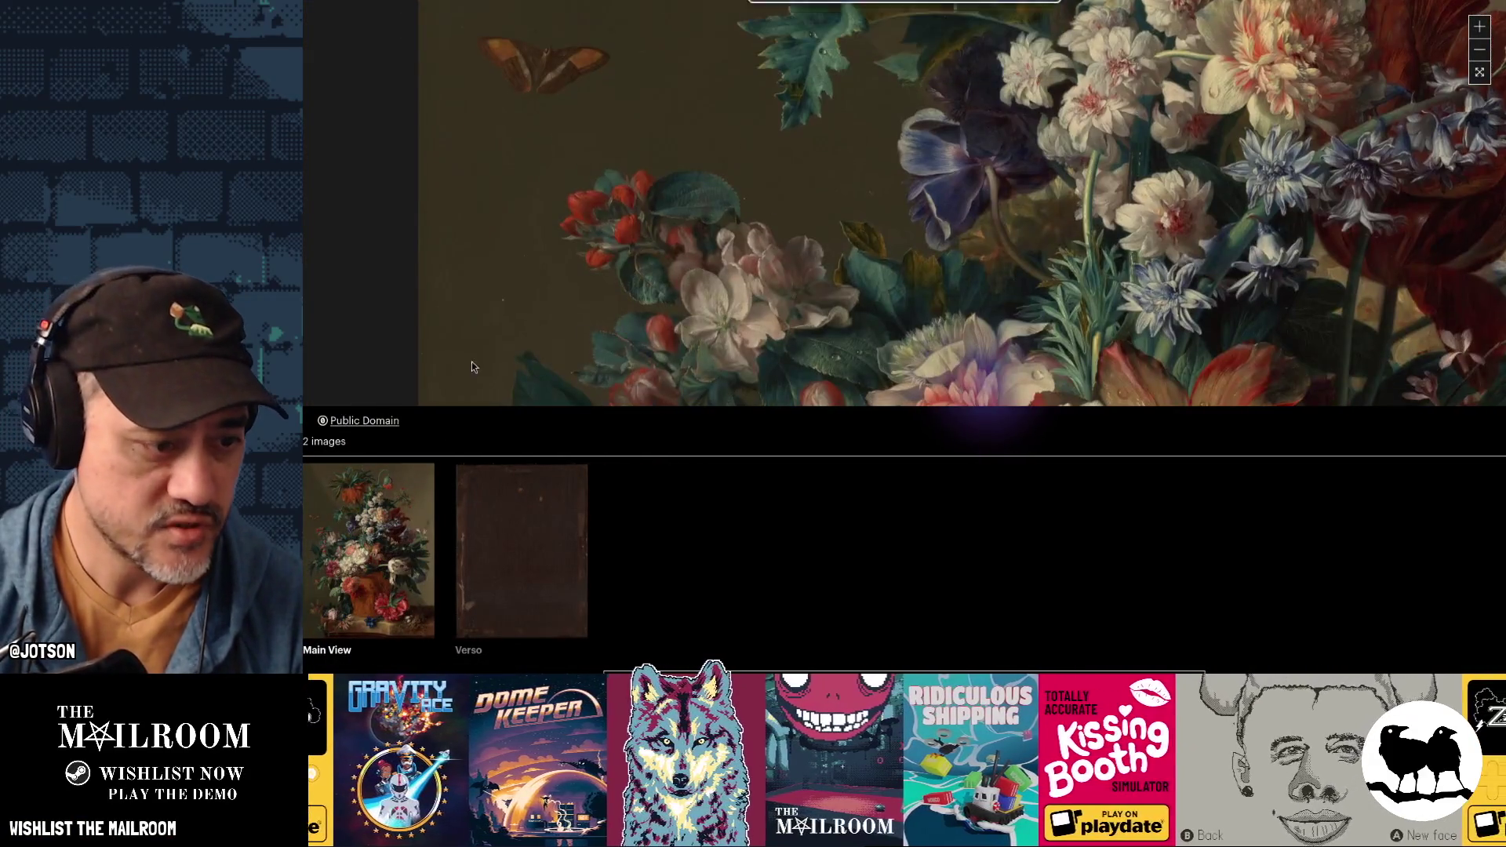
pyautogui.click(498, 538)
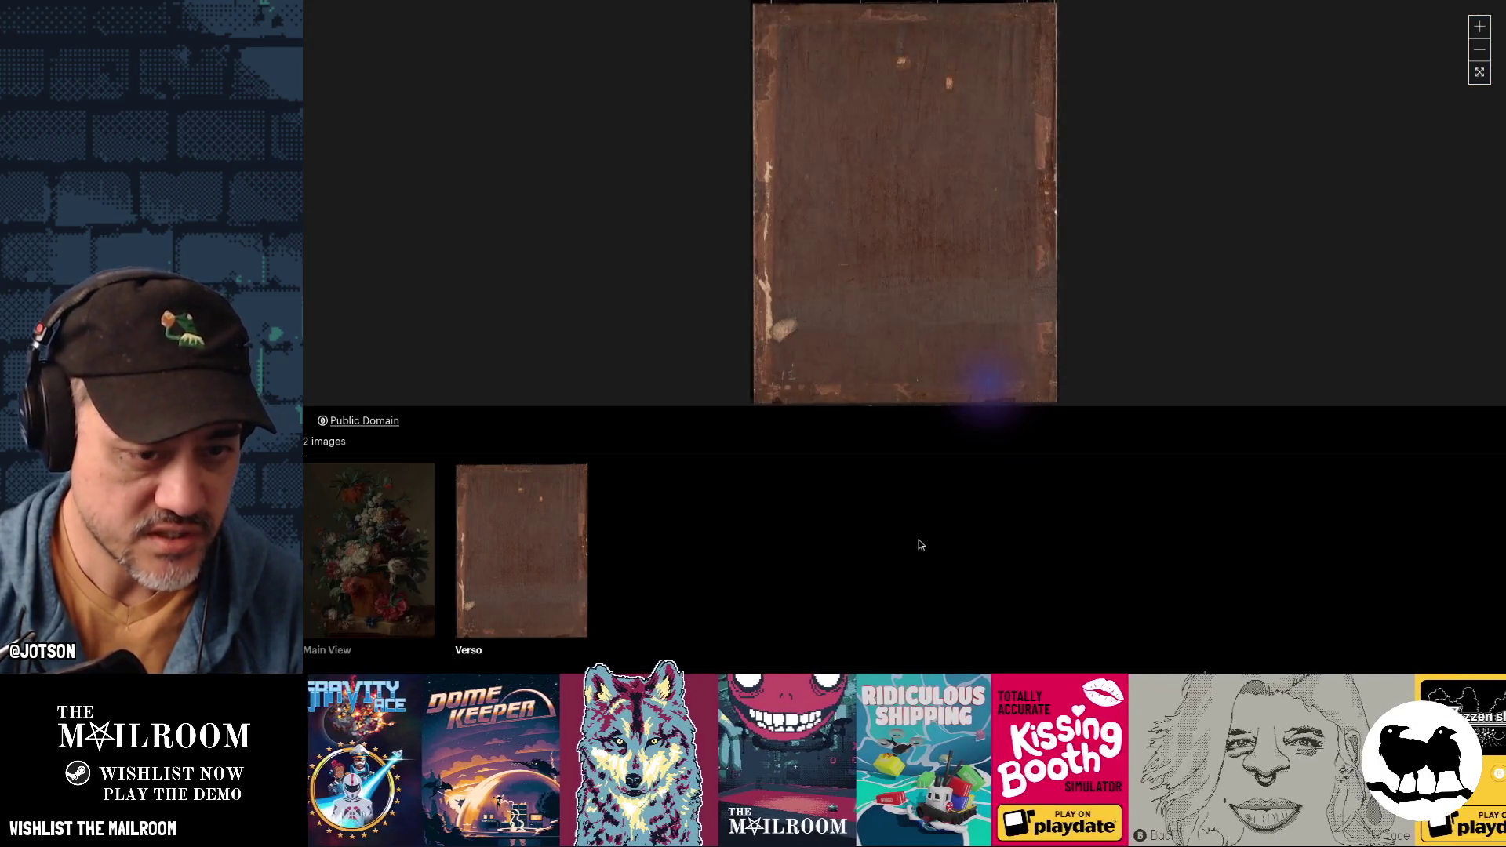
pyautogui.click(378, 568)
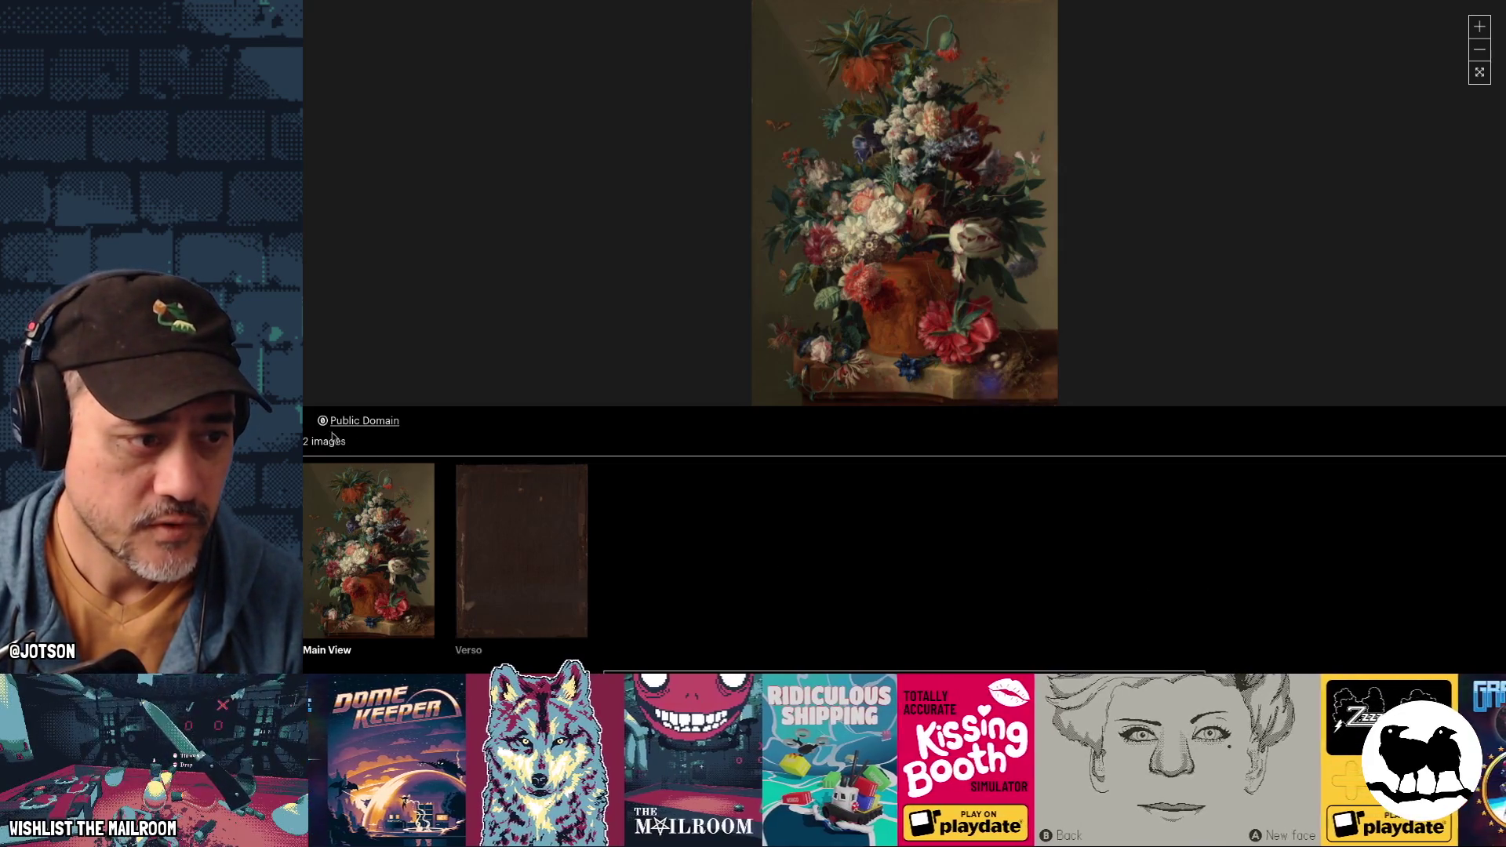
pyautogui.click(1479, 72)
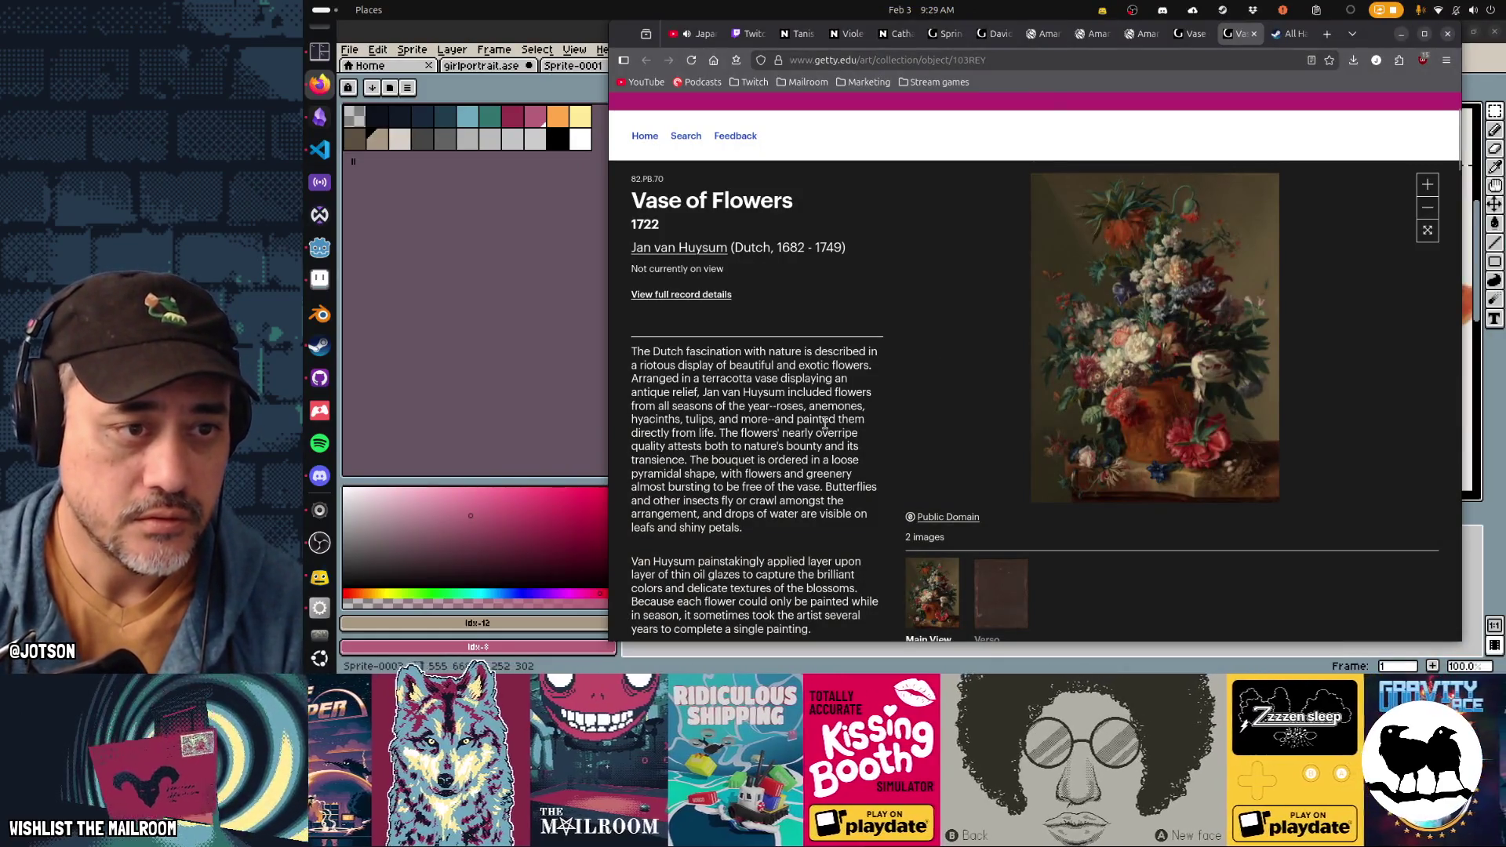
# Step: Download the 2254 × 3000 and 769 × 1024 images, then return to girlportrait.ase in Aseprite
pyautogui.click(696, 296)
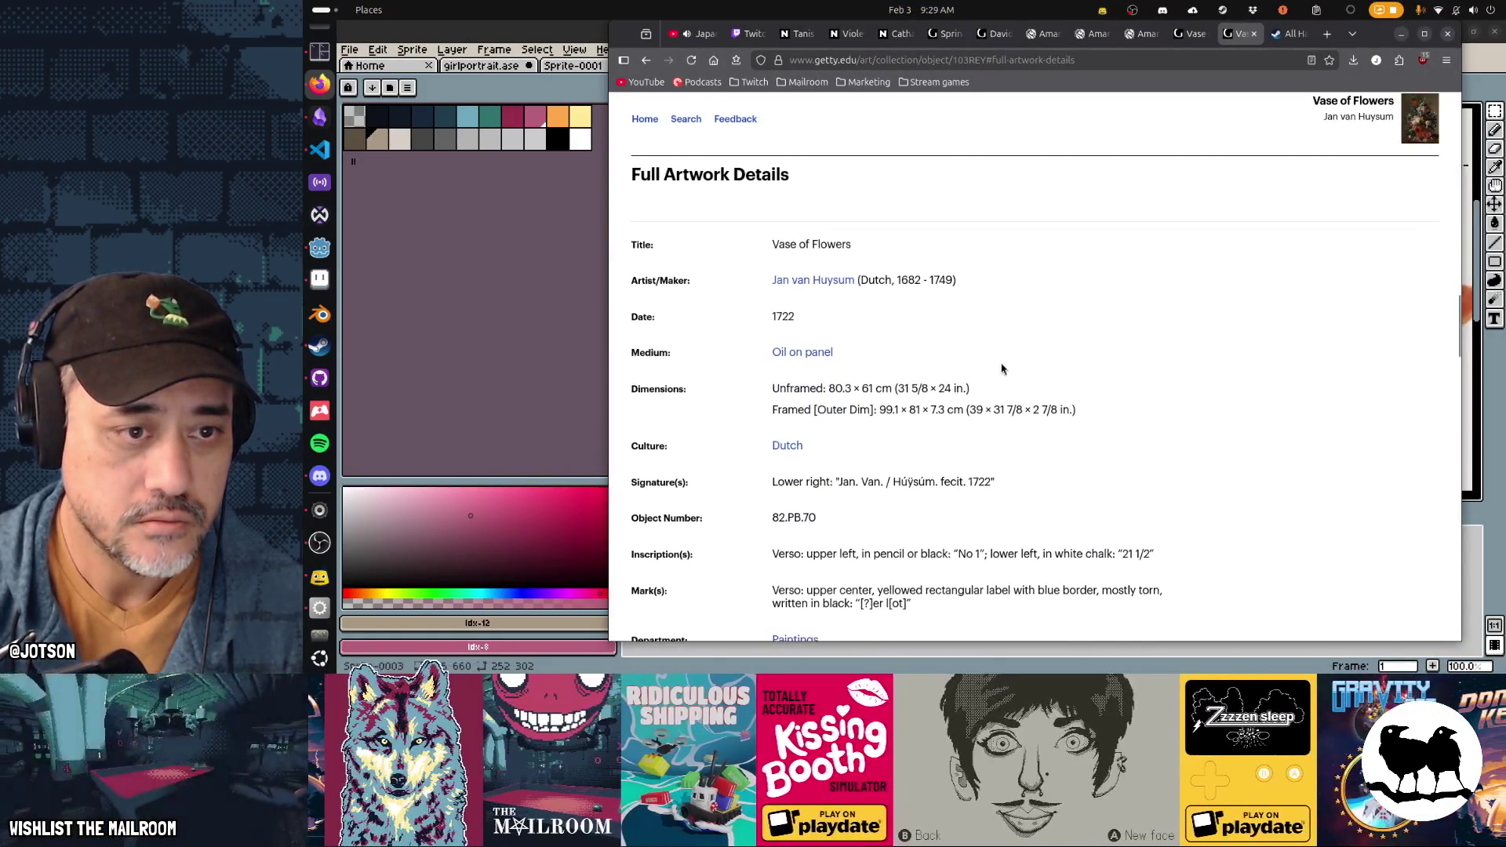
pyautogui.scroll(8, 1010, 383)
pyautogui.scroll(10, 1011, 383)
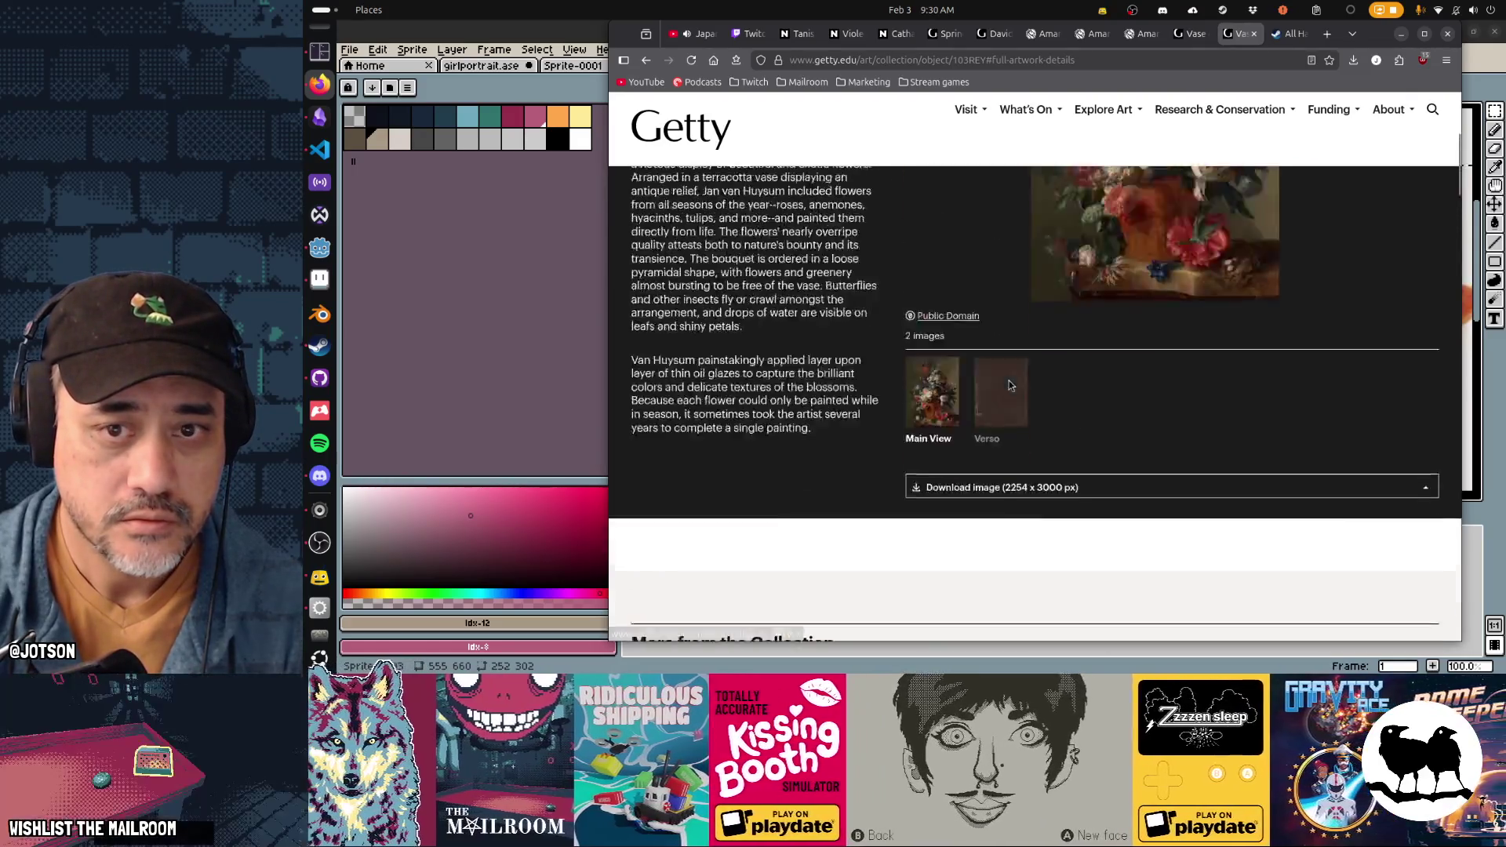
pyautogui.scroll(-4, 1010, 383)
pyautogui.scroll(1, 1009, 385)
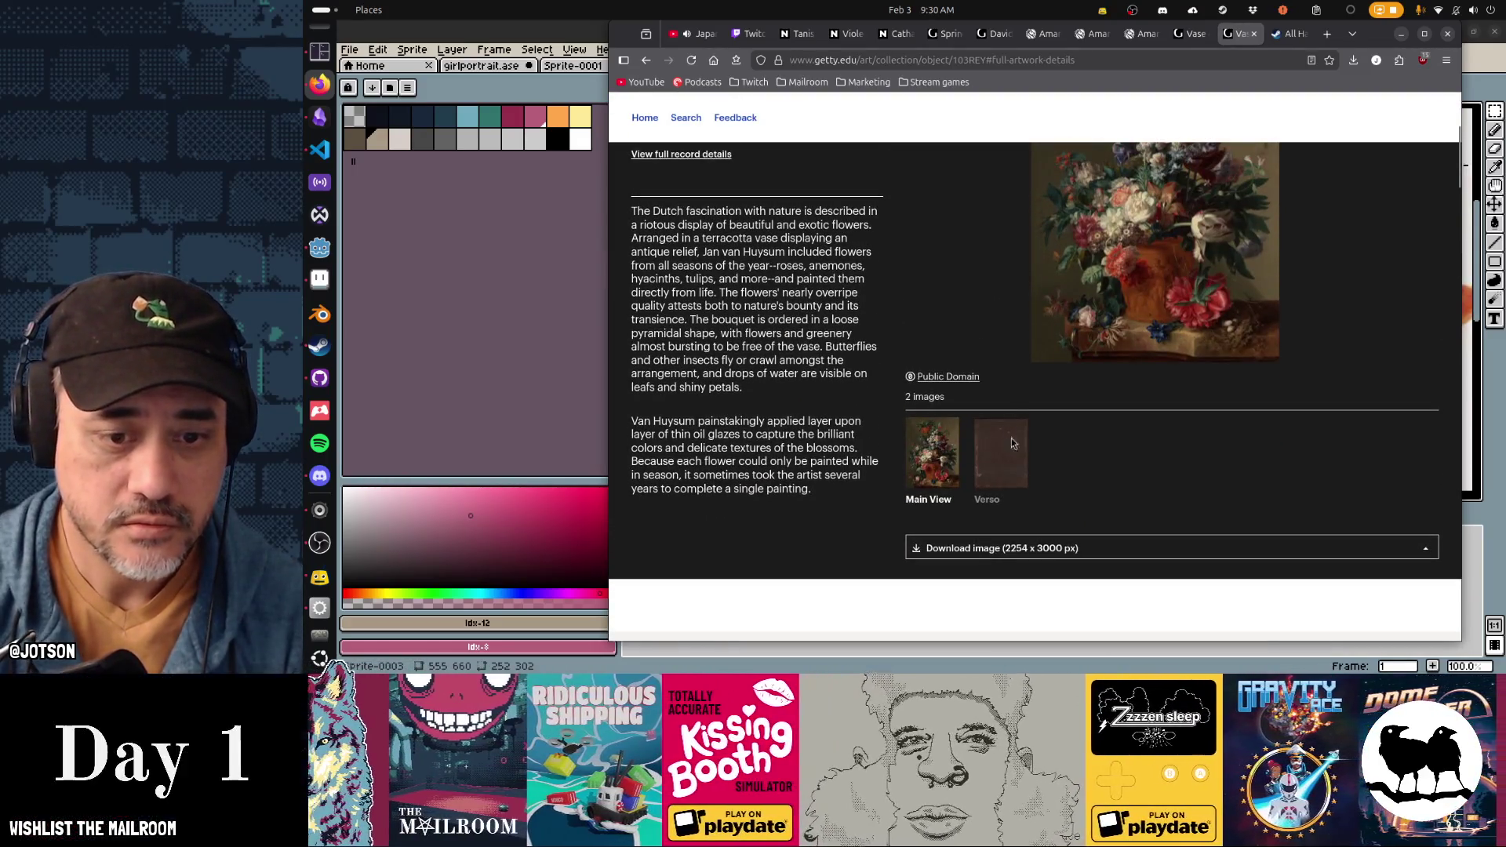
pyautogui.click(1010, 556)
pyautogui.click(1009, 556)
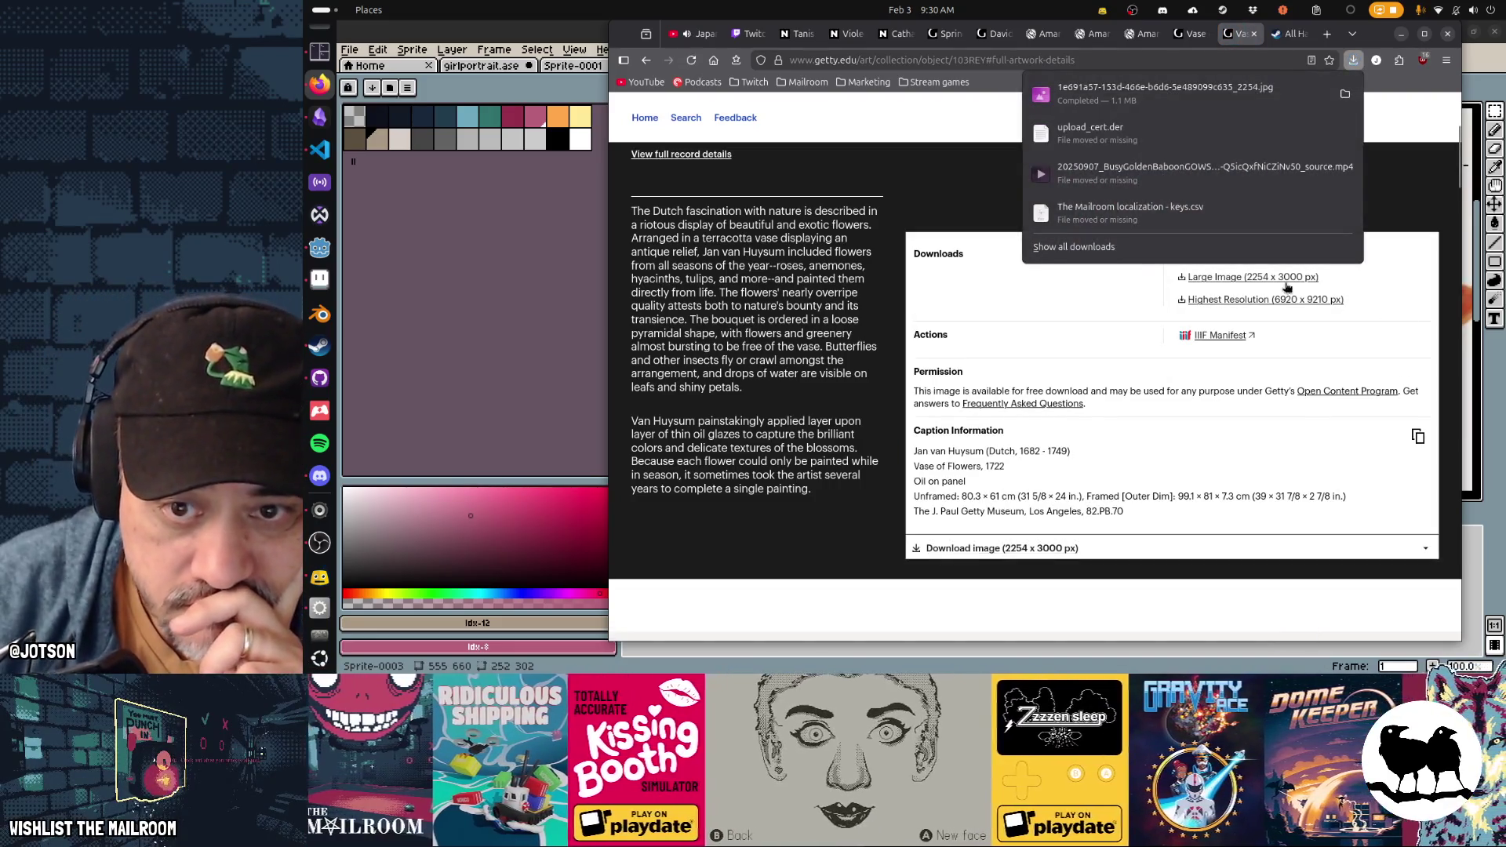
pyautogui.click(1305, 369)
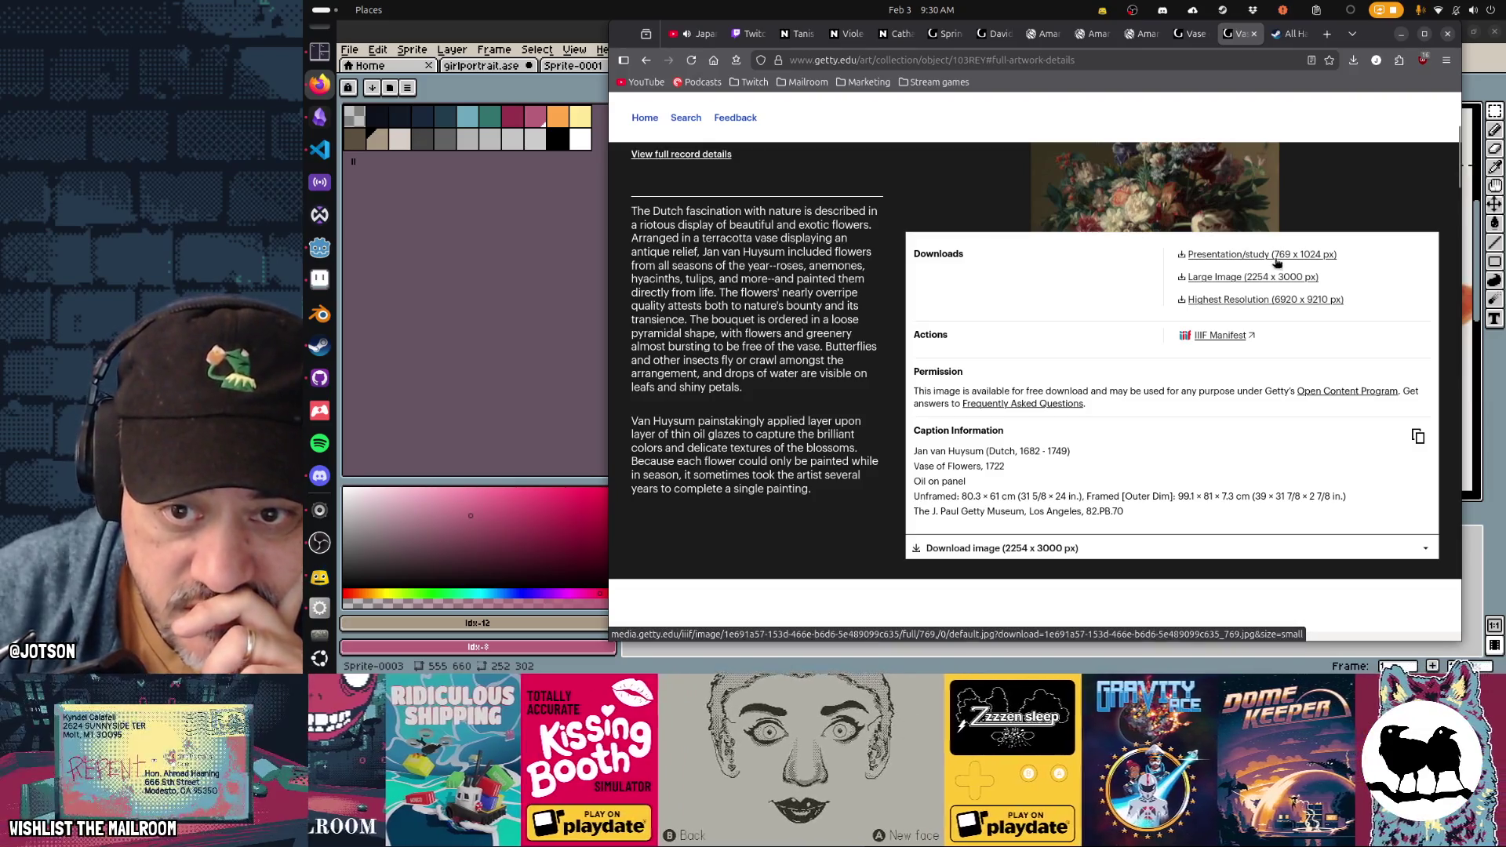
pyautogui.click(1277, 262)
pyautogui.click(1365, 342)
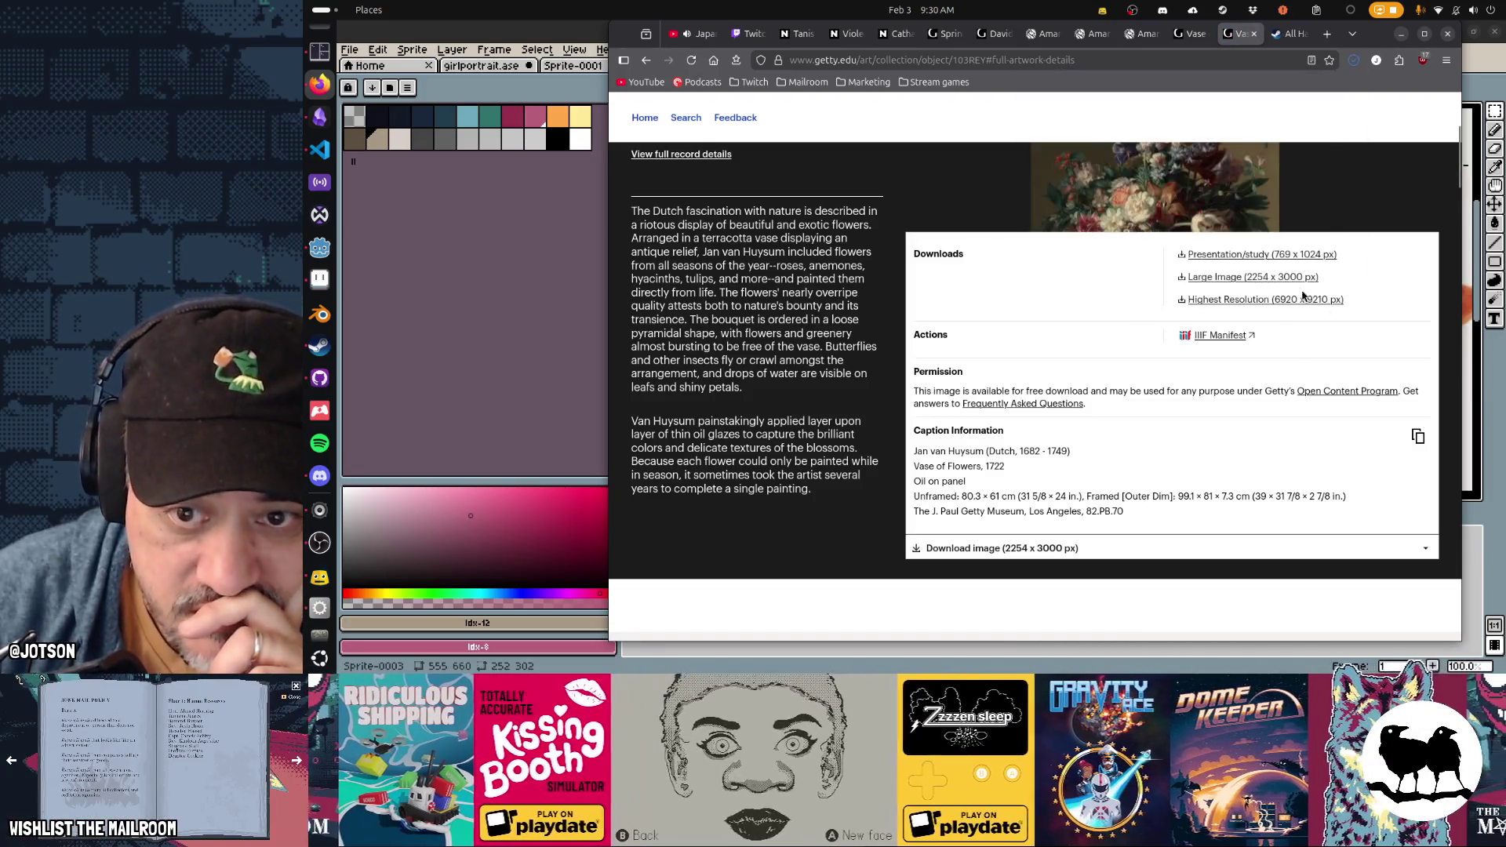
pyautogui.hotkey('alt', 'Tab')
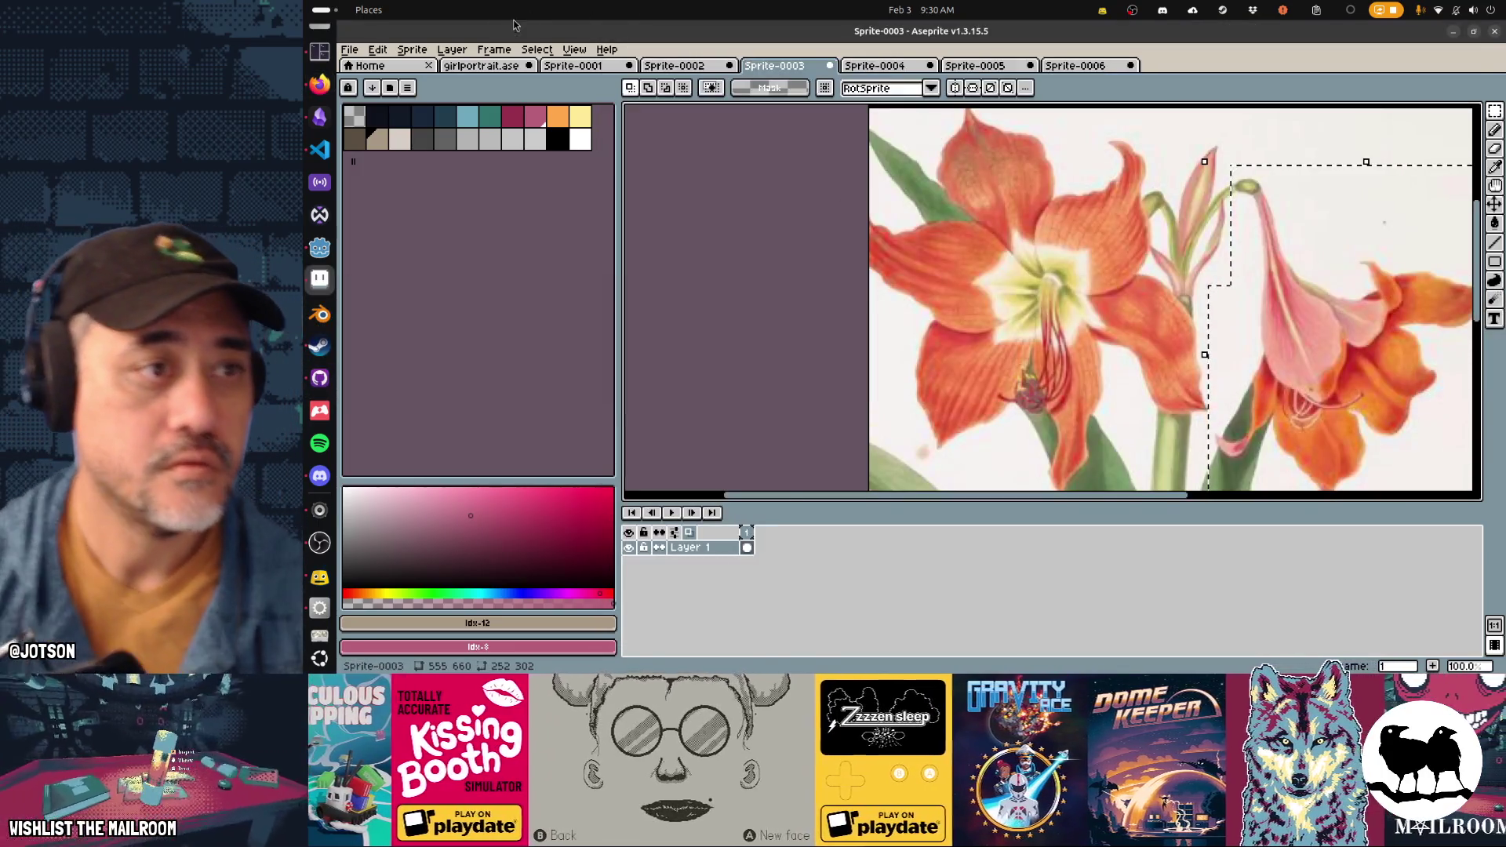
pyautogui.click(487, 66)
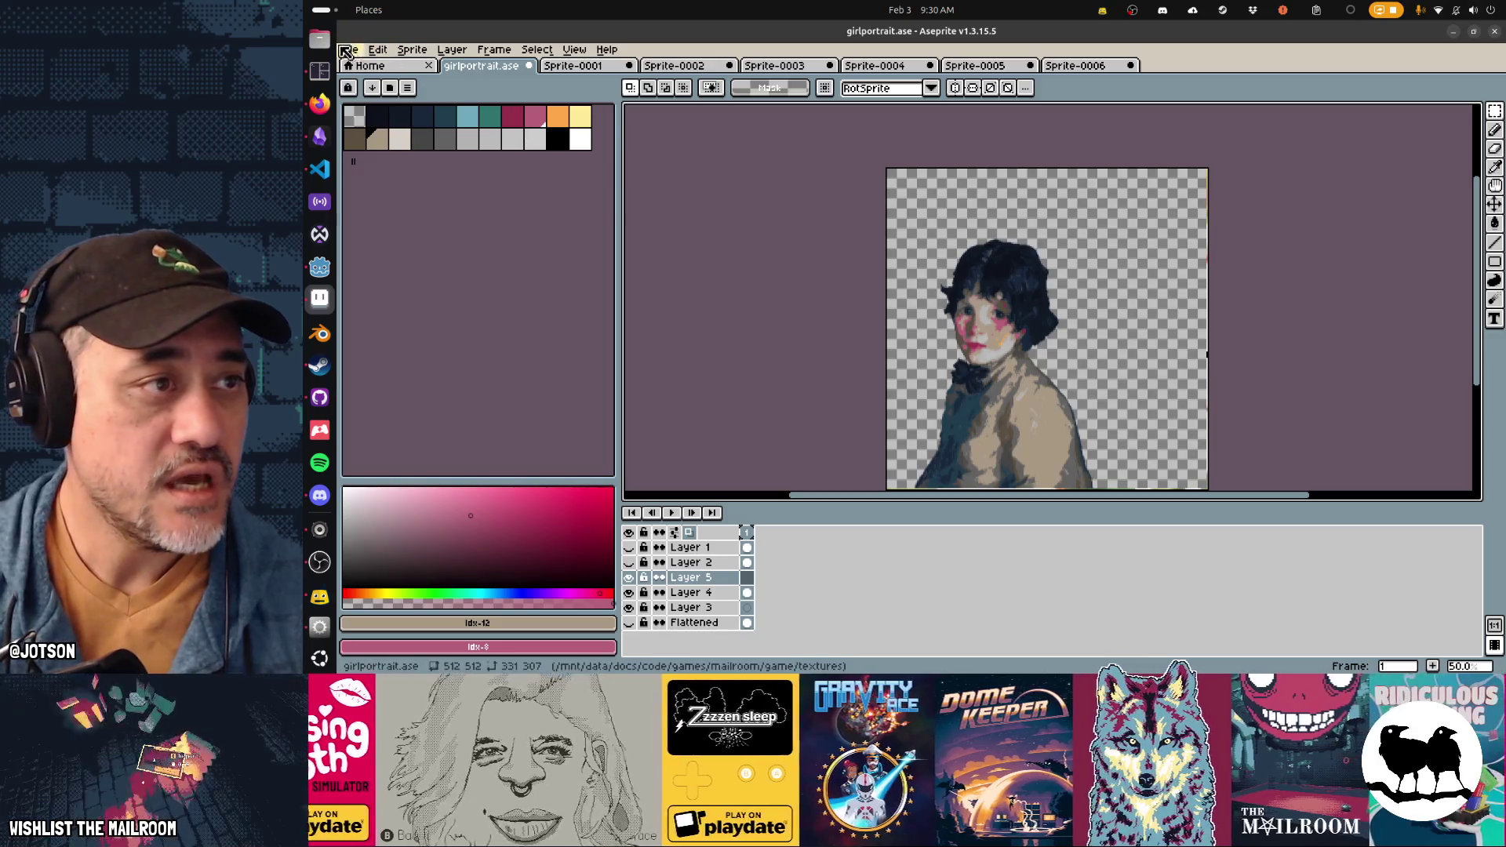
# Step: From the Files Downloads folder, drag the 2254 and 769 jpgs onto the Aseprite portrait canvas
pyautogui.click(319, 39)
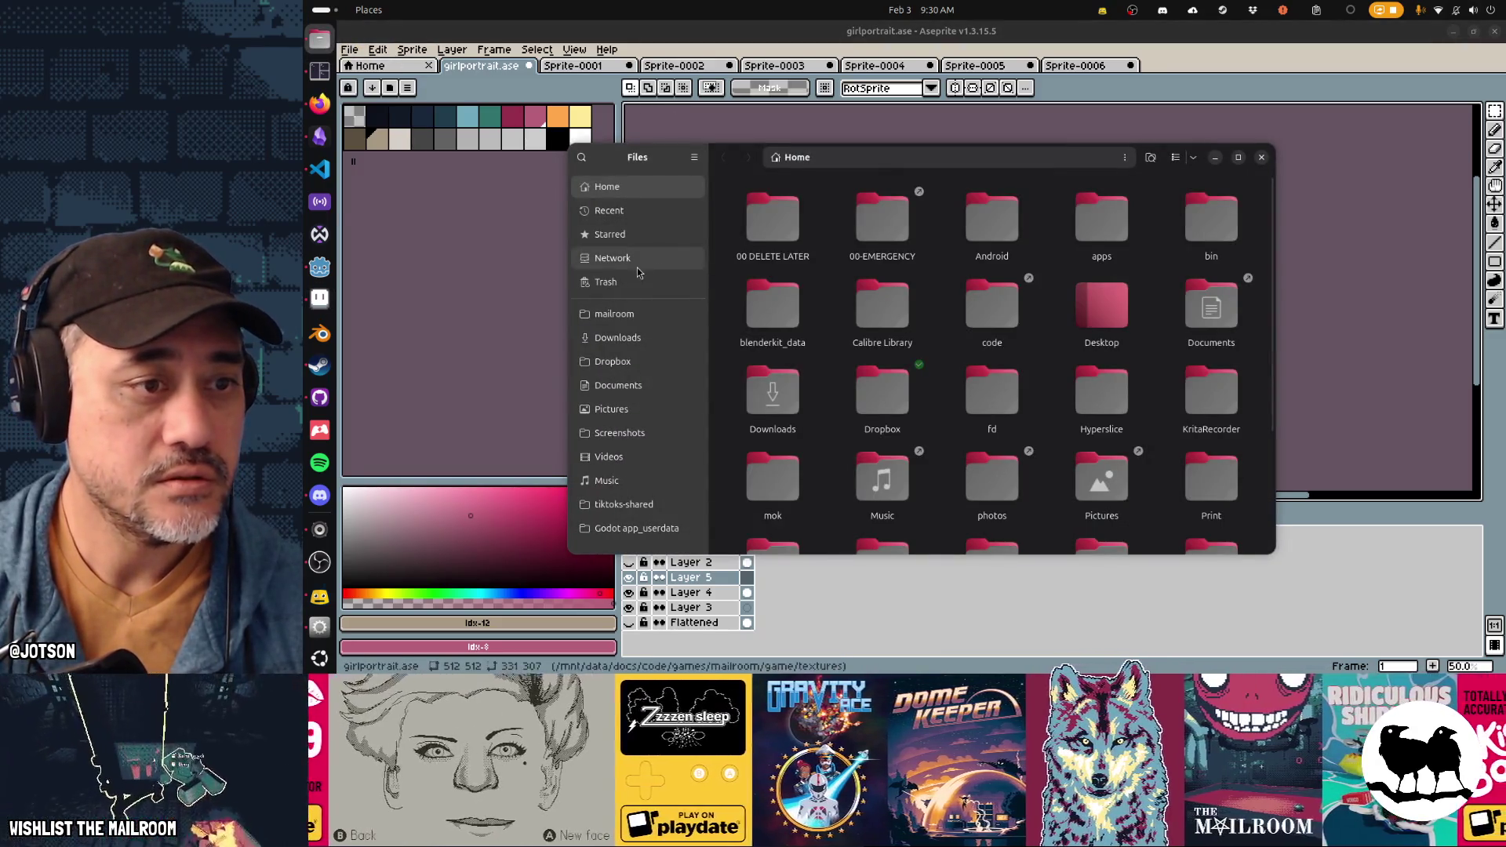
pyautogui.click(626, 345)
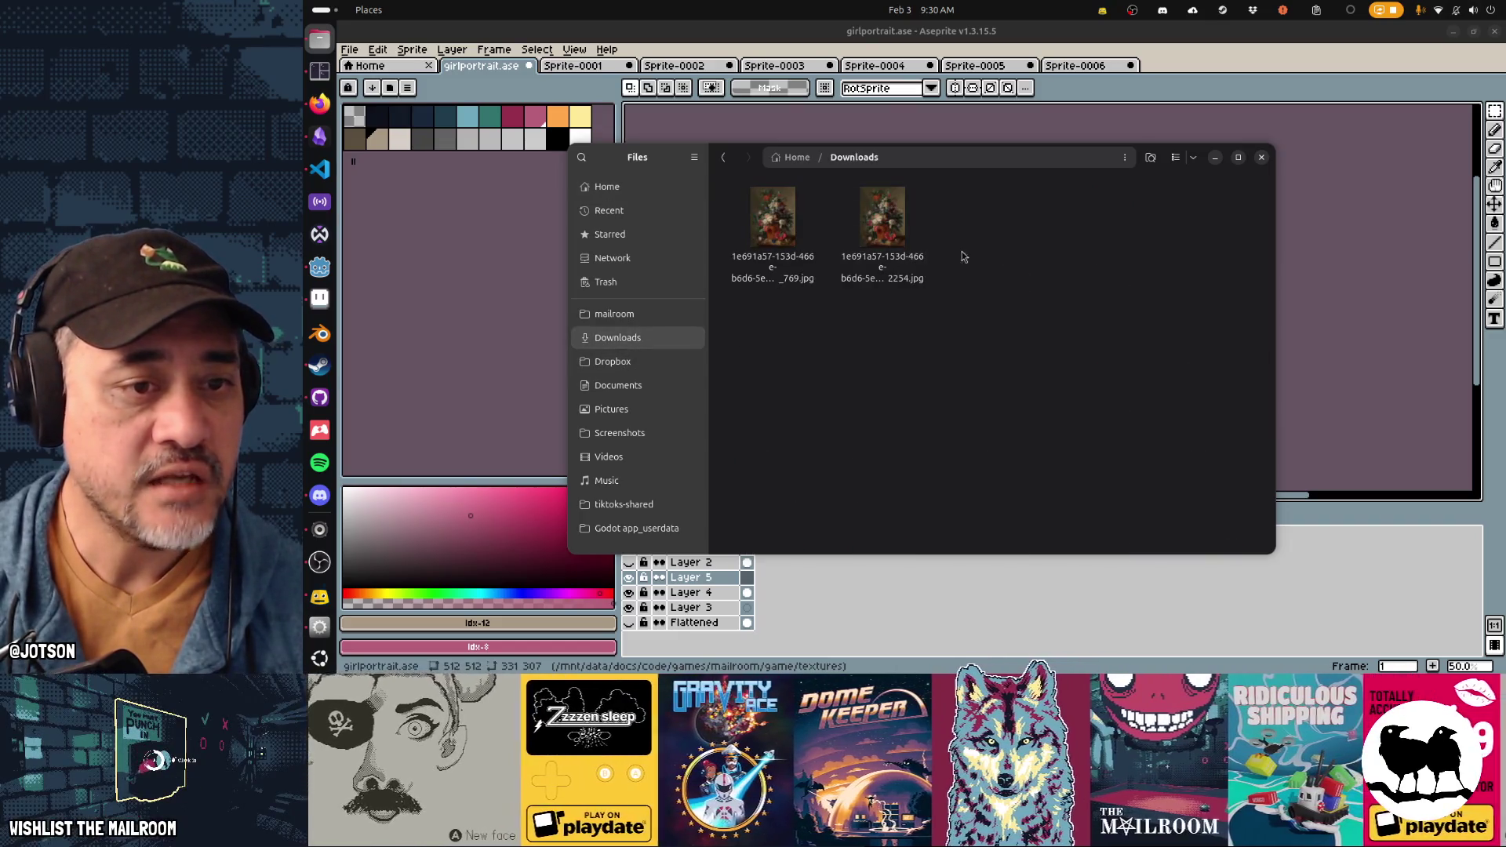
pyautogui.moveTo(882, 223)
pyautogui.mouseDown()
pyautogui.moveTo(1390, 279)
pyautogui.moveTo(1317, 86)
pyautogui.mouseUp()
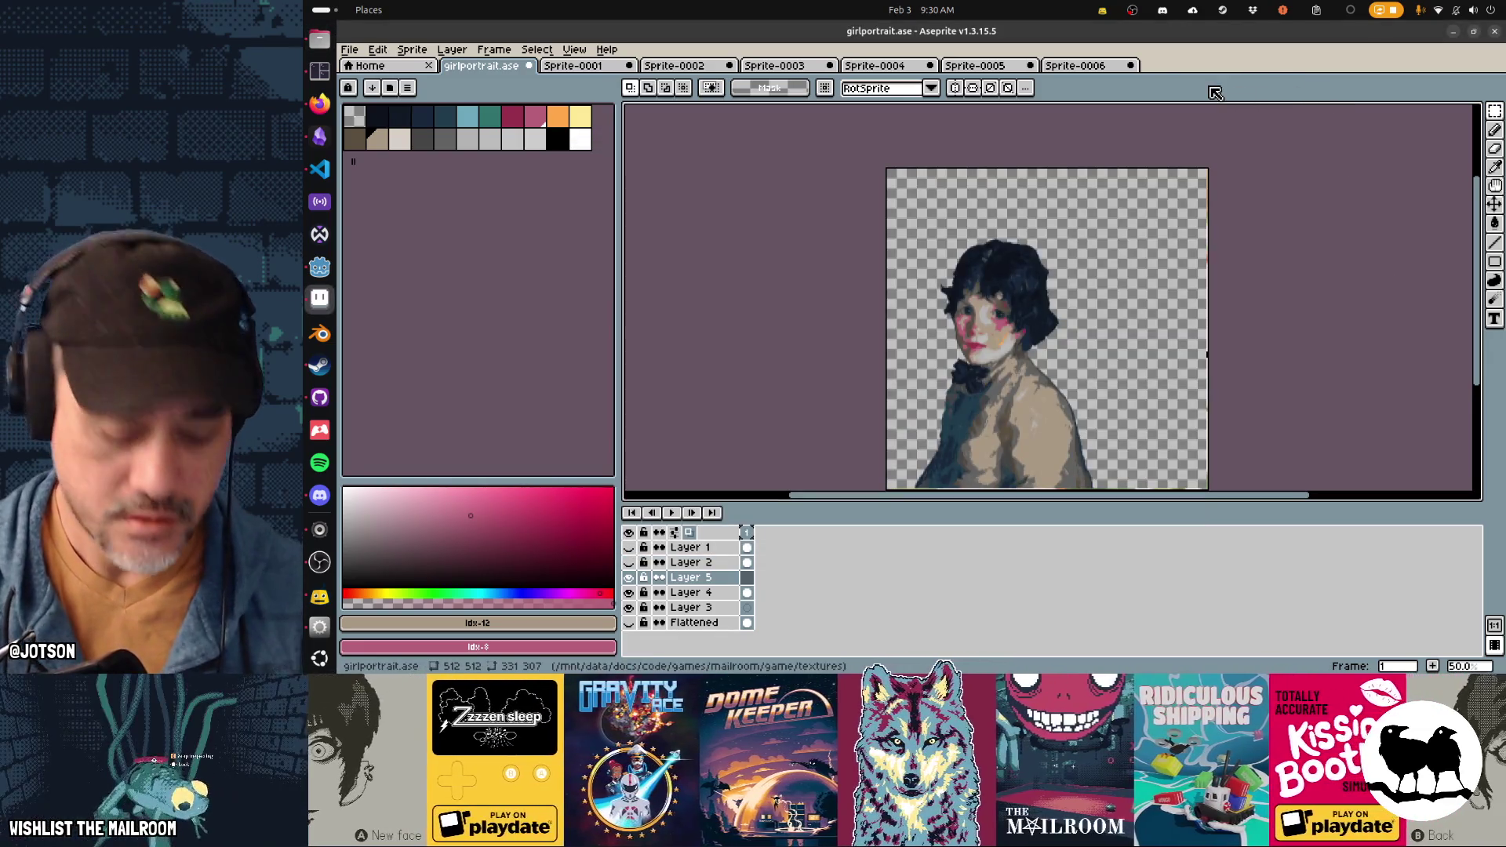
pyautogui.hotkey('ctrl', 'n')
pyautogui.press('Escape')
pyautogui.hotkey('alt', 'Tab')
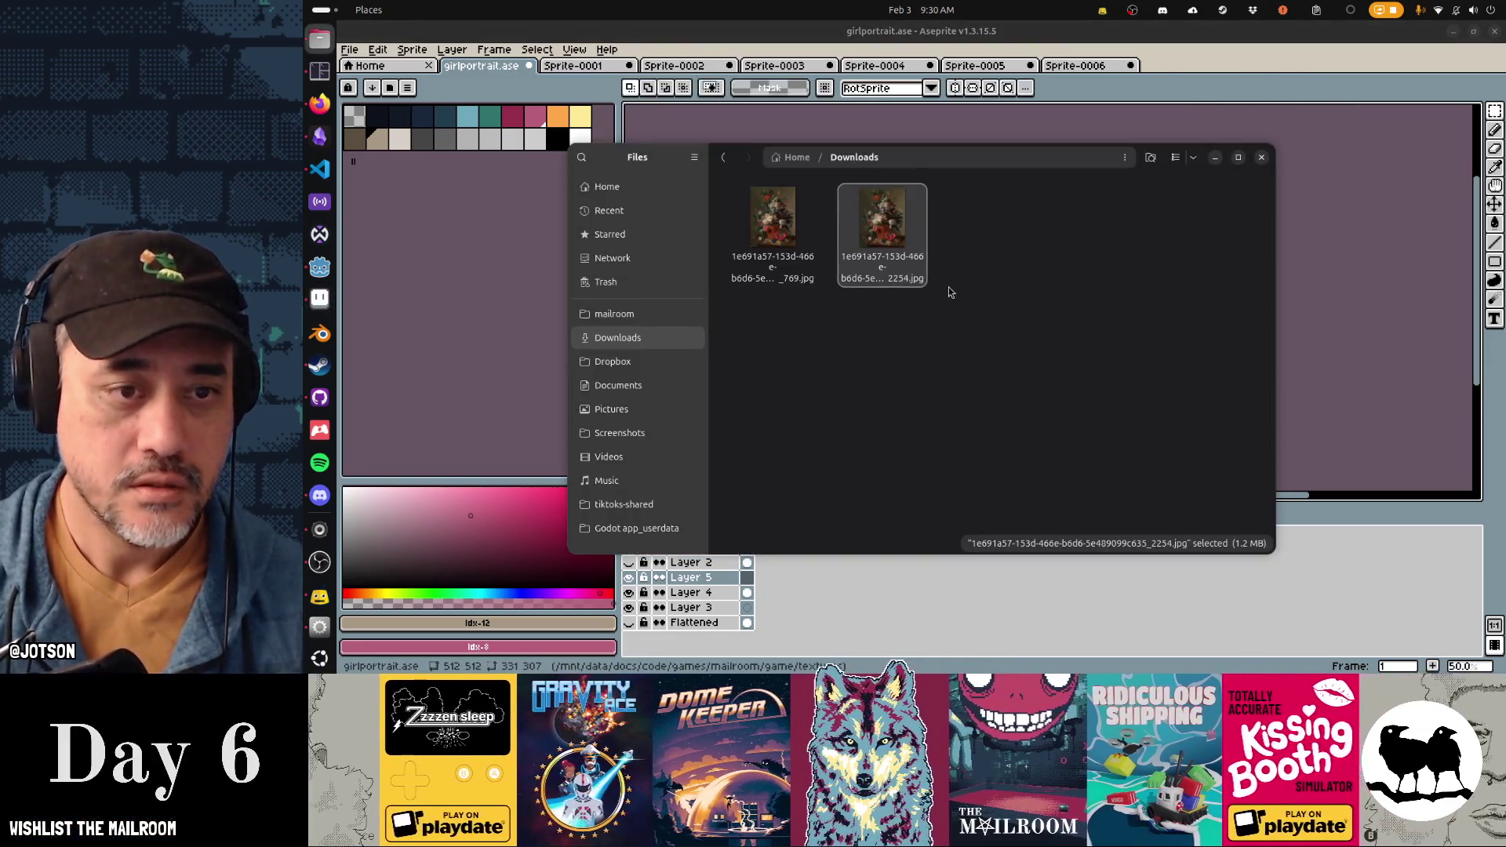
pyautogui.moveTo(883, 224)
pyautogui.mouseDown()
pyautogui.moveTo(1125, 279)
pyautogui.moveTo(1370, 279)
pyautogui.moveTo(1345, 258)
pyautogui.mouseUp()
pyautogui.moveTo(772, 220); pyautogui.dragTo(1384, 218)
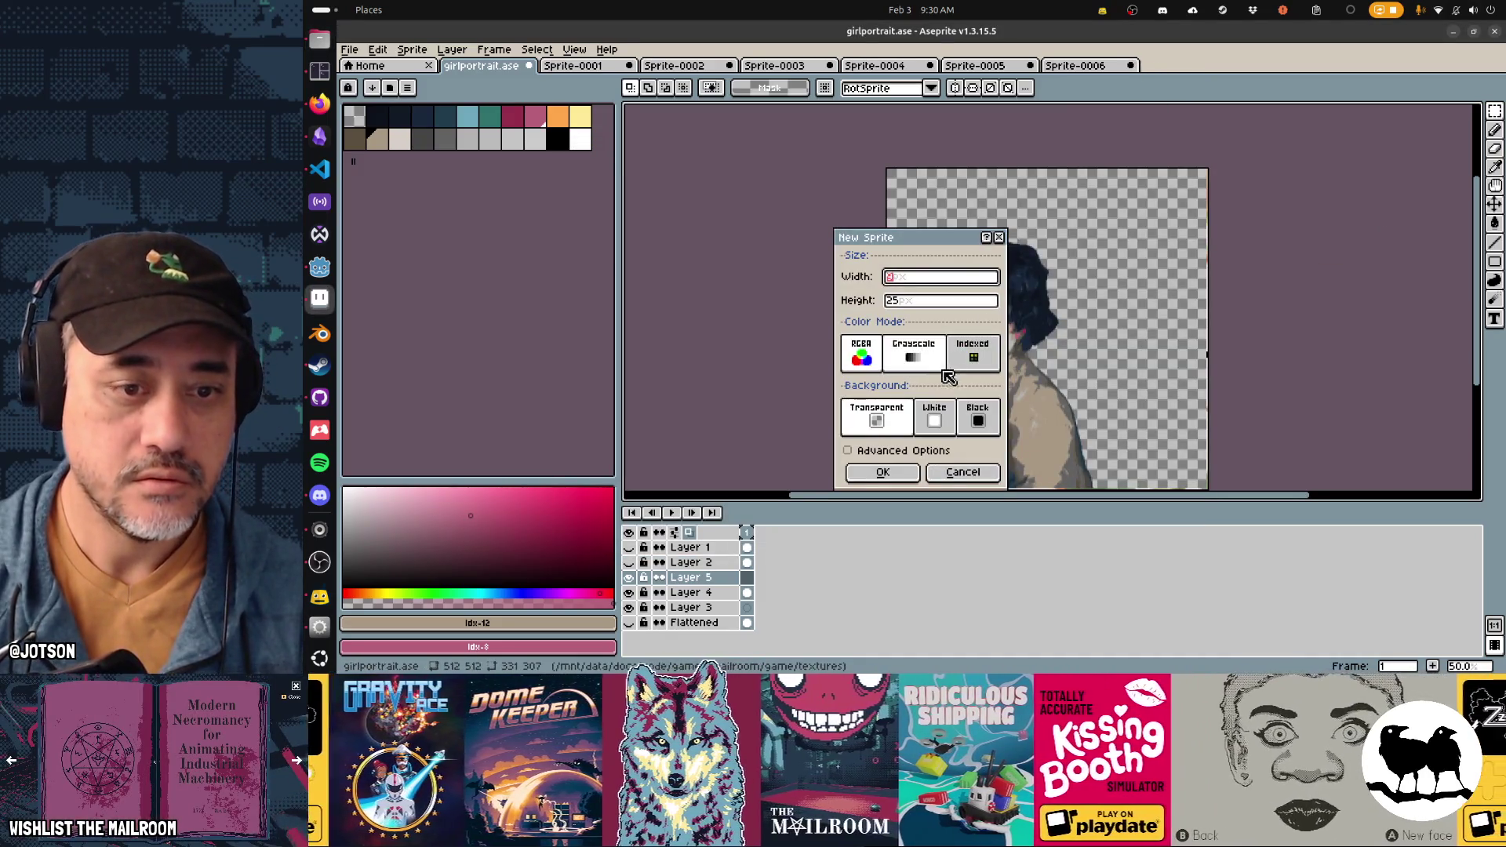
# Step: Open the 2254 × 3000 flower jpg from Downloads, select all of it, and return to girlportrait.ase
pyautogui.press('Escape')
pyautogui.click(349, 49)
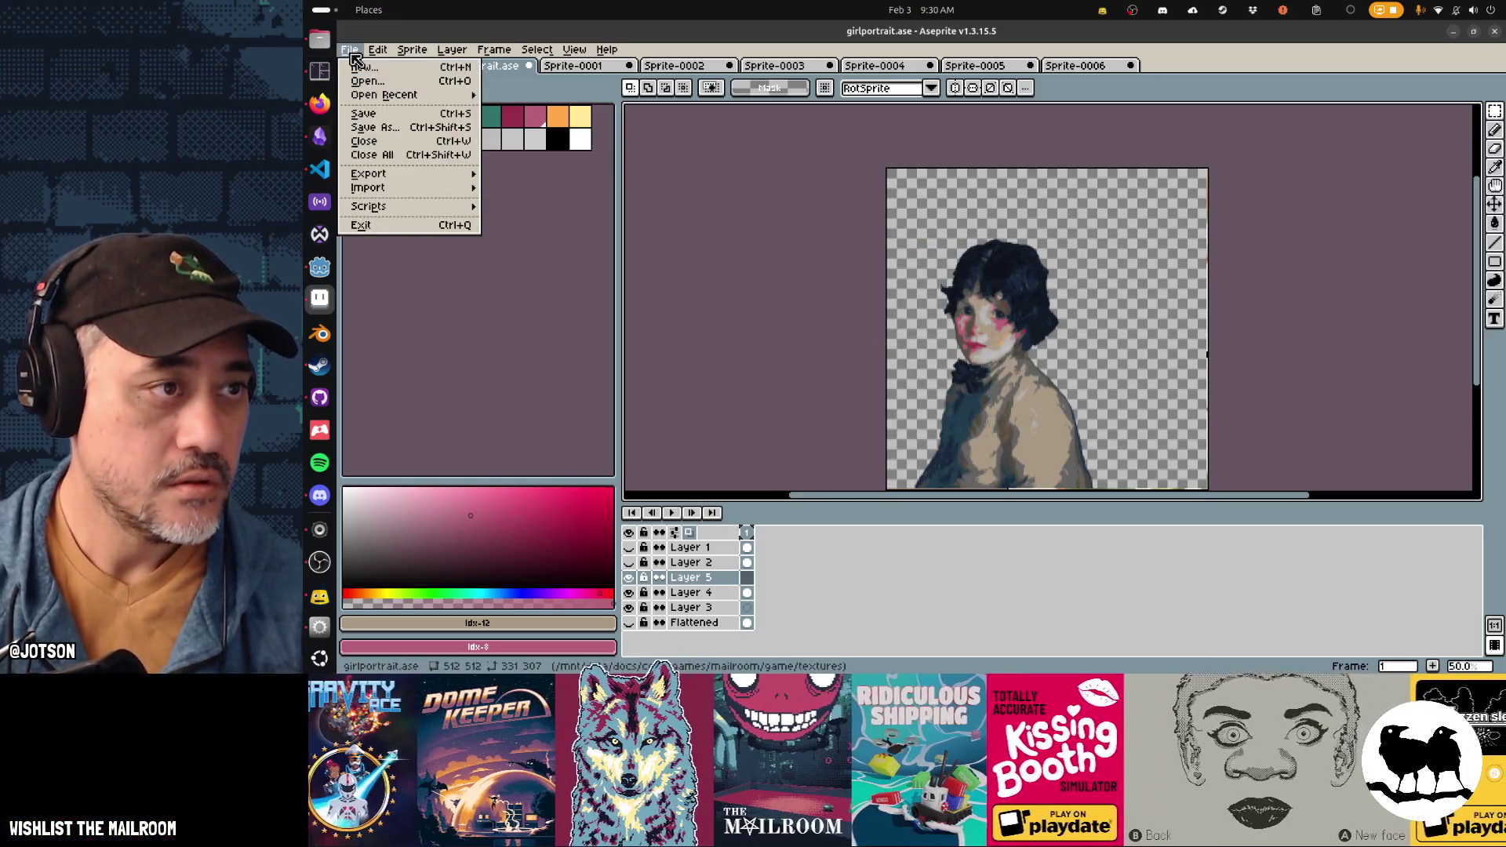
pyautogui.click(369, 75)
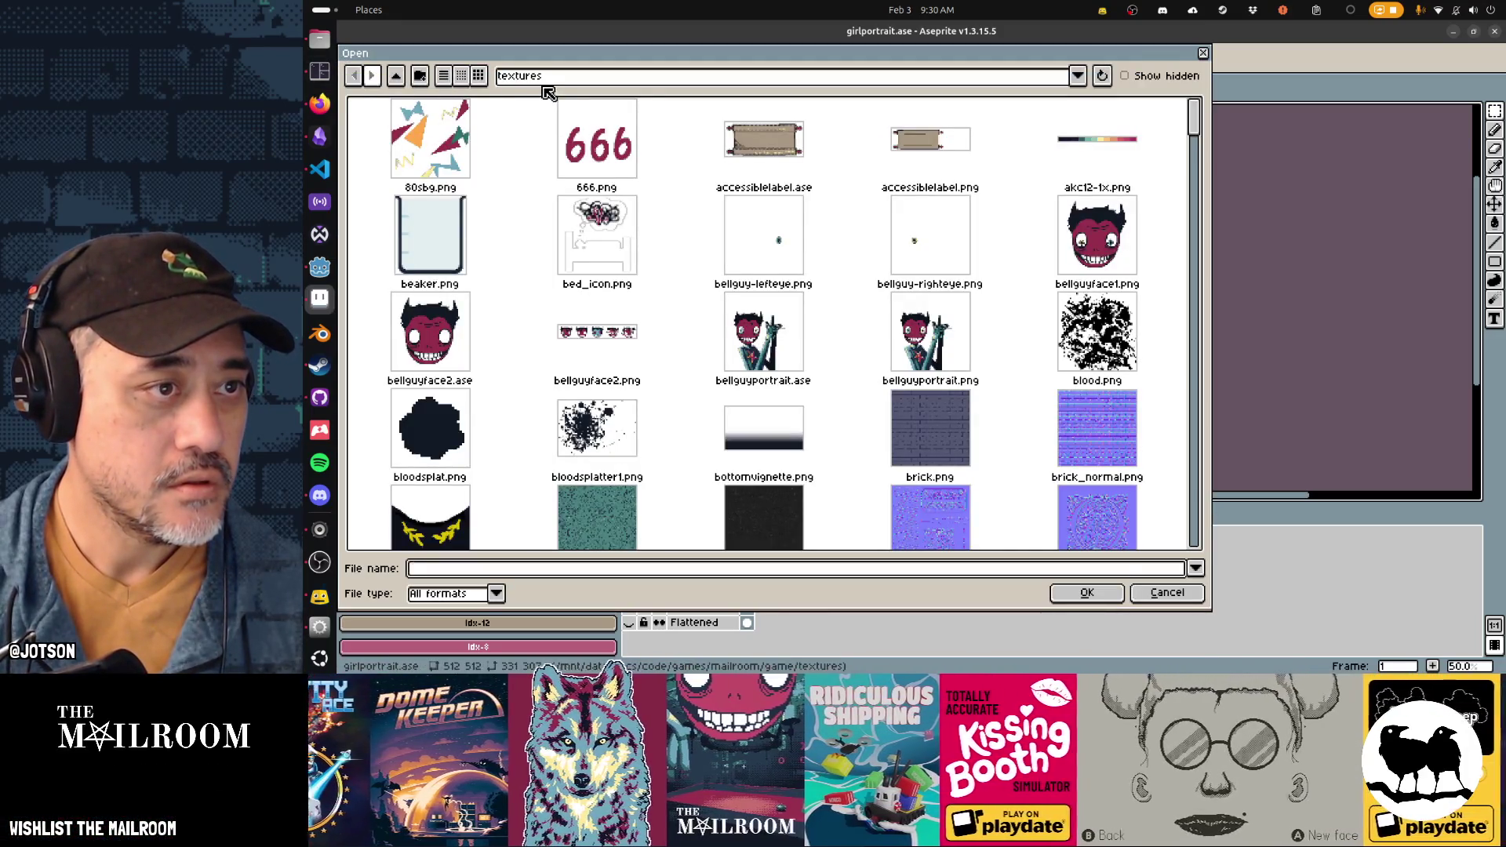
pyautogui.click(547, 90)
pyautogui.click(625, 238)
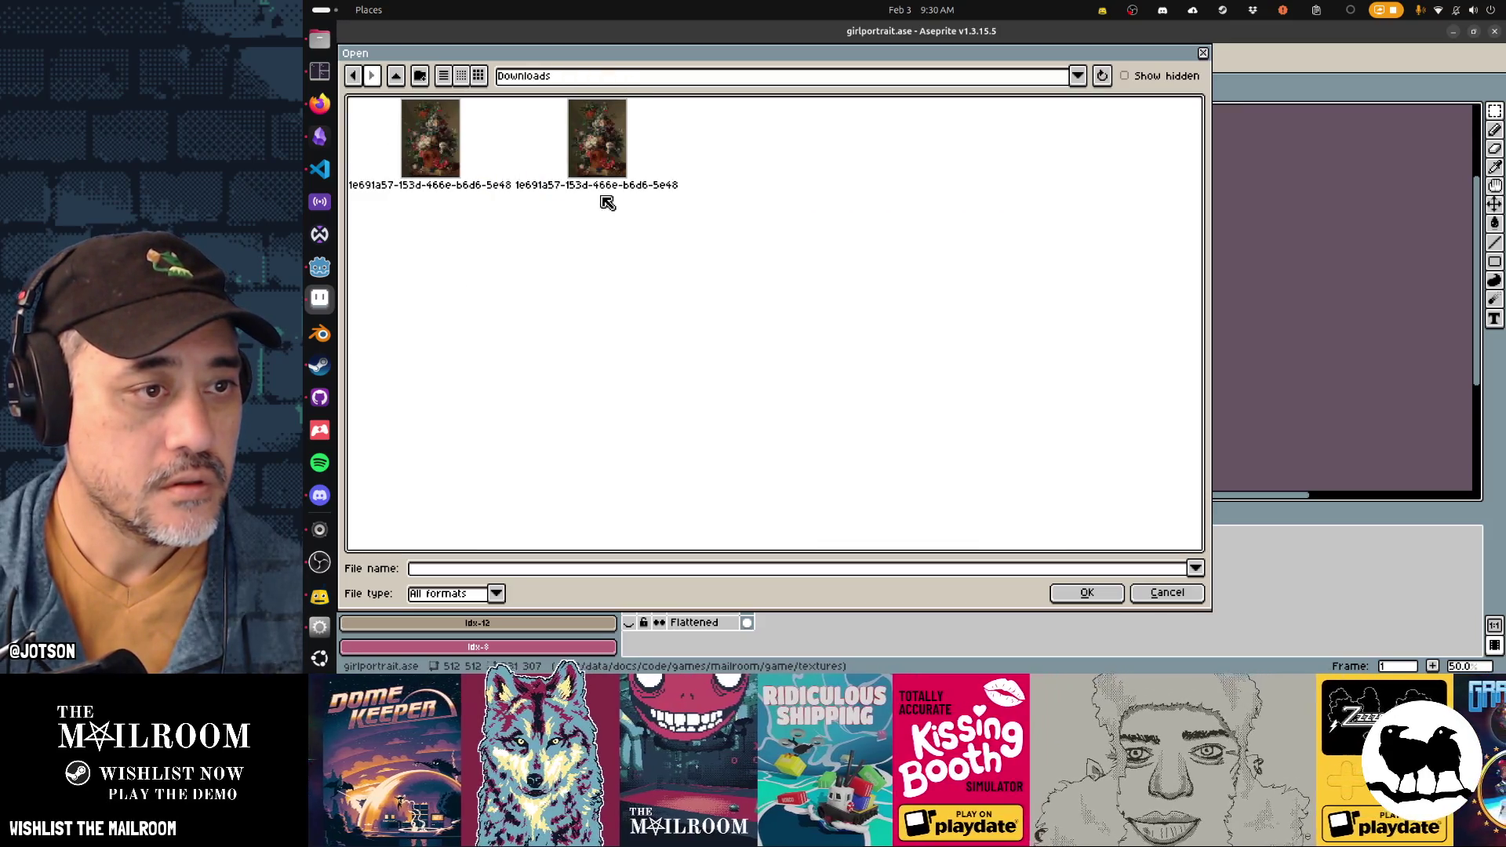
pyautogui.doubleClick(602, 163)
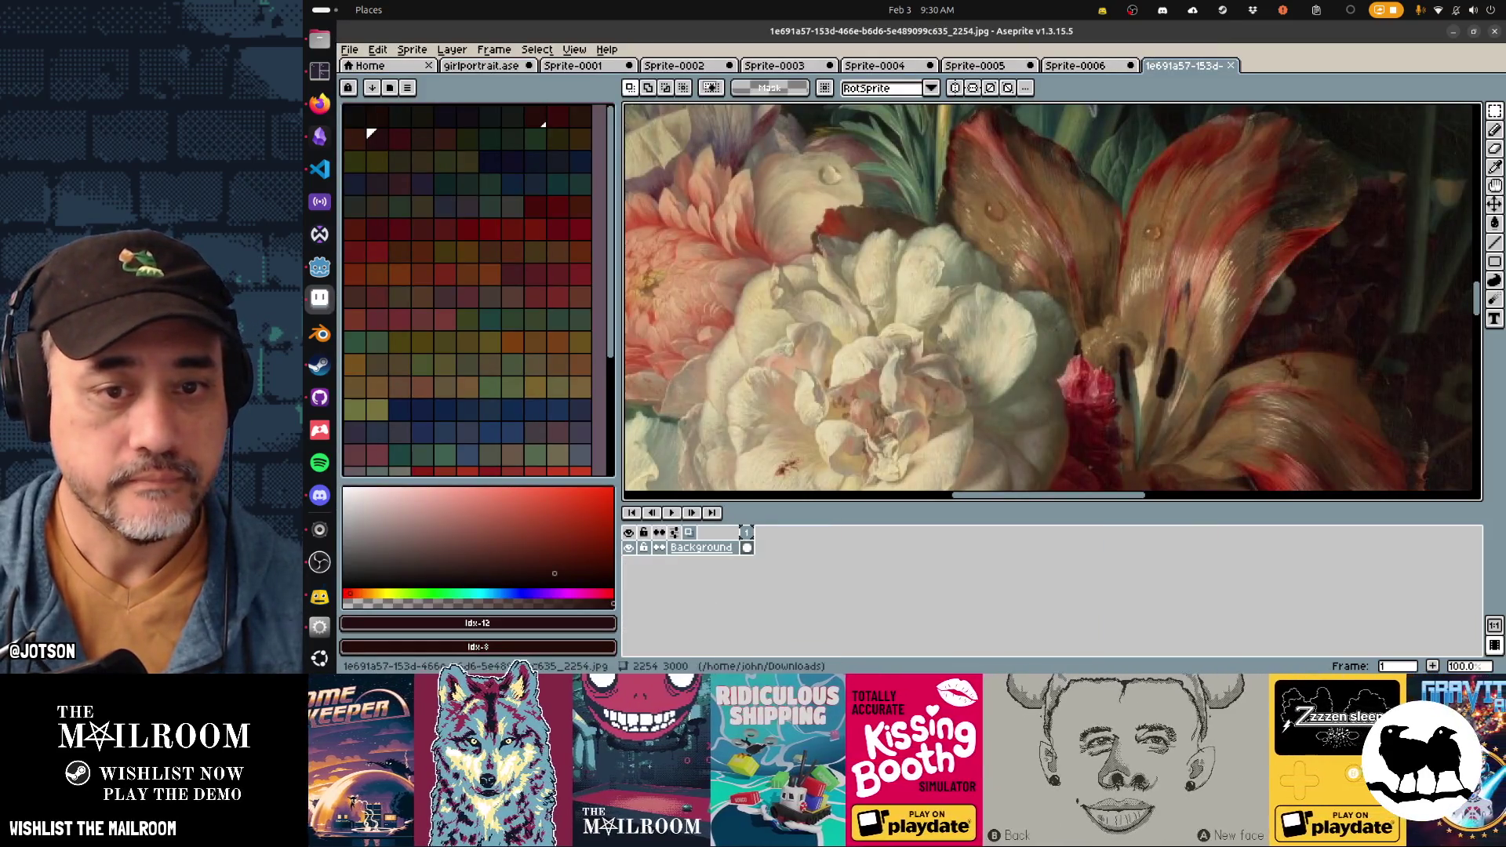
pyautogui.scroll(-5, 917, 296)
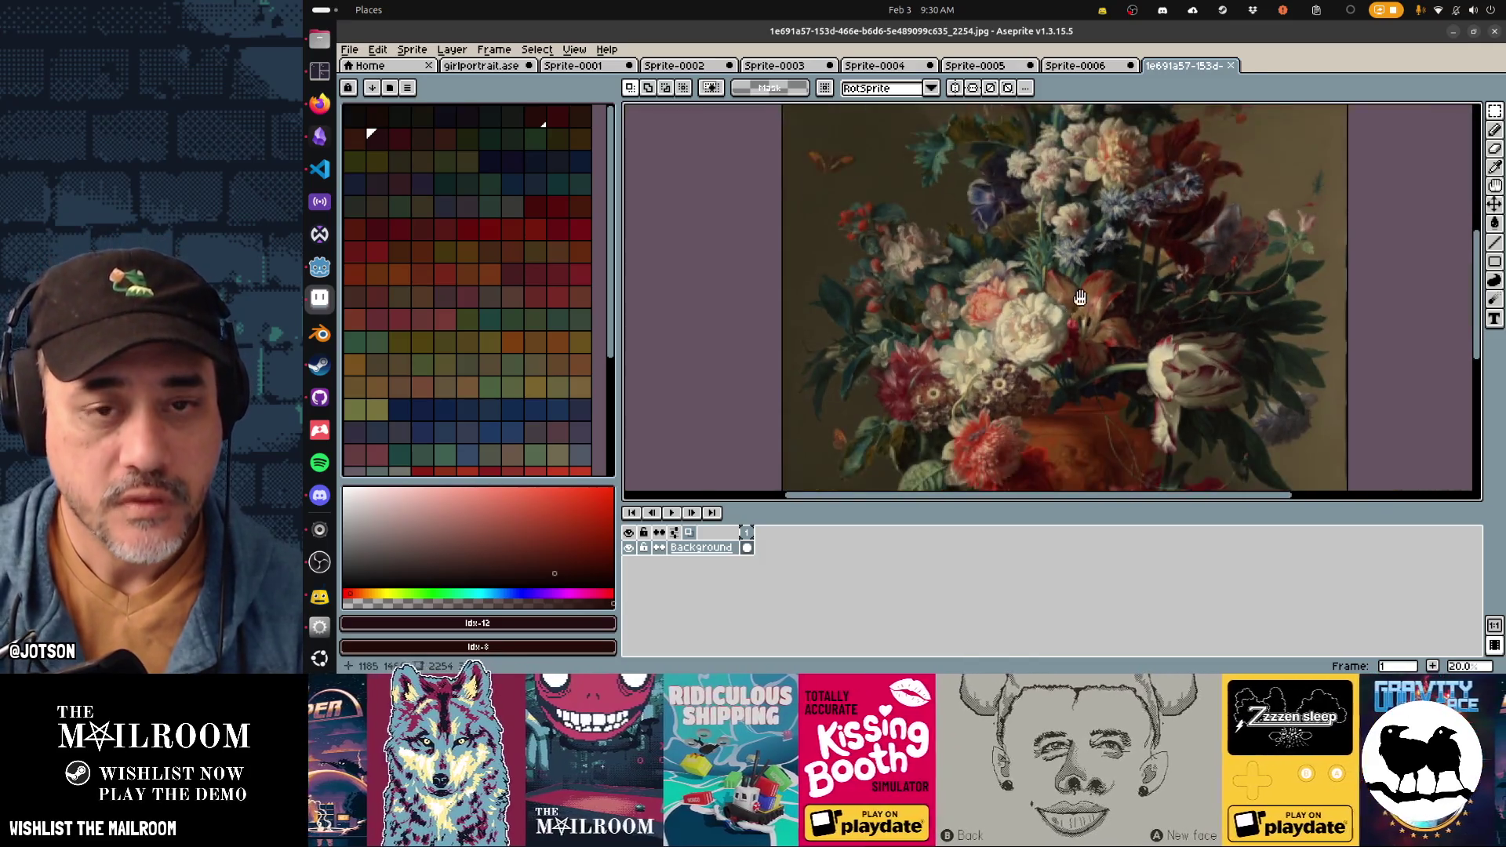
pyautogui.hotkey('ctrl', 'a')
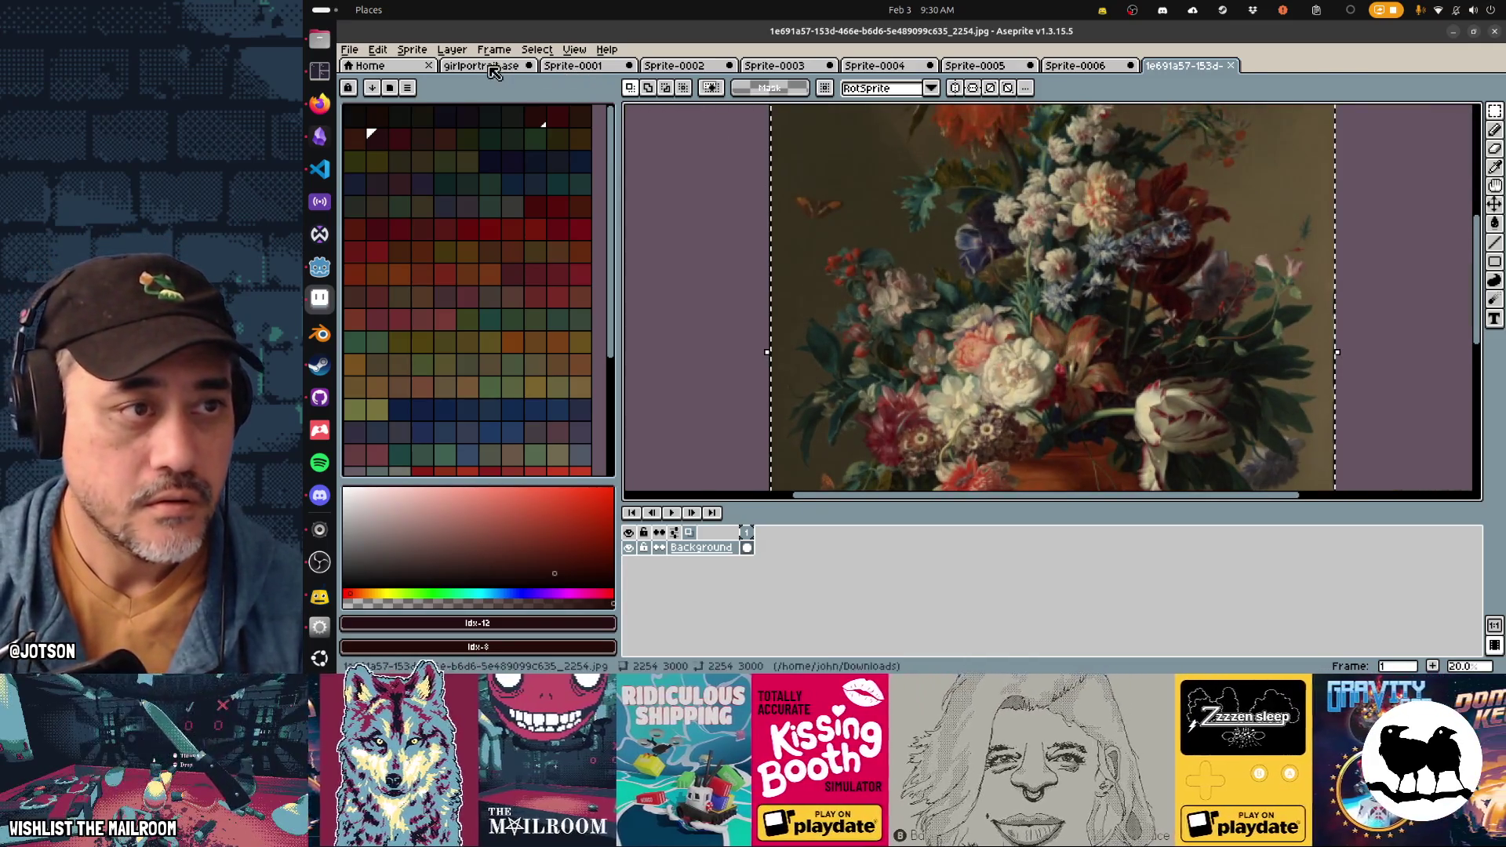
pyautogui.click(510, 66)
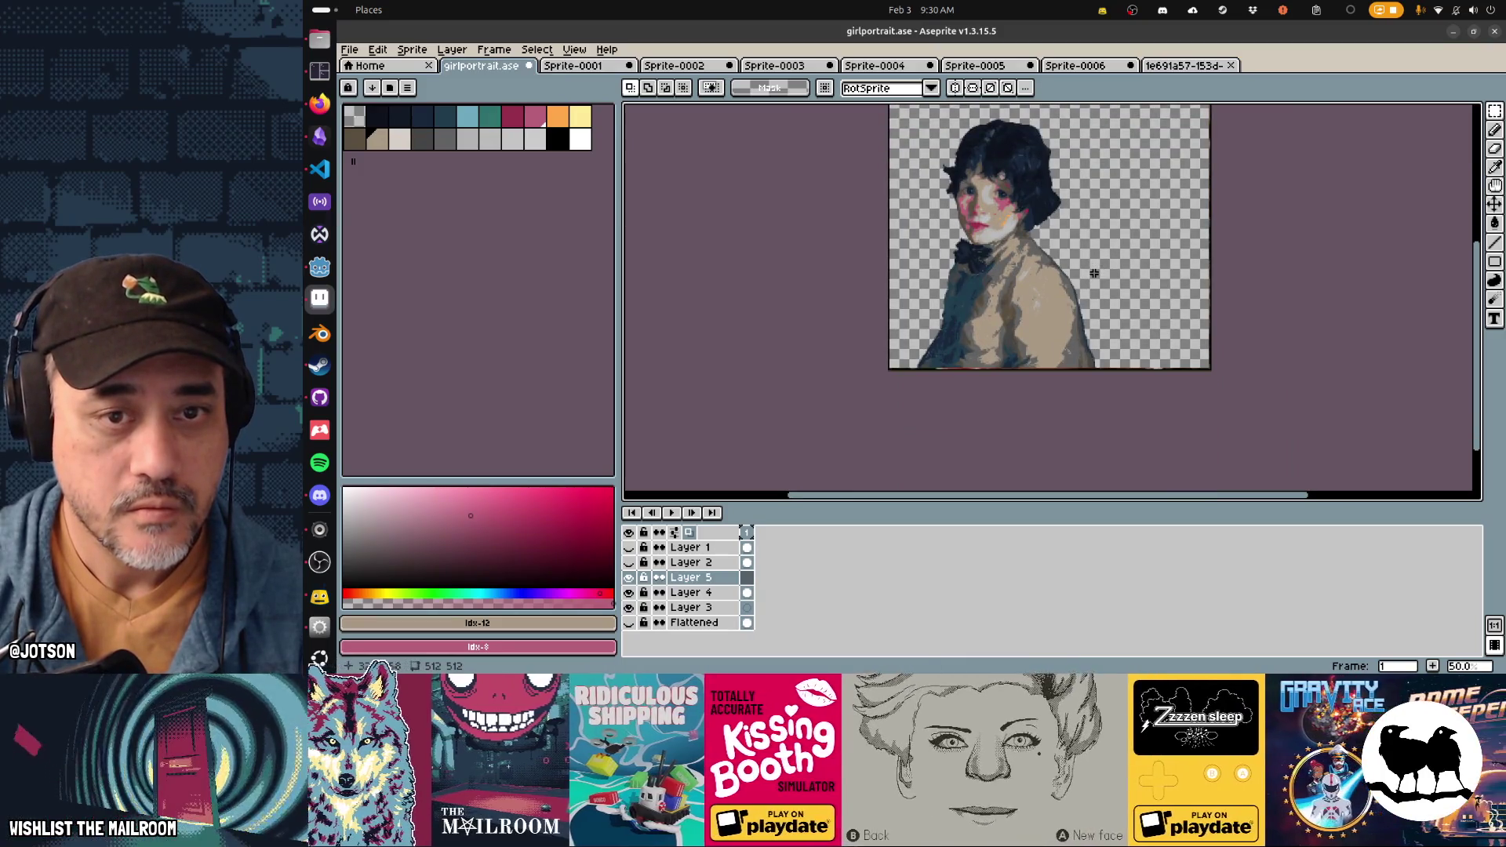
pyautogui.hotkey('ctrl', 'v')
pyautogui.scroll(-6, 1144, 298)
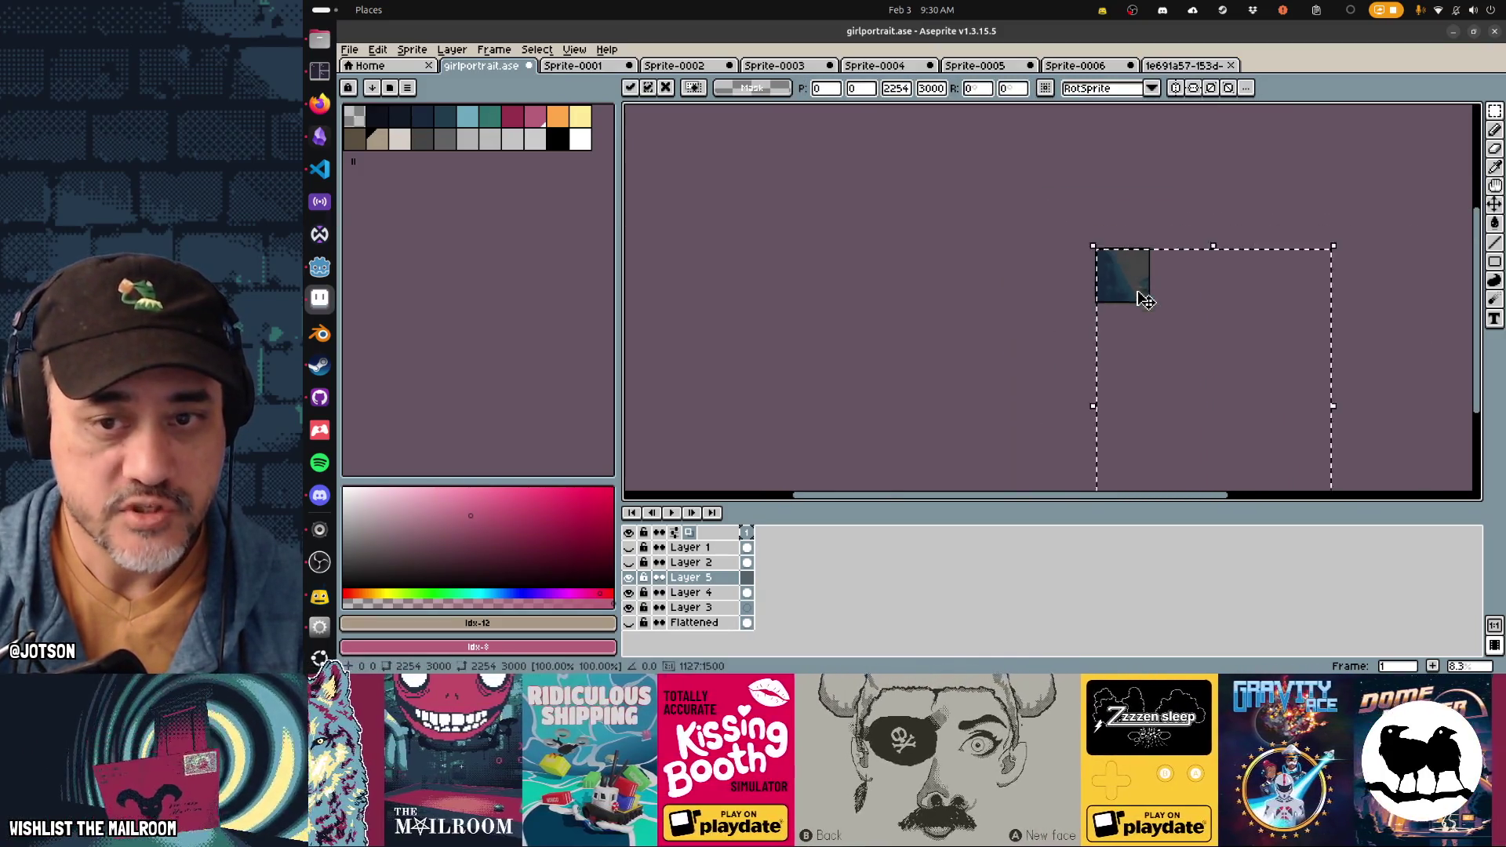
pyautogui.moveTo(1178, 394); pyautogui.dragTo(1037, 215)
pyautogui.scroll(4, 1037, 214)
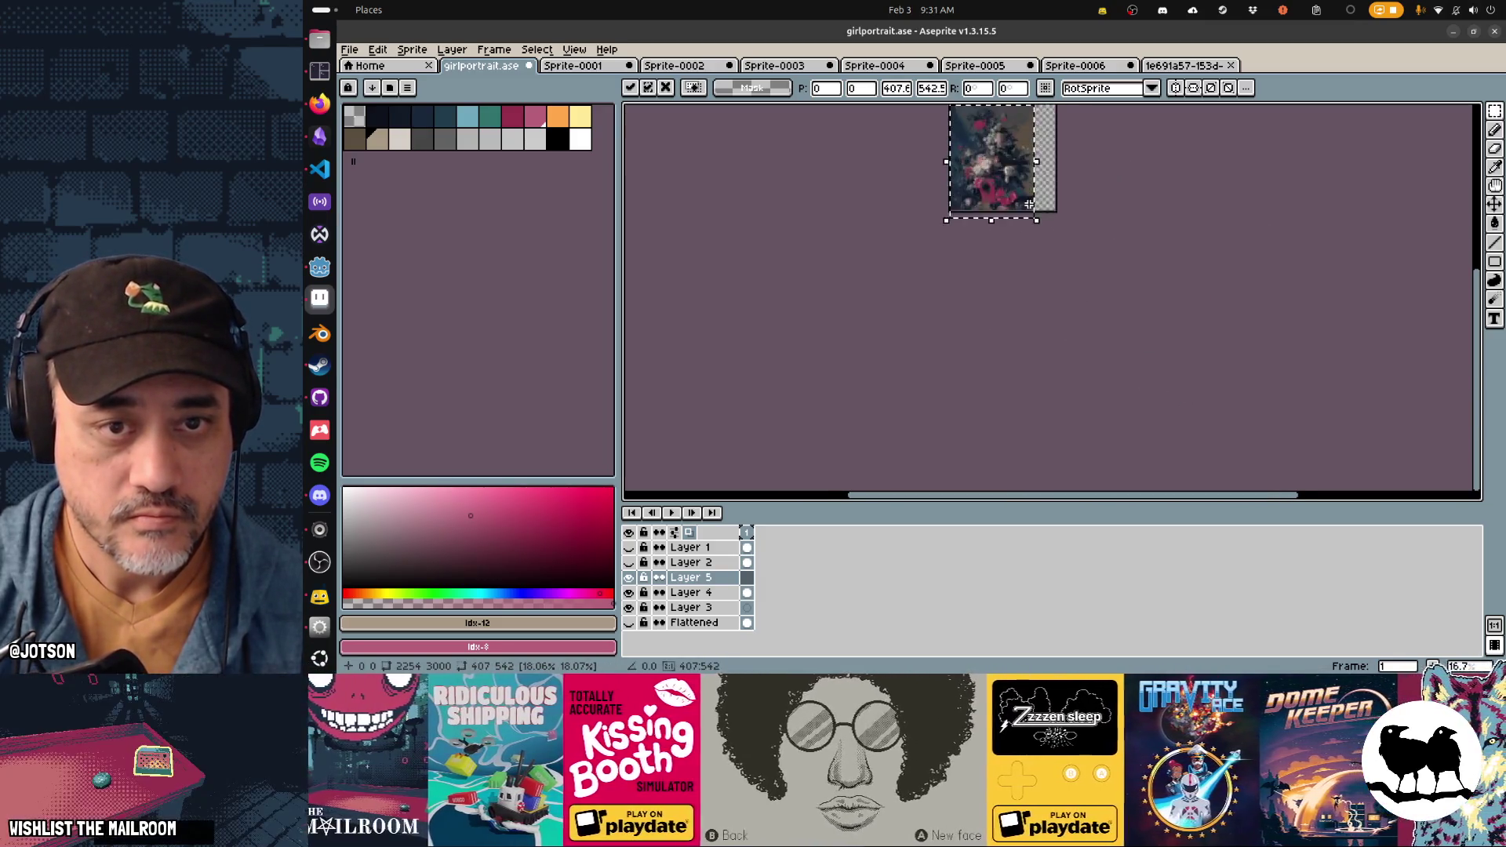
pyautogui.moveTo(952, 151)
pyautogui.mouseDown()
pyautogui.moveTo(970, 274)
pyautogui.moveTo(947, 215)
pyautogui.mouseUp()
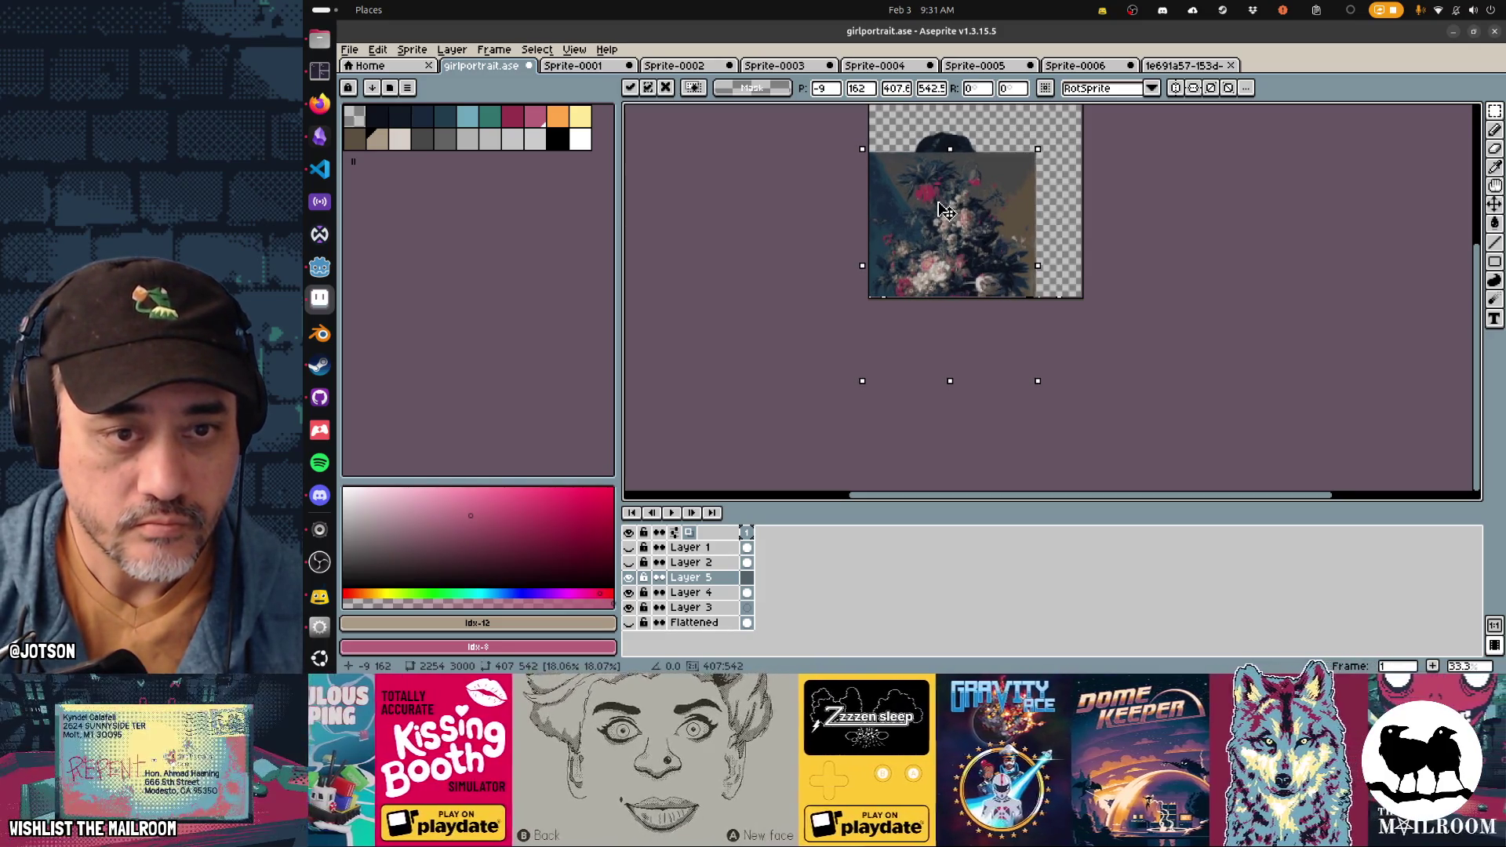
pyautogui.press('Return')
pyautogui.click(953, 225)
pyautogui.moveTo(690, 578); pyautogui.dragTo(712, 621)
pyautogui.scroll(1, 1038, 300)
pyautogui.moveTo(923, 231); pyautogui.dragTo(988, 349)
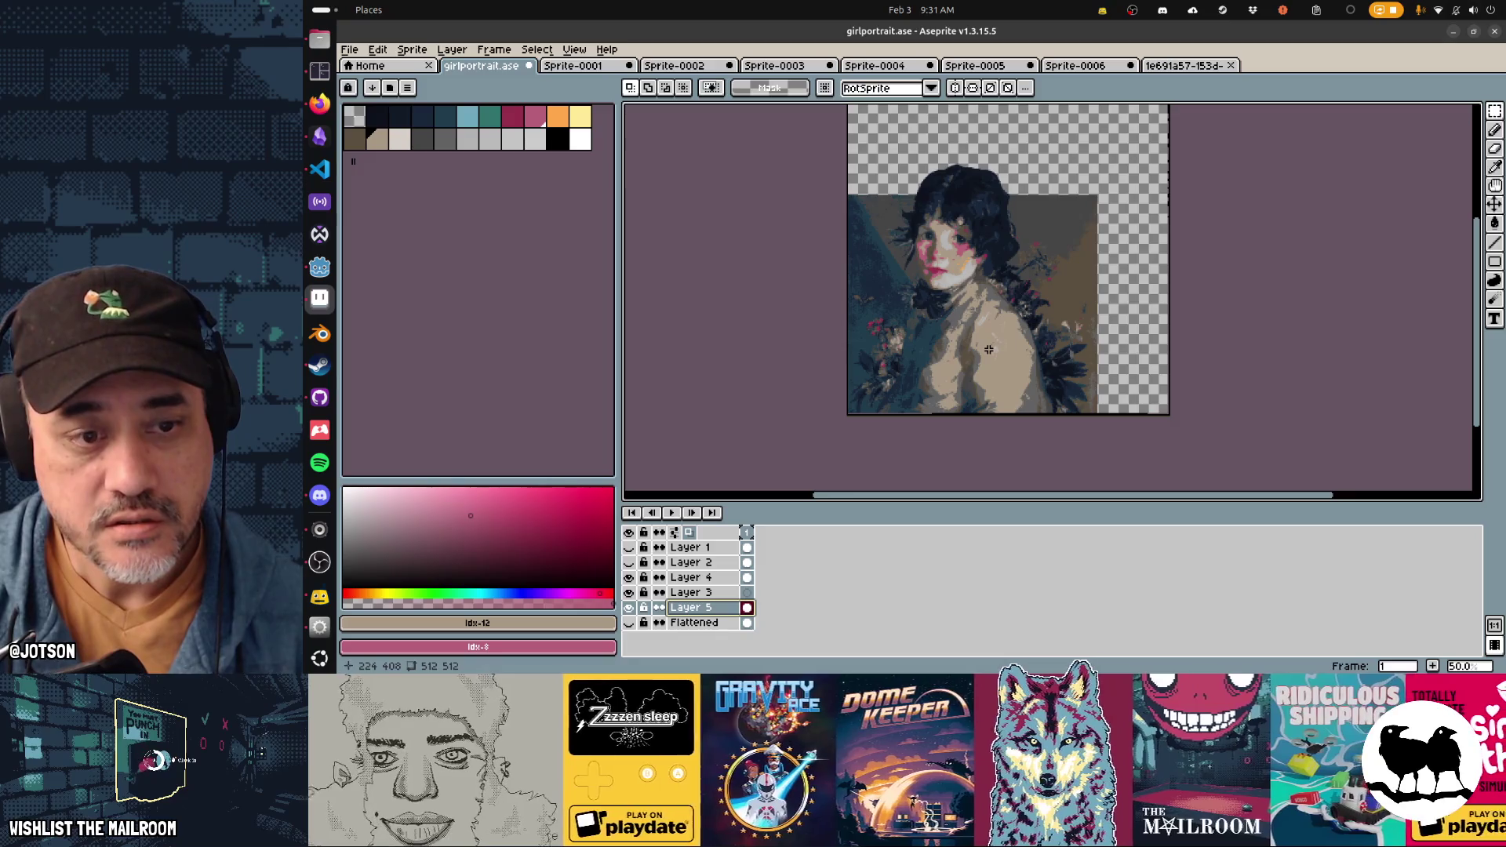
pyautogui.hotkey('ctrl', 'z')
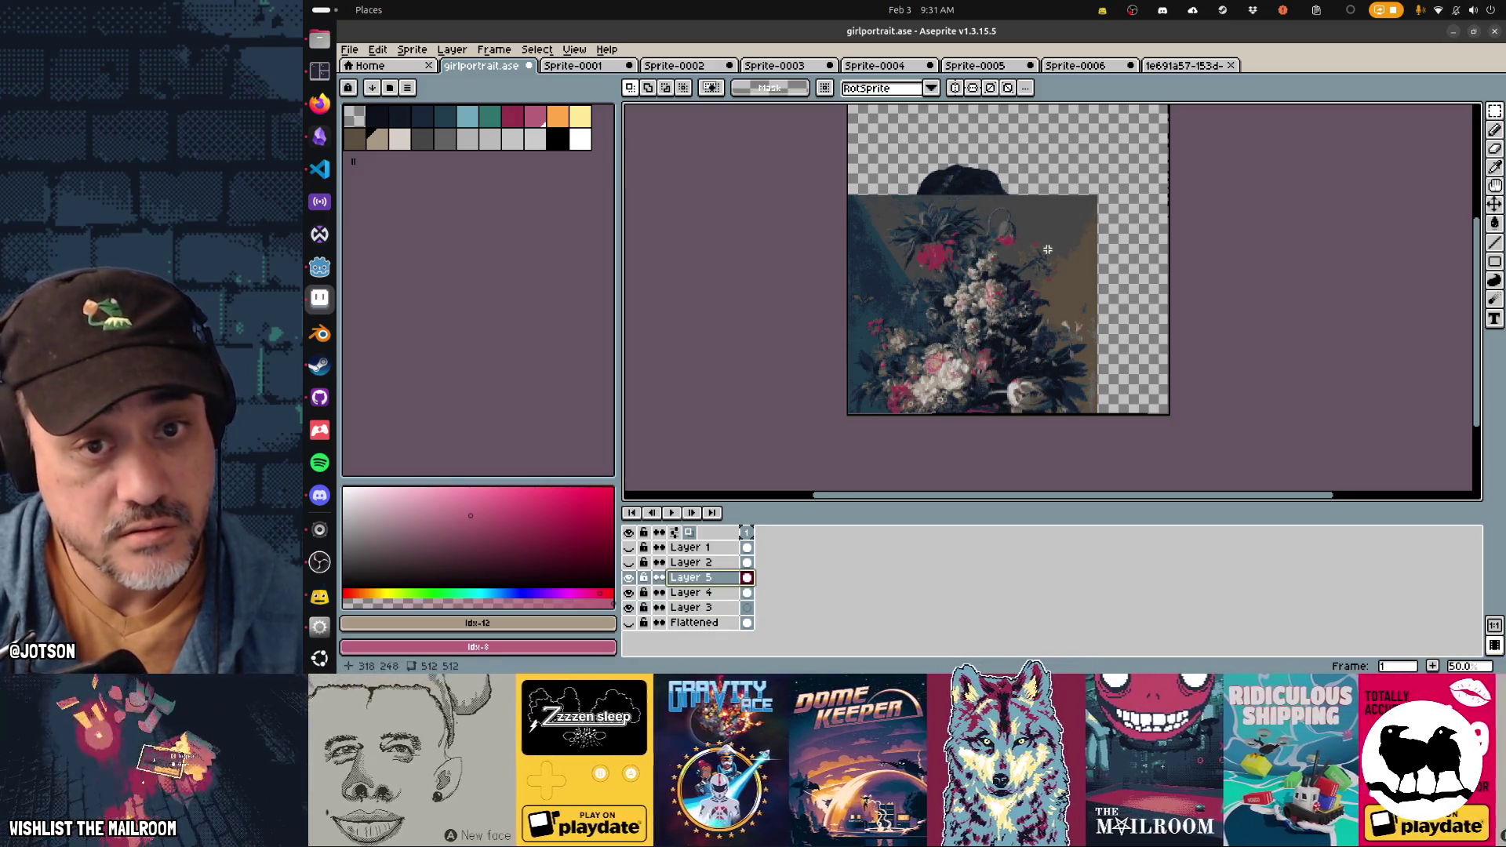
pyautogui.hotkey('ctrl', 't')
pyautogui.moveTo(1096, 195); pyautogui.dragTo(1130, 163)
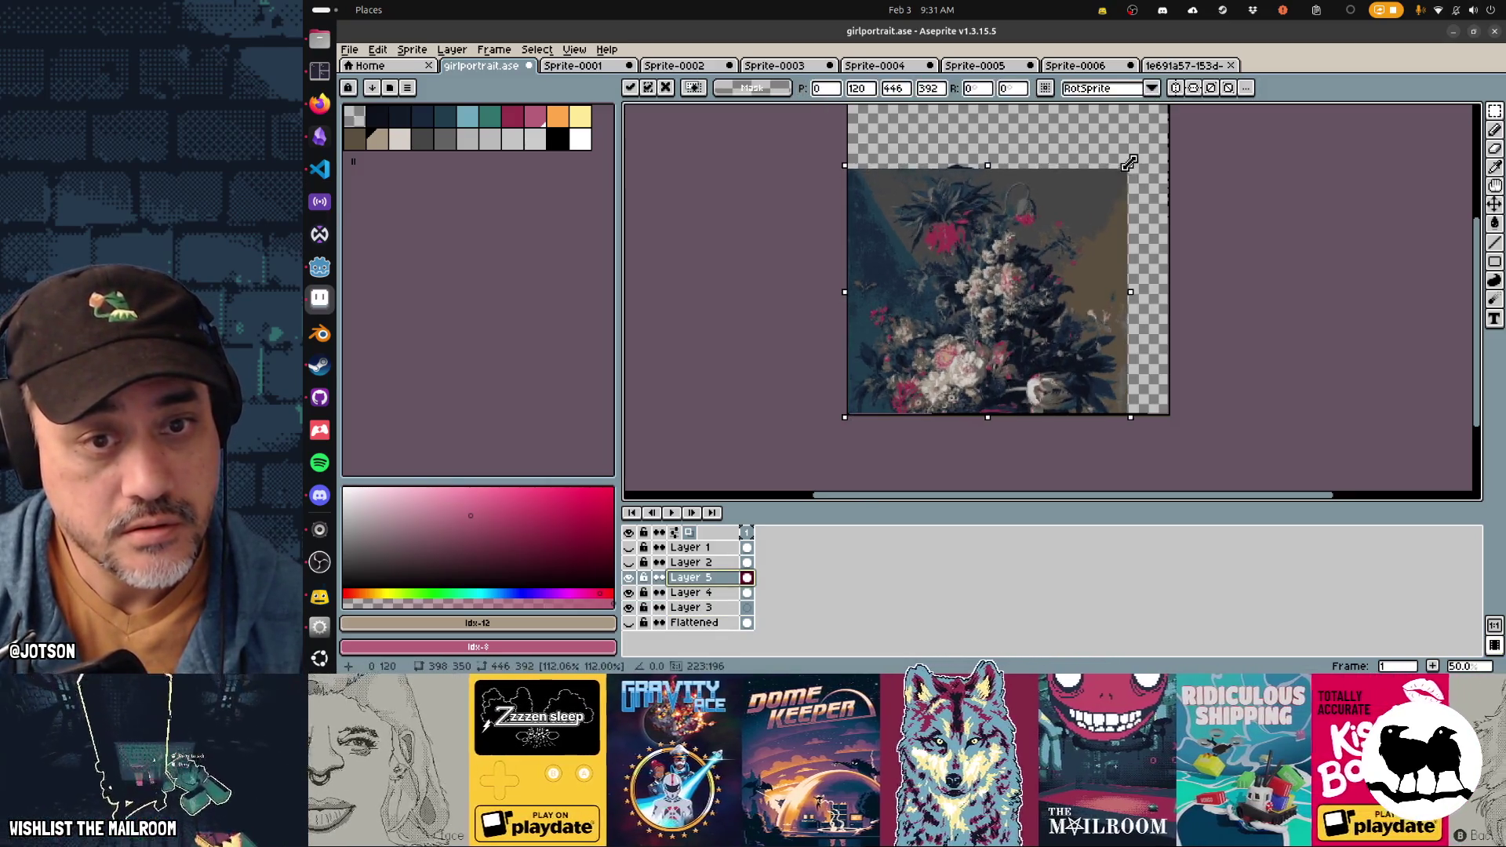
pyautogui.hotkey('ctrl', 'z')
pyautogui.press('Delete')
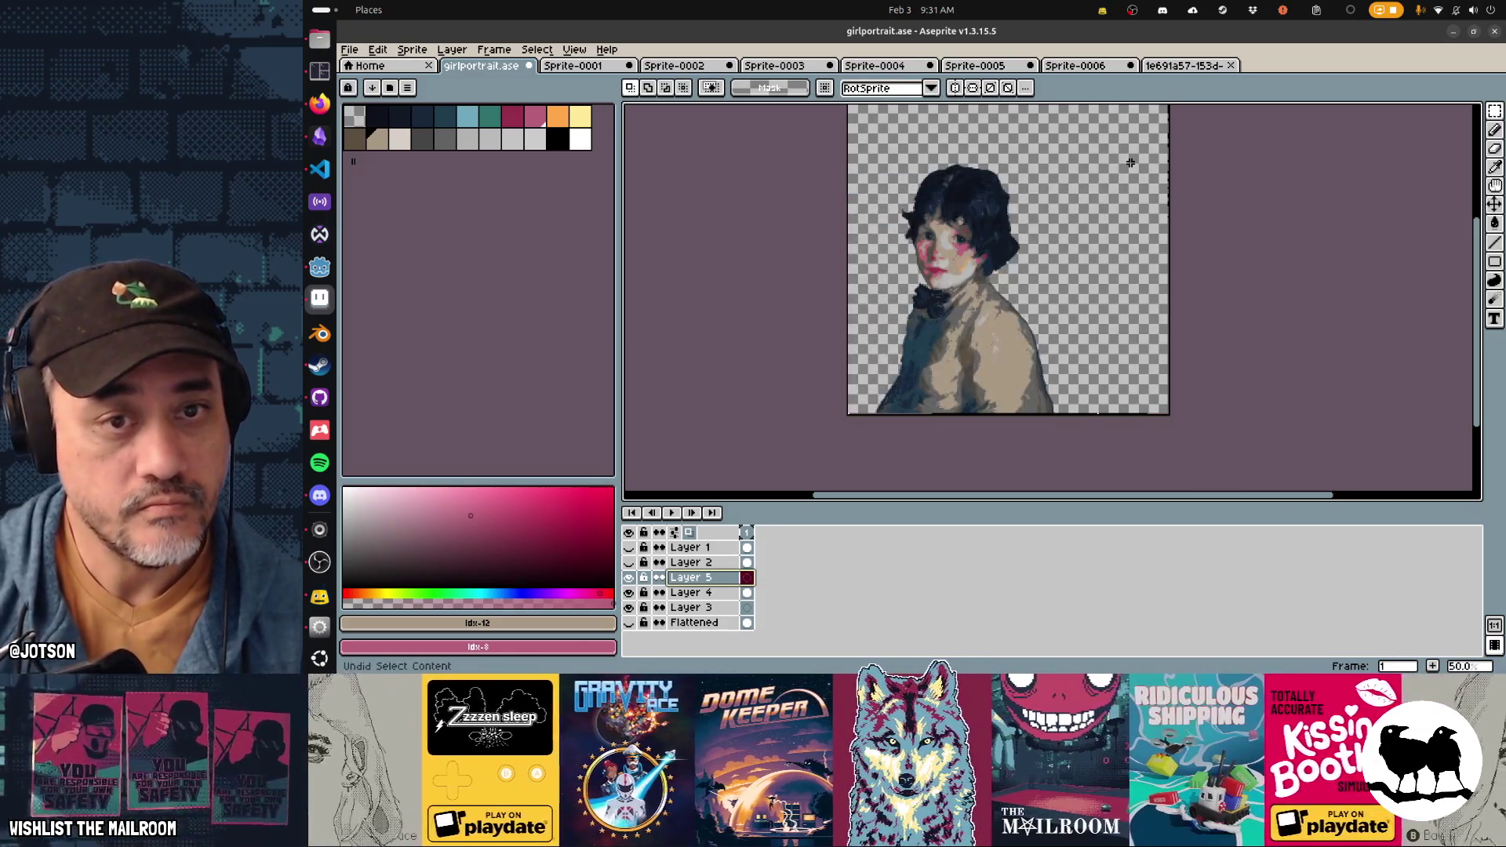
# Step: Paste the flower painting, shrink it to about 685 × 912, and drop Layer 5 below Layer 3
pyautogui.hotkey('ctrl', 'v')
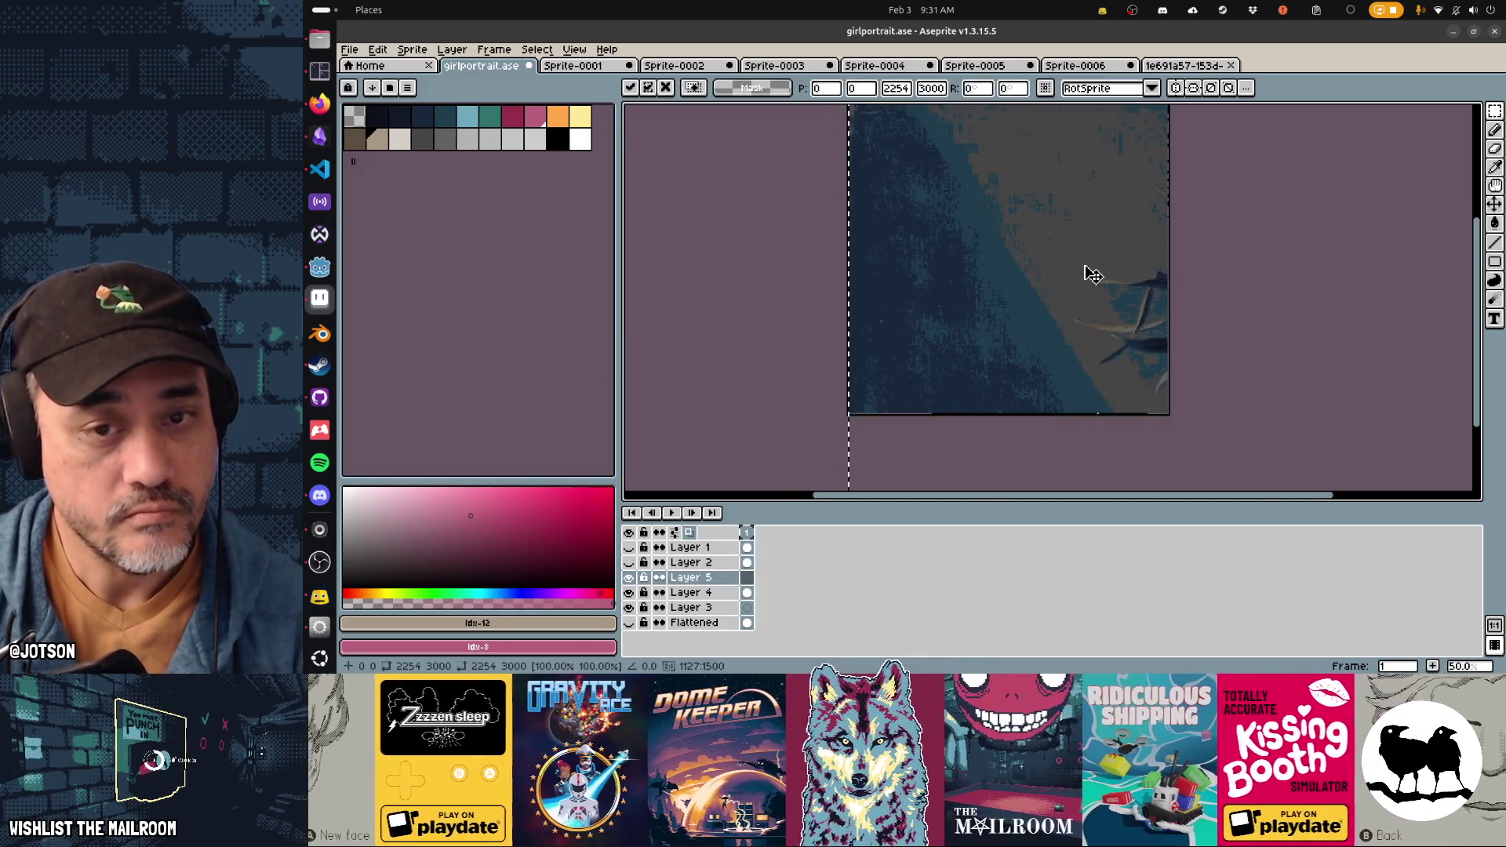
pyautogui.scroll(-5, 1092, 275)
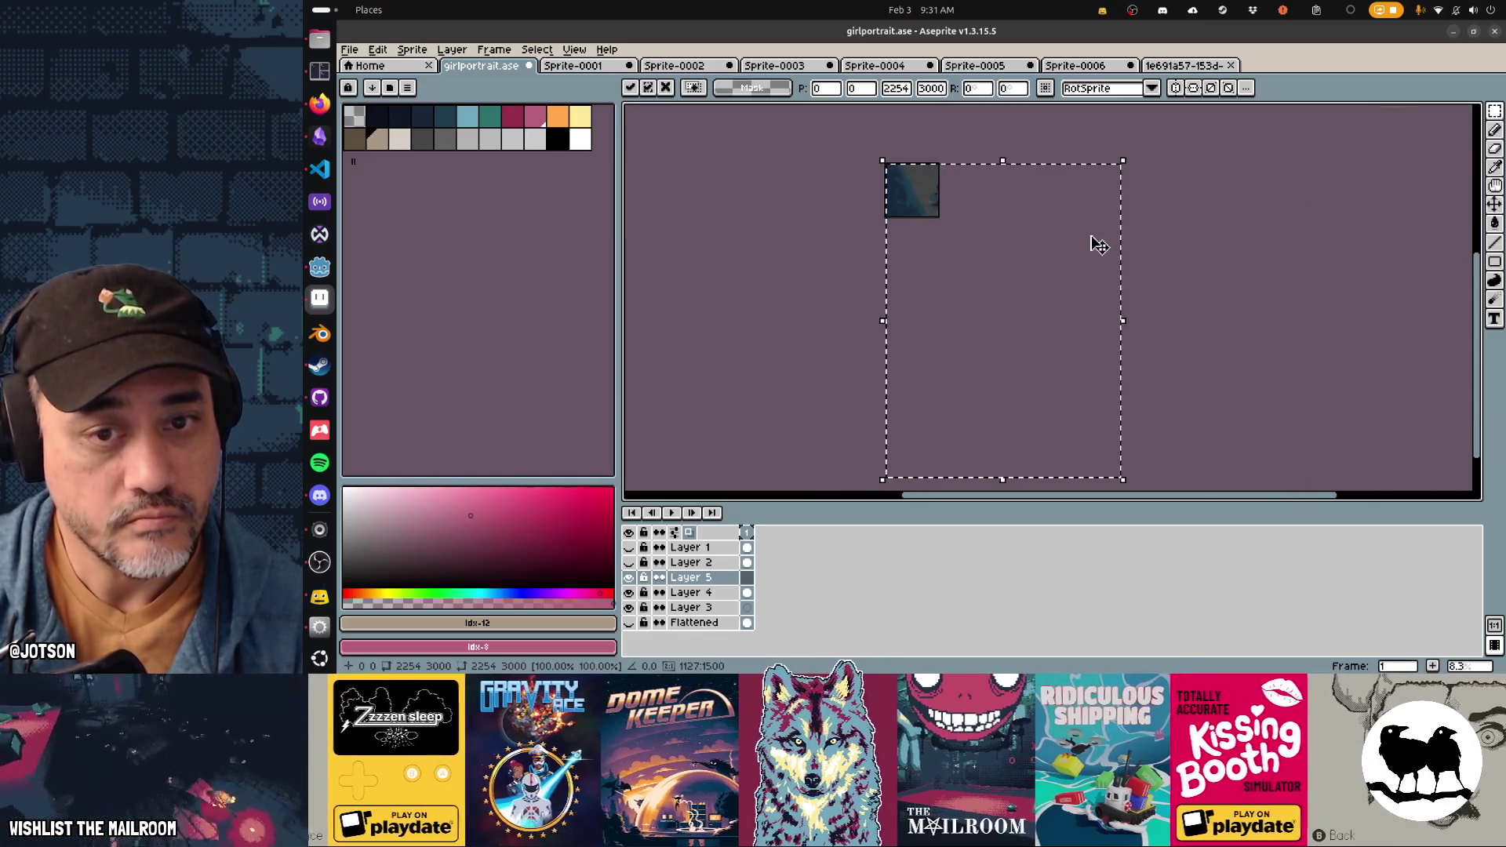
pyautogui.moveTo(1124, 480)
pyautogui.mouseDown()
pyautogui.moveTo(959, 245)
pyautogui.moveTo(981, 272)
pyautogui.moveTo(970, 264)
pyautogui.mouseUp()
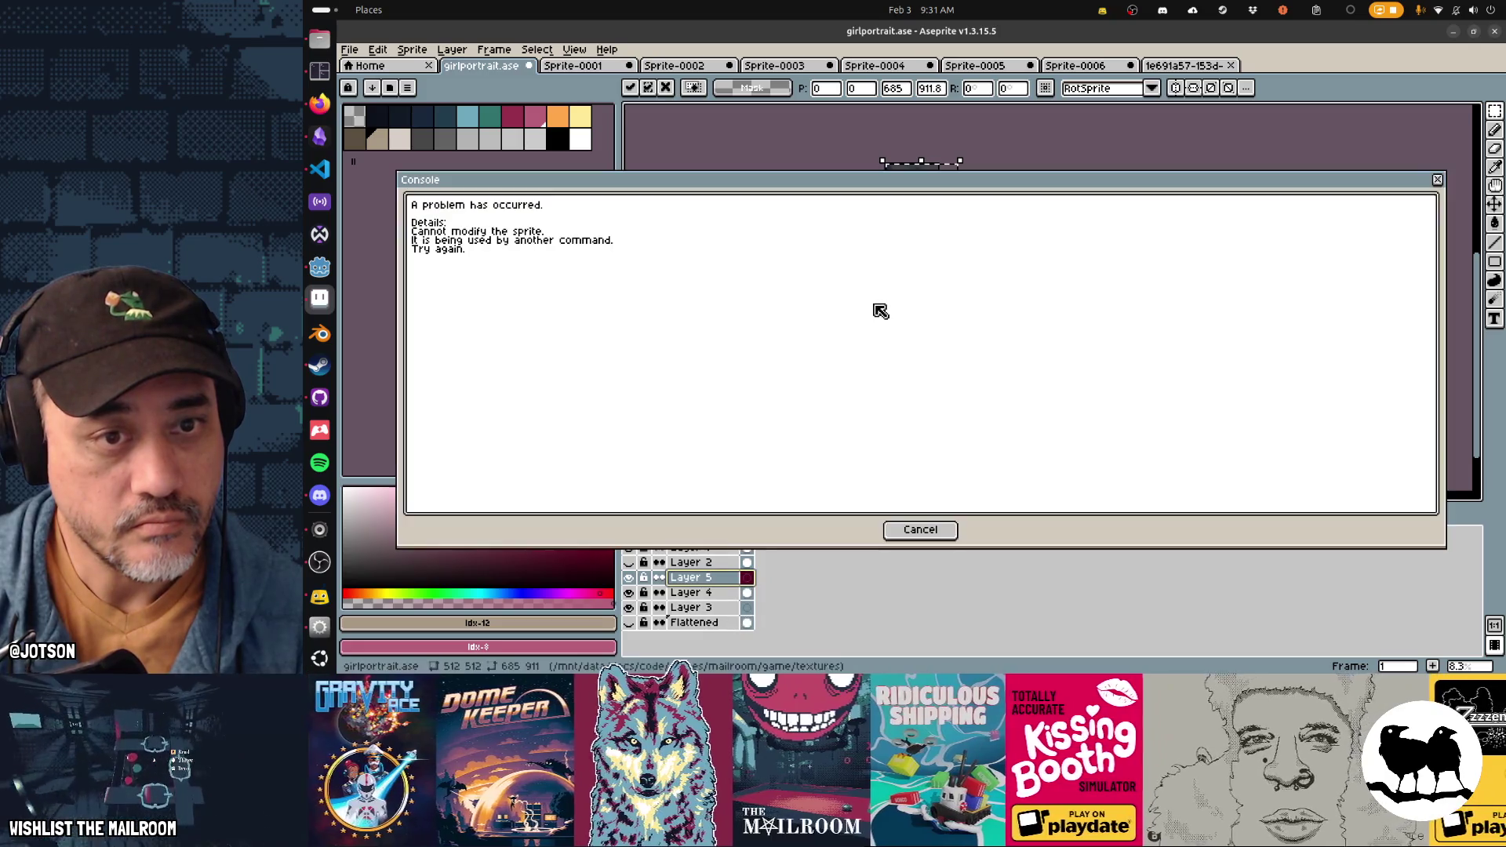
pyautogui.click(880, 310)
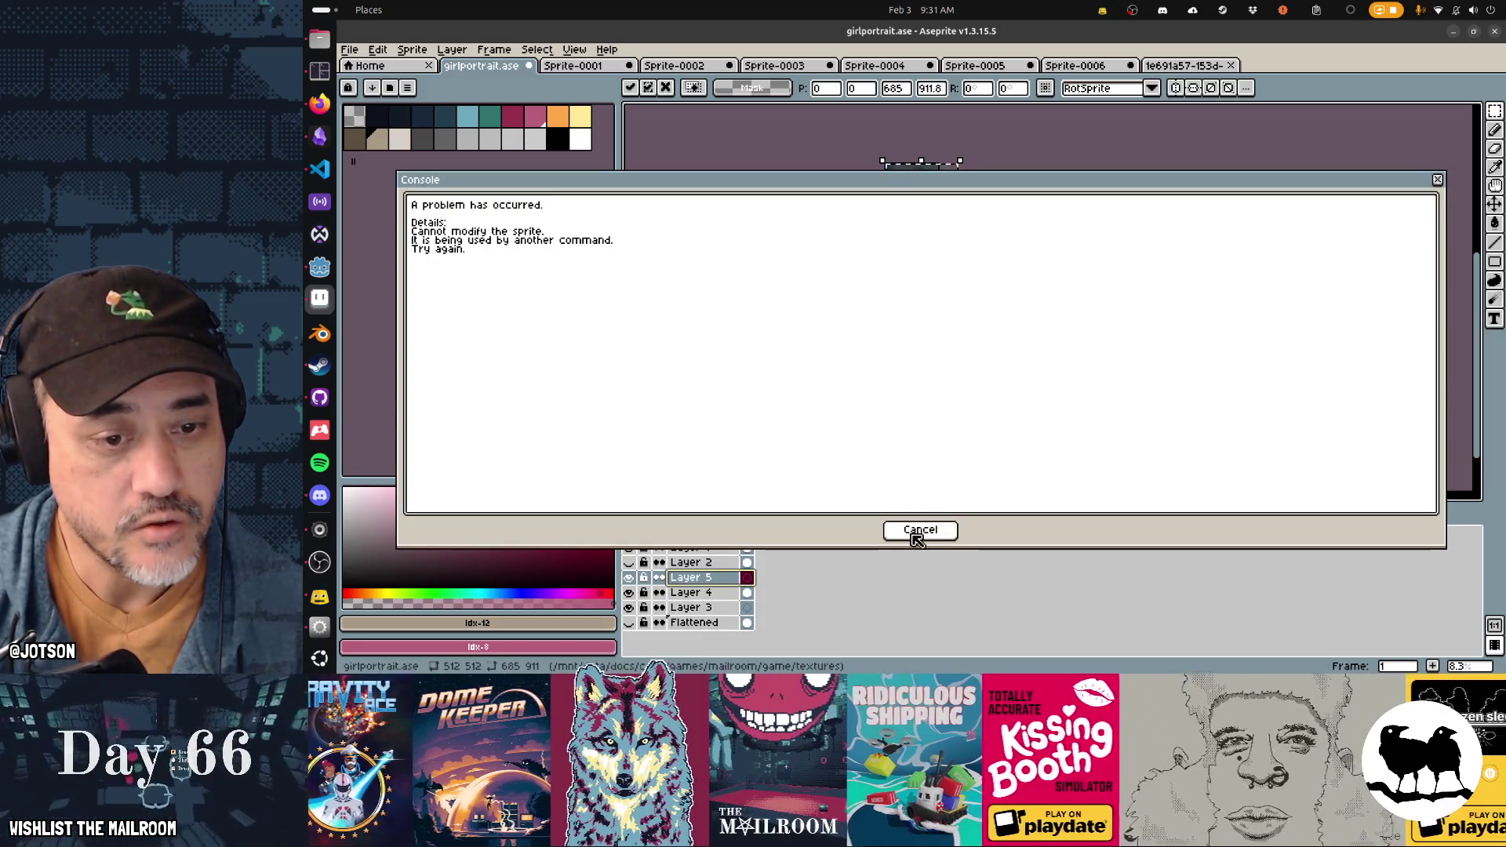
pyautogui.click(916, 529)
pyautogui.hotkey('ctrl', 'd')
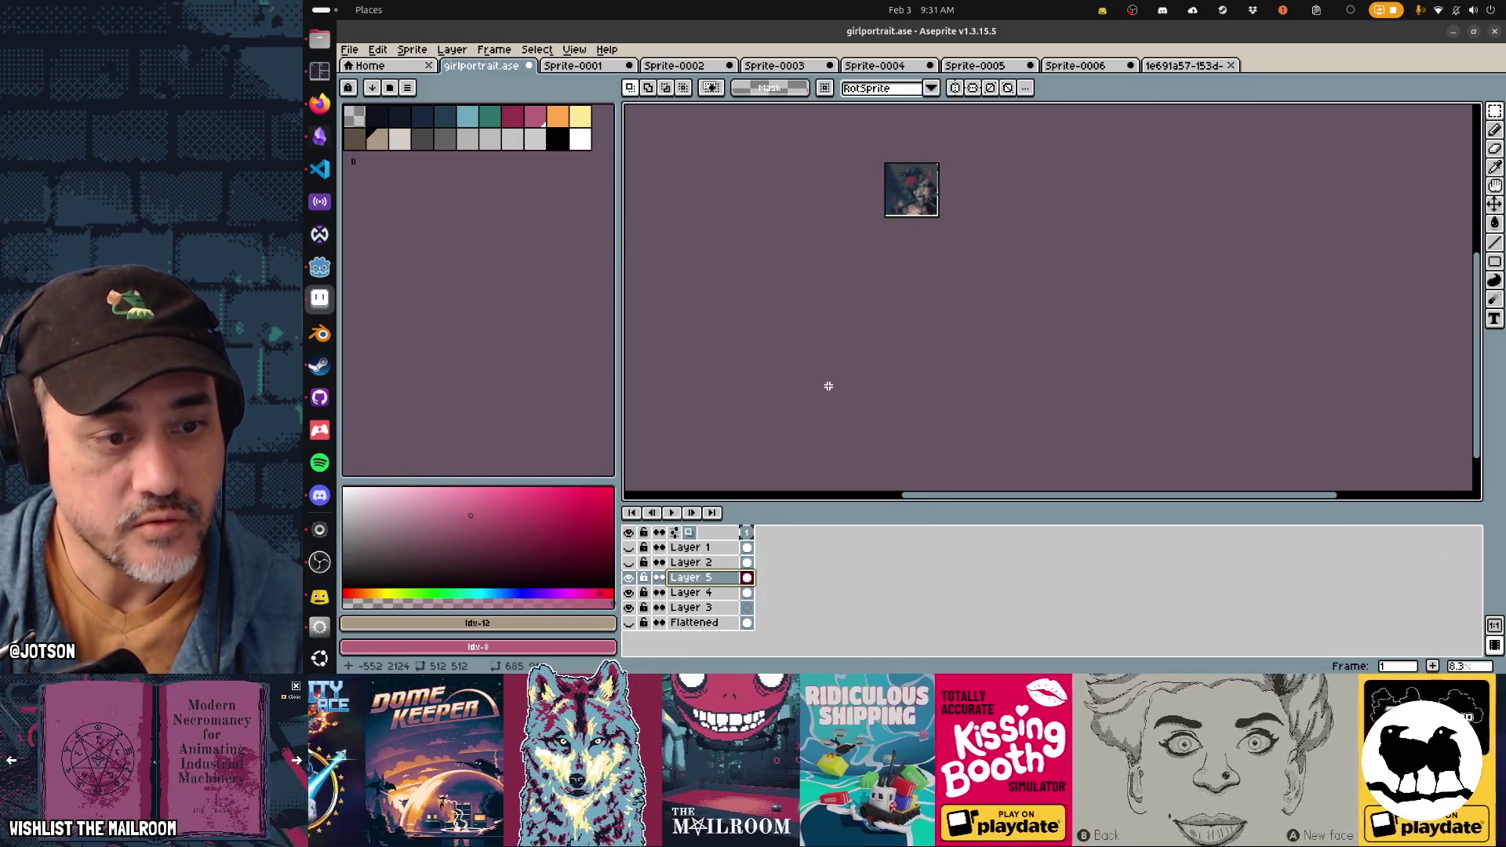
pyautogui.moveTo(741, 592); pyautogui.dragTo(742, 609)
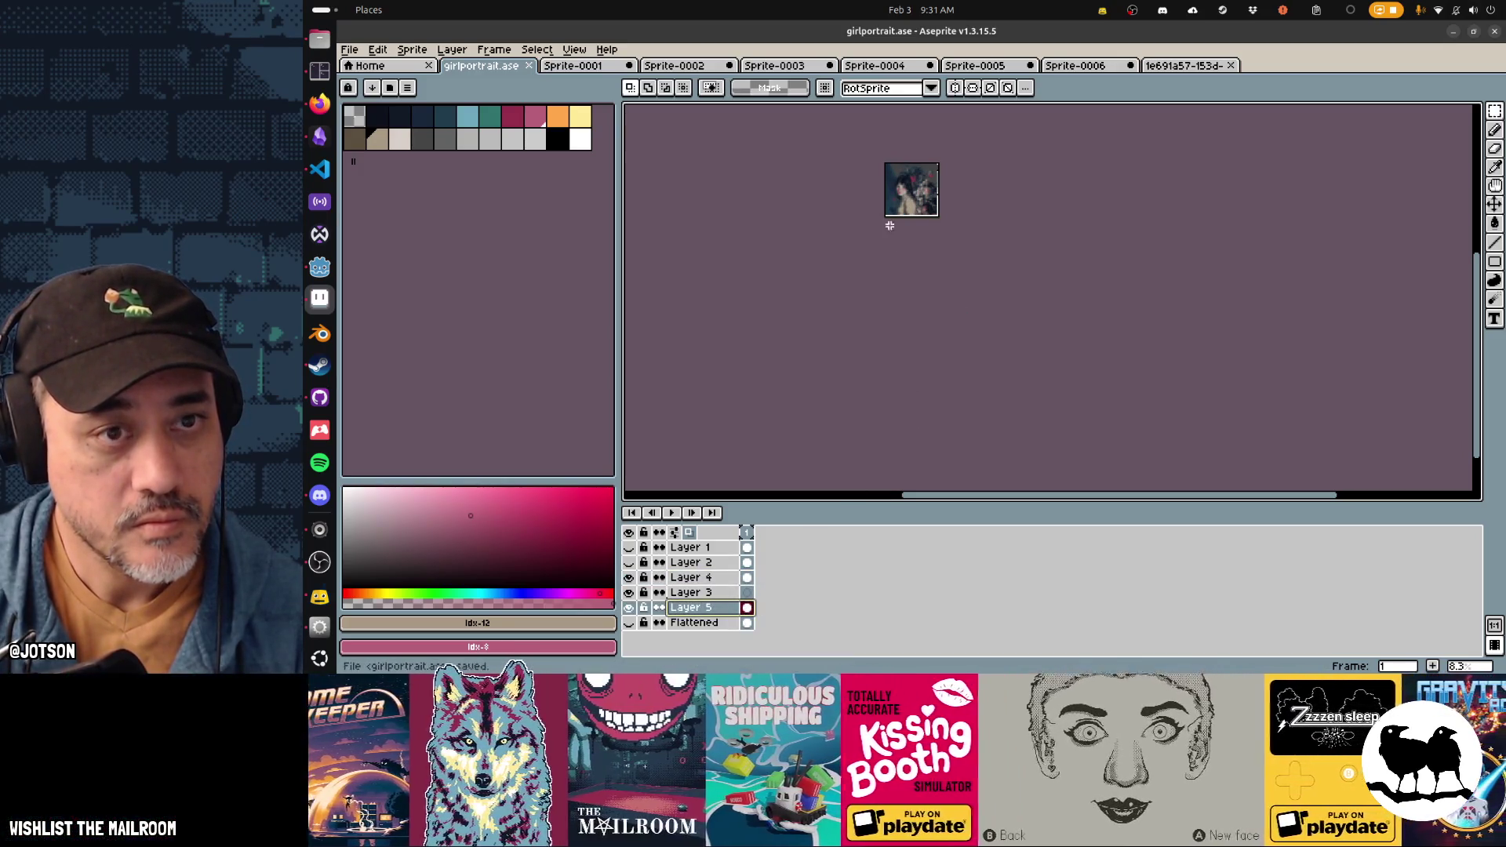
# Step: Move the flower layer down and slightly left behind the girl
pyautogui.scroll(4, 892, 219)
pyautogui.press('v')
pyautogui.moveTo(1083, 300)
pyautogui.mouseDown()
pyautogui.moveTo(1037, 308)
pyautogui.moveTo(1056, 316)
pyautogui.mouseUp()
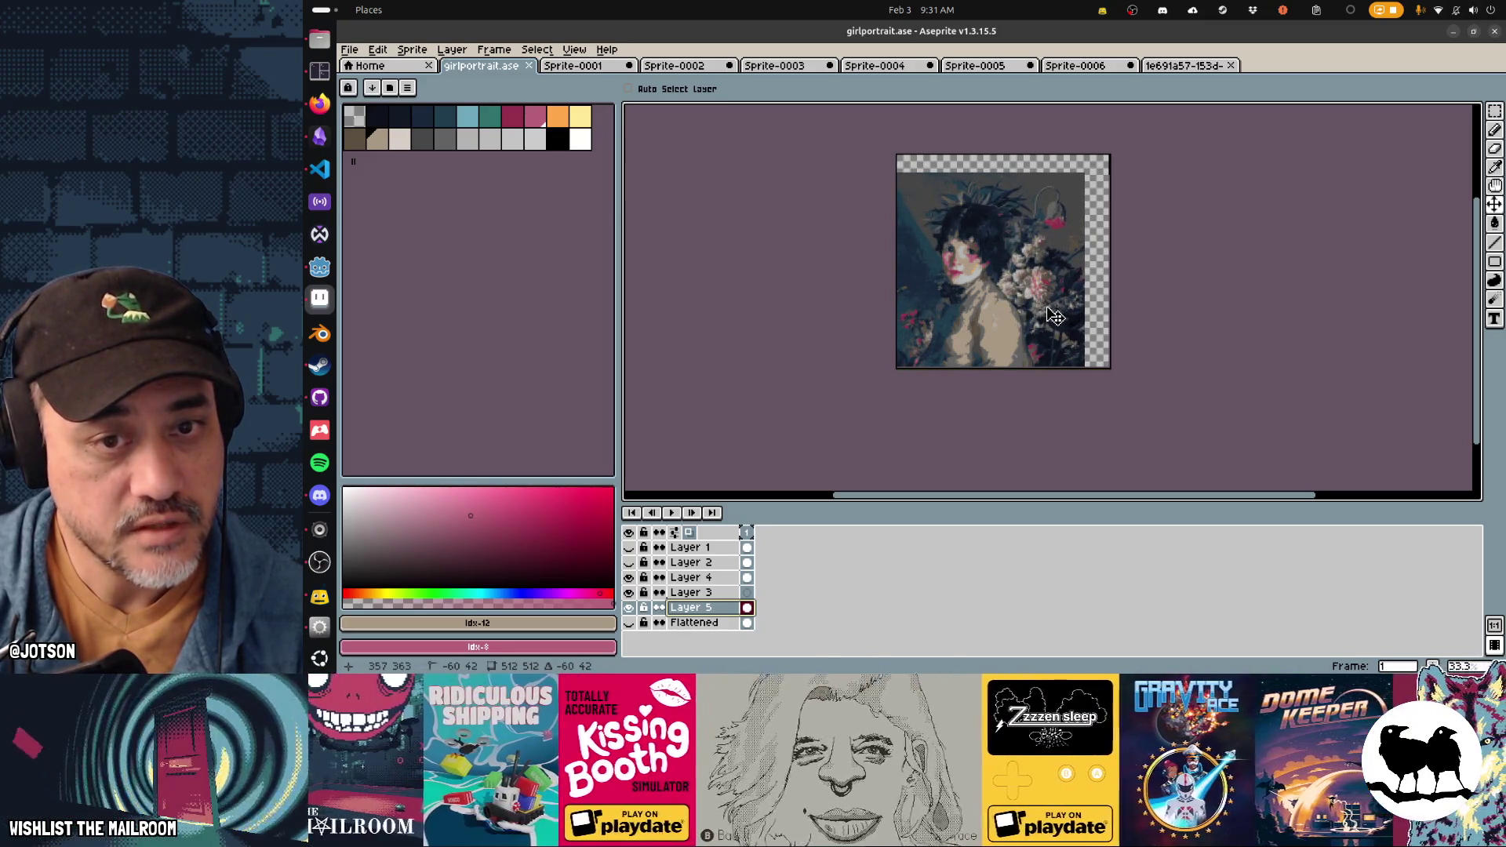
pyautogui.moveTo(1055, 317); pyautogui.dragTo(1052, 316)
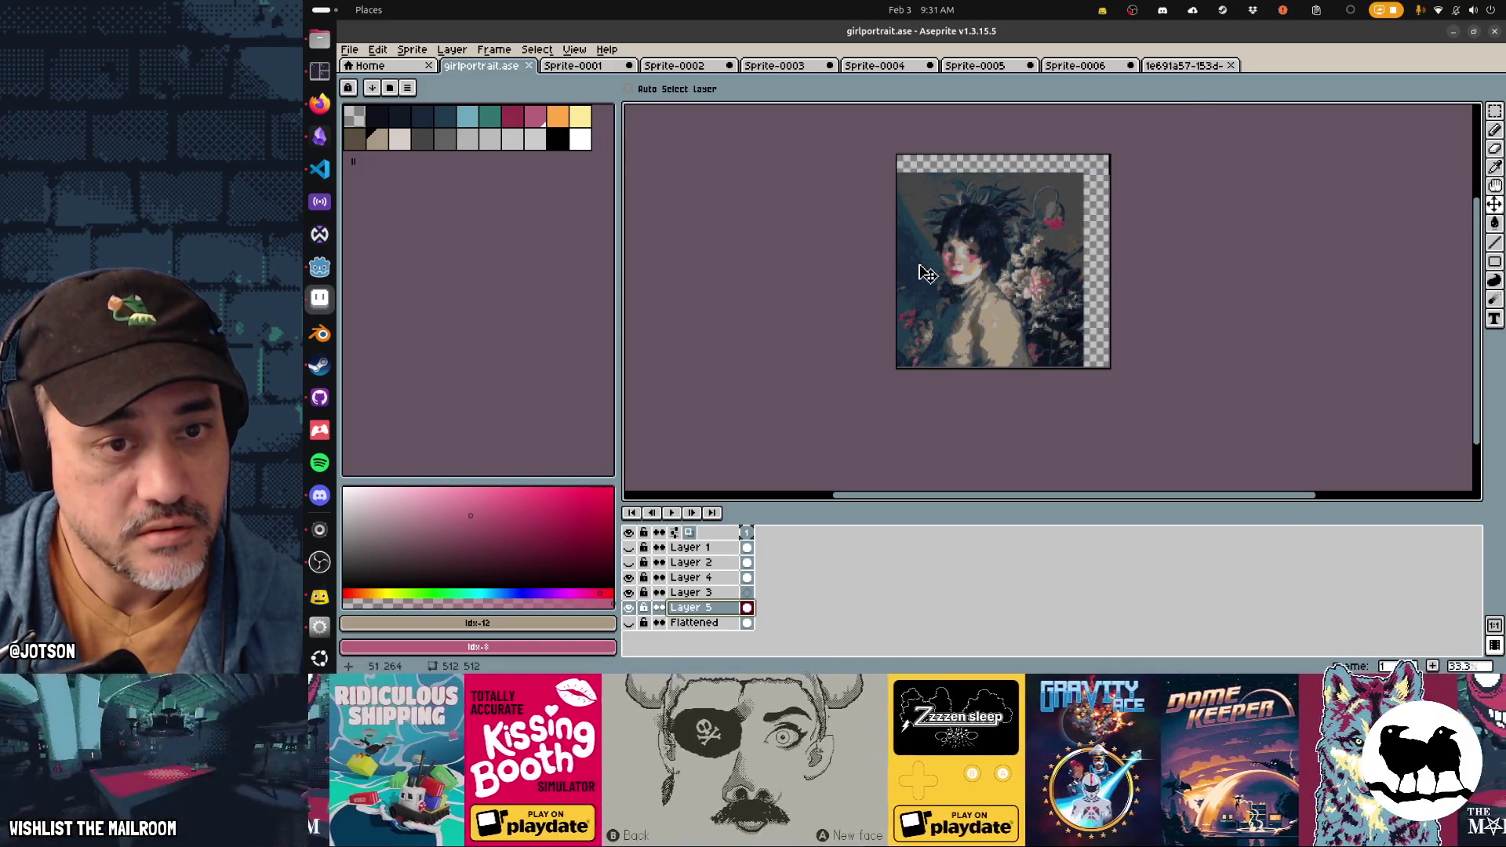
# Step: Switch to the eraser and raise its brush size to 46
pyautogui.scroll(2, 921, 274)
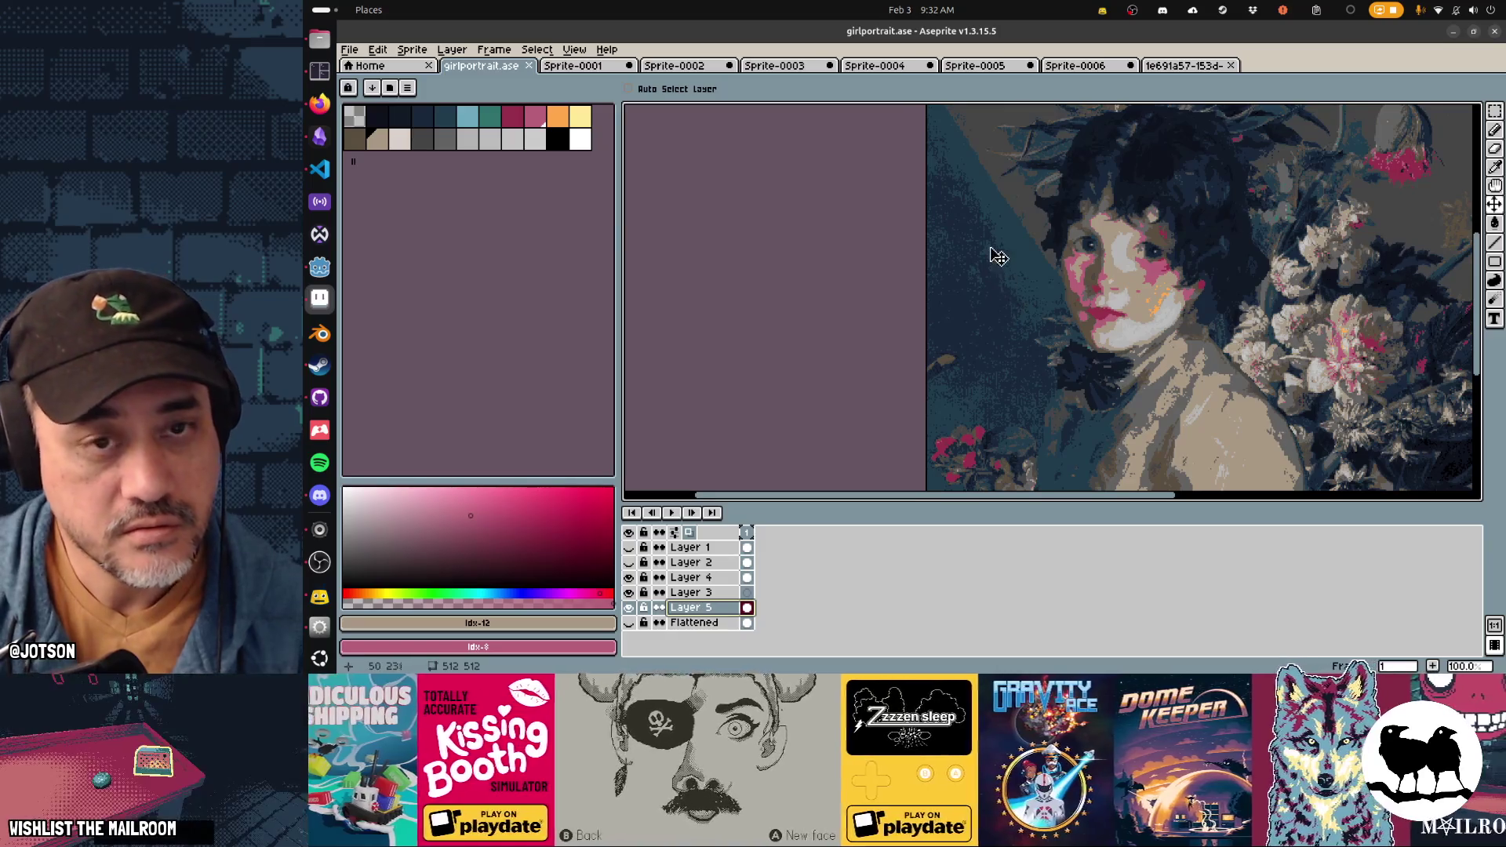
pyautogui.scroll(1, 1012, 314)
pyautogui.press('b')
pyautogui.scroll(-2, 945, 177)
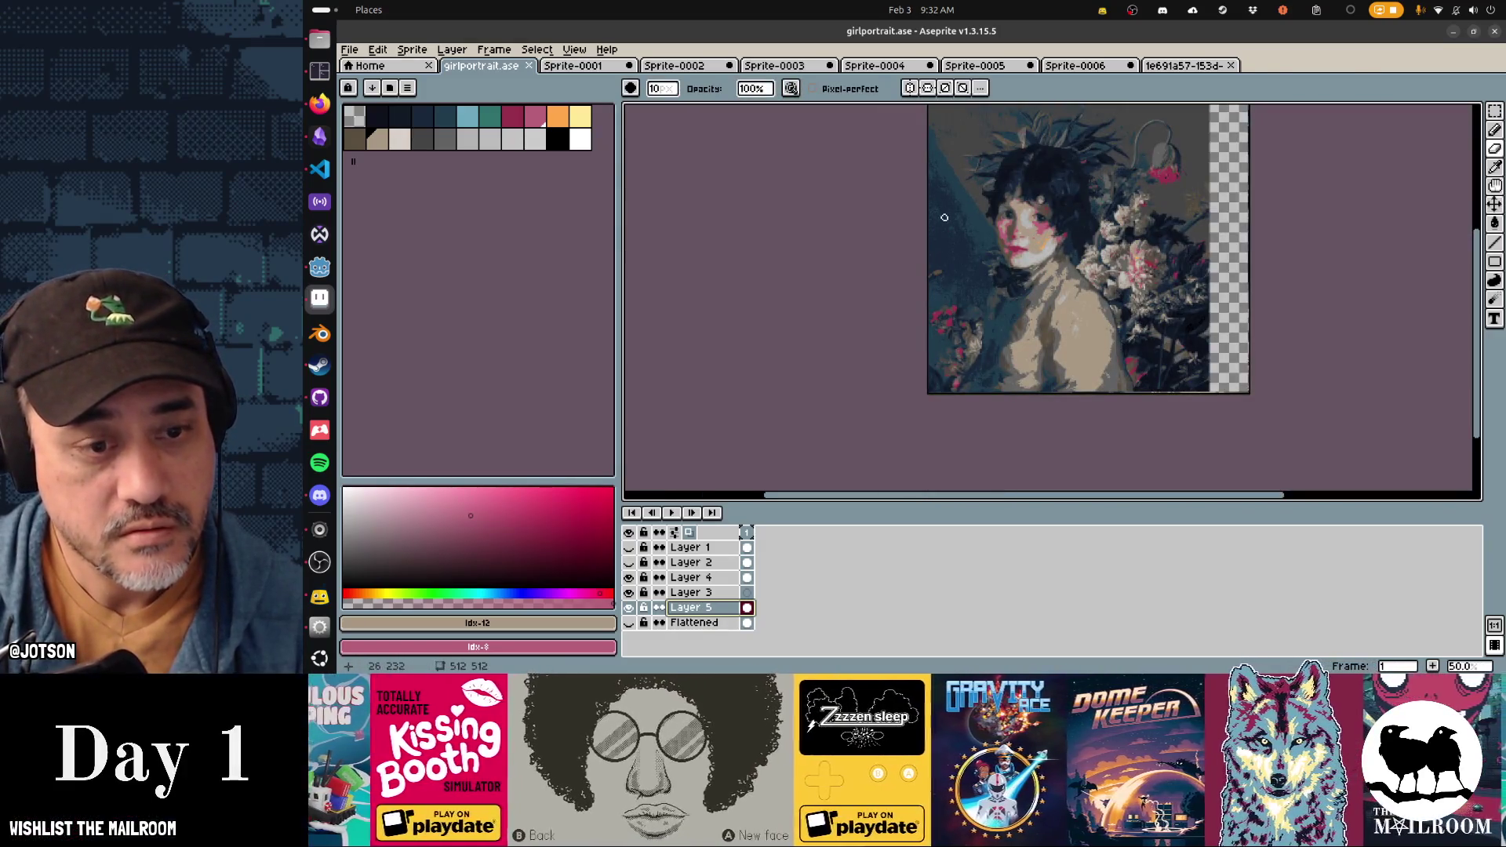
pyautogui.scroll(-1, 984, 221)
pyautogui.scroll(1, 965, 160)
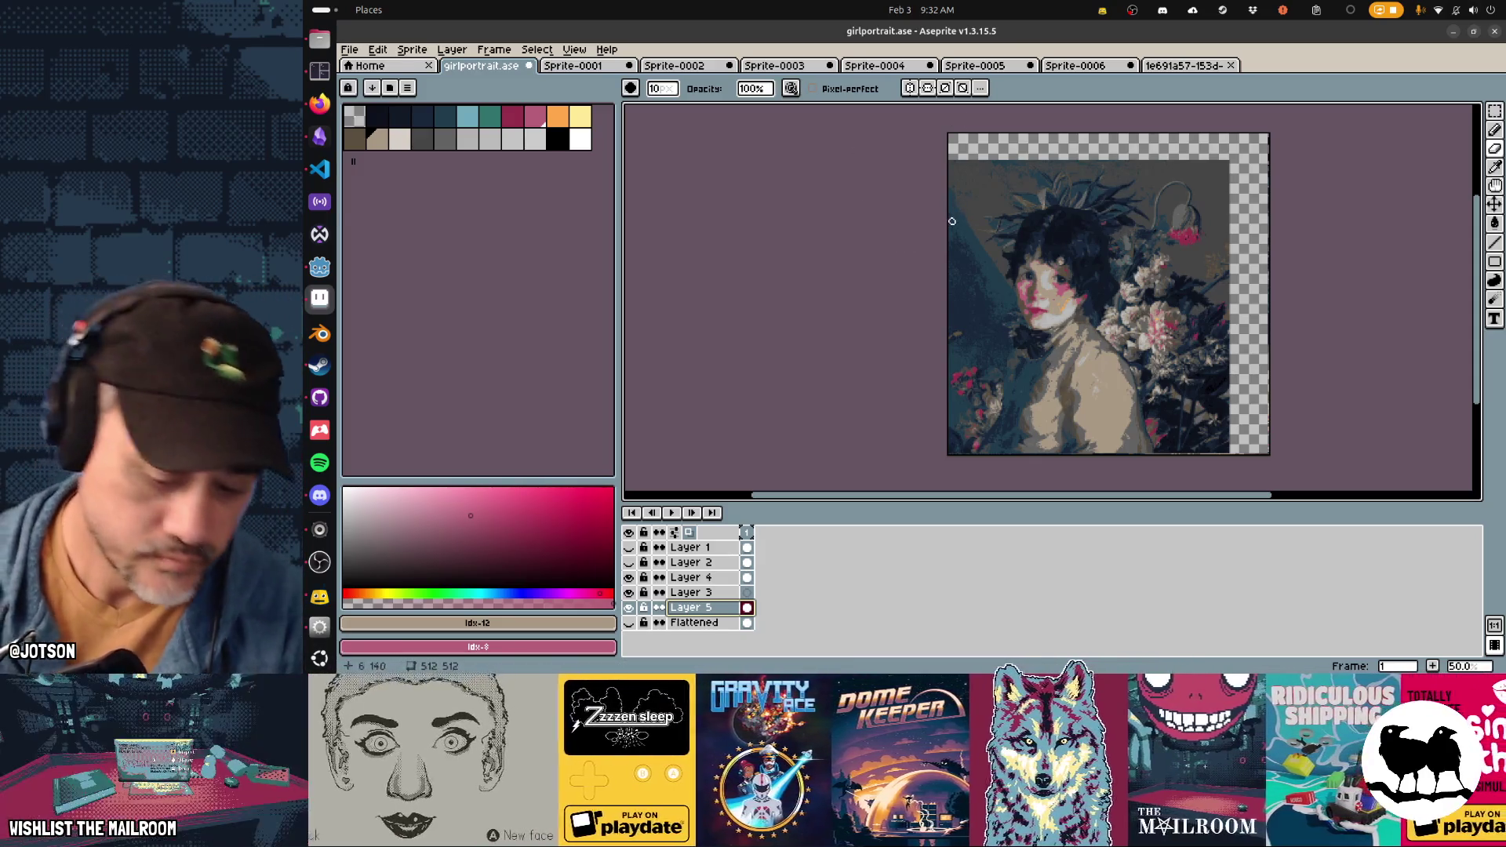
pyautogui.scroll(9, 956, 187)
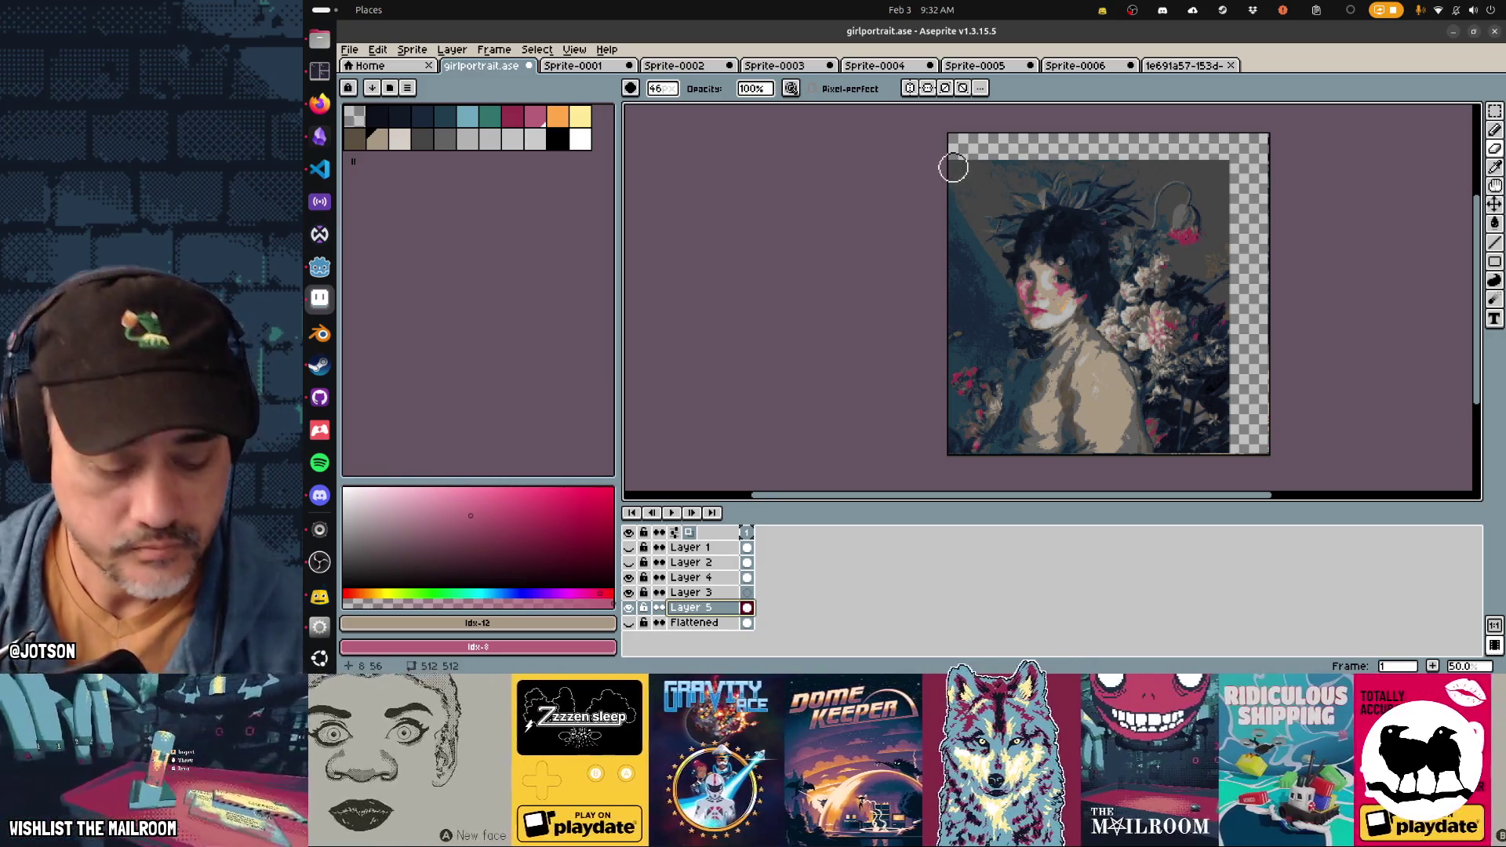
# Step: Erase the top-left corner and the left edge of the flower backdrop
pyautogui.scroll(1, 953, 167)
pyautogui.moveTo(962, 141)
pyautogui.mouseDown()
pyautogui.moveTo(980, 165)
pyautogui.moveTo(941, 267)
pyautogui.moveTo(973, 346)
pyautogui.moveTo(958, 286)
pyautogui.moveTo(1018, 378)
pyautogui.moveTo(1071, 166)
pyautogui.moveTo(1005, 208)
pyautogui.moveTo(1015, 307)
pyautogui.moveTo(1079, 310)
pyautogui.moveTo(1061, 243)
pyautogui.moveTo(1069, 198)
pyautogui.moveTo(1093, 197)
pyautogui.moveTo(1109, 280)
pyautogui.mouseUp()
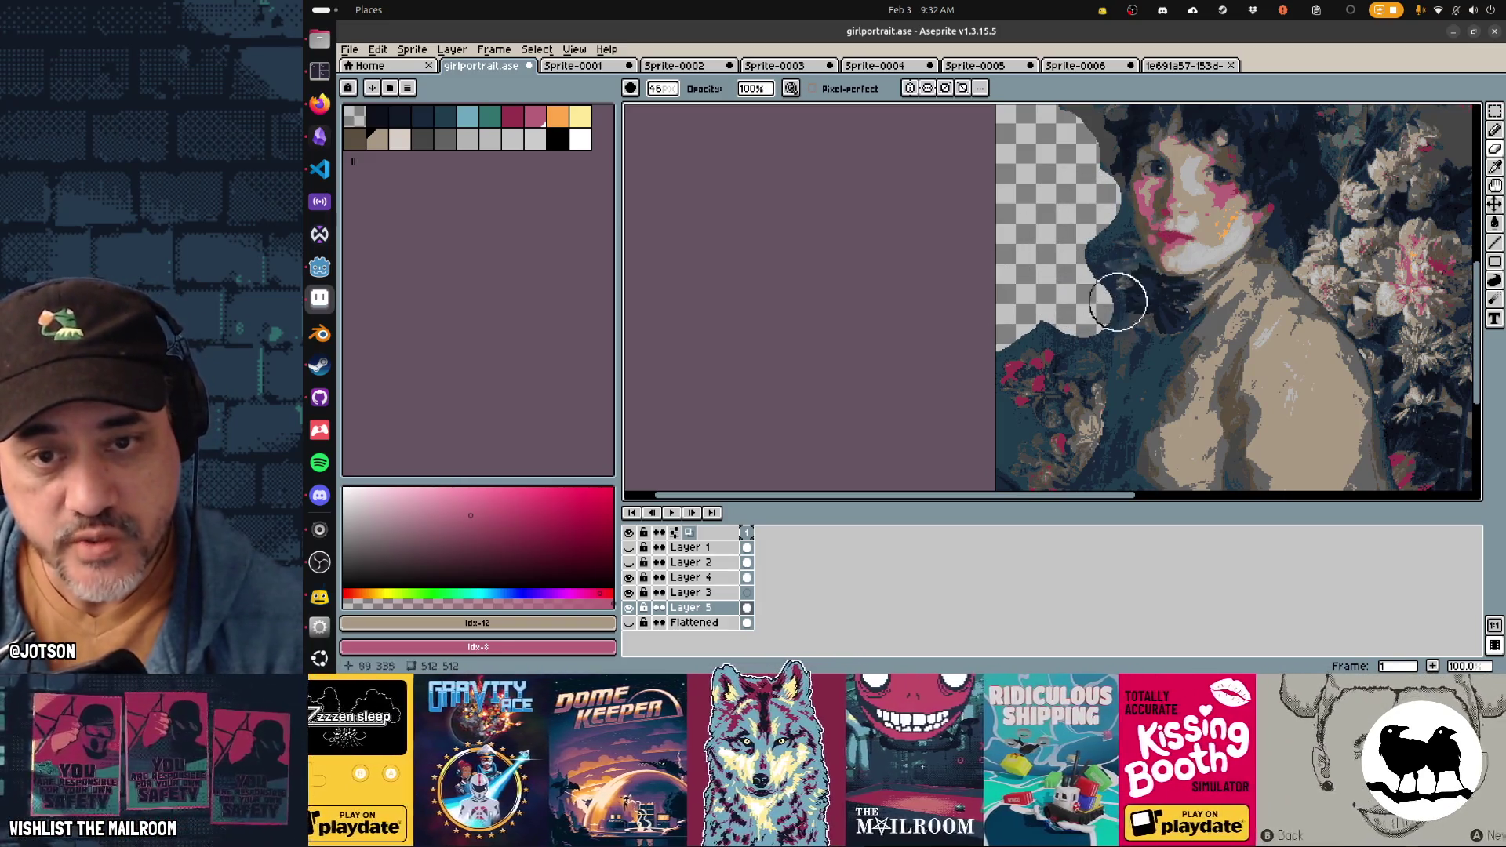
pyautogui.scroll(-5, 1109, 309)
pyautogui.hscroll(-2, 1109, 309)
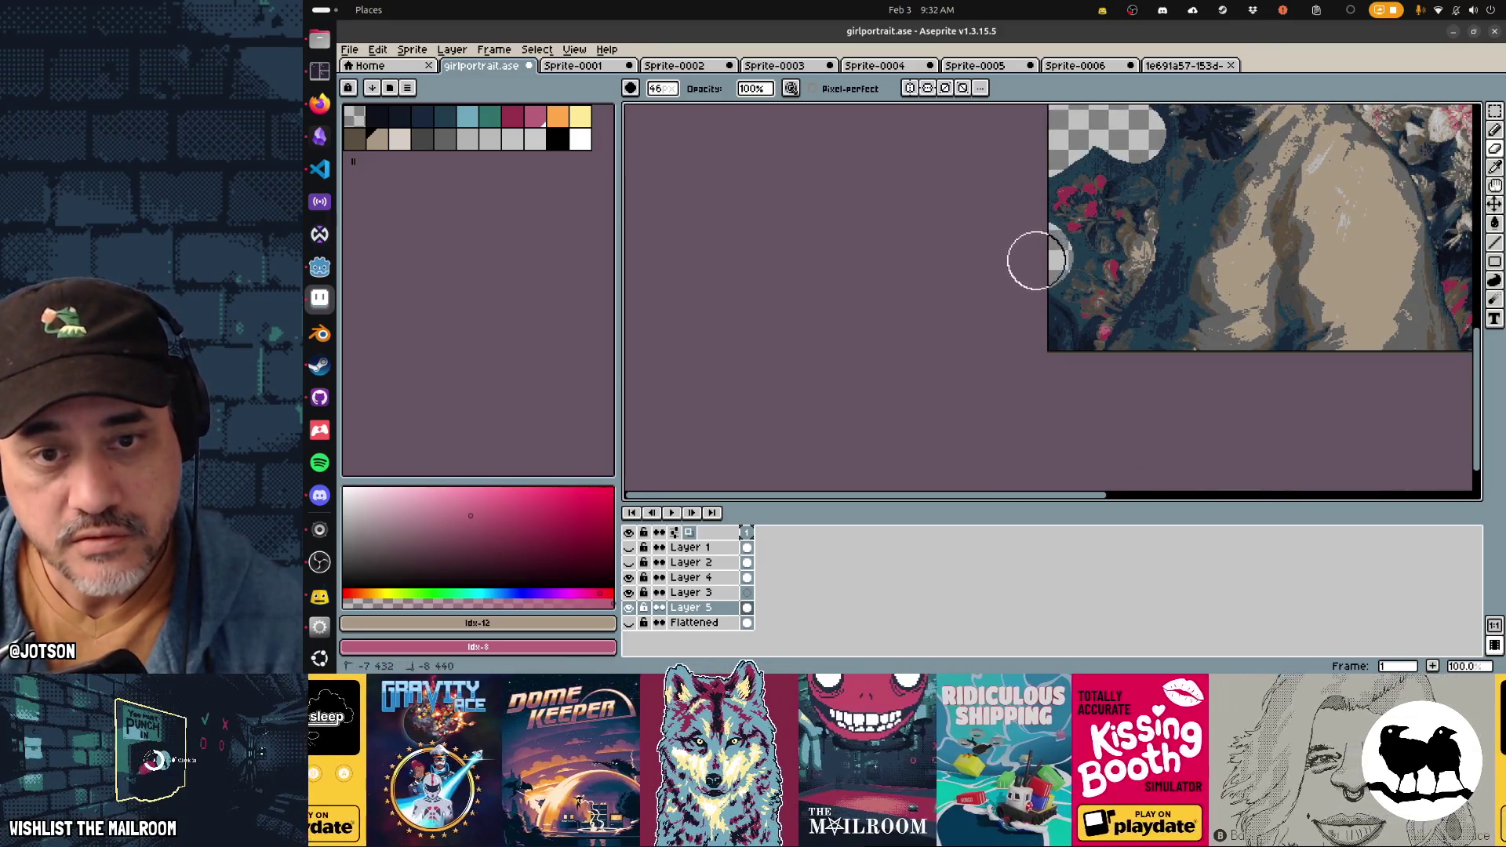
pyautogui.moveTo(991, 313); pyautogui.dragTo(1045, 325)
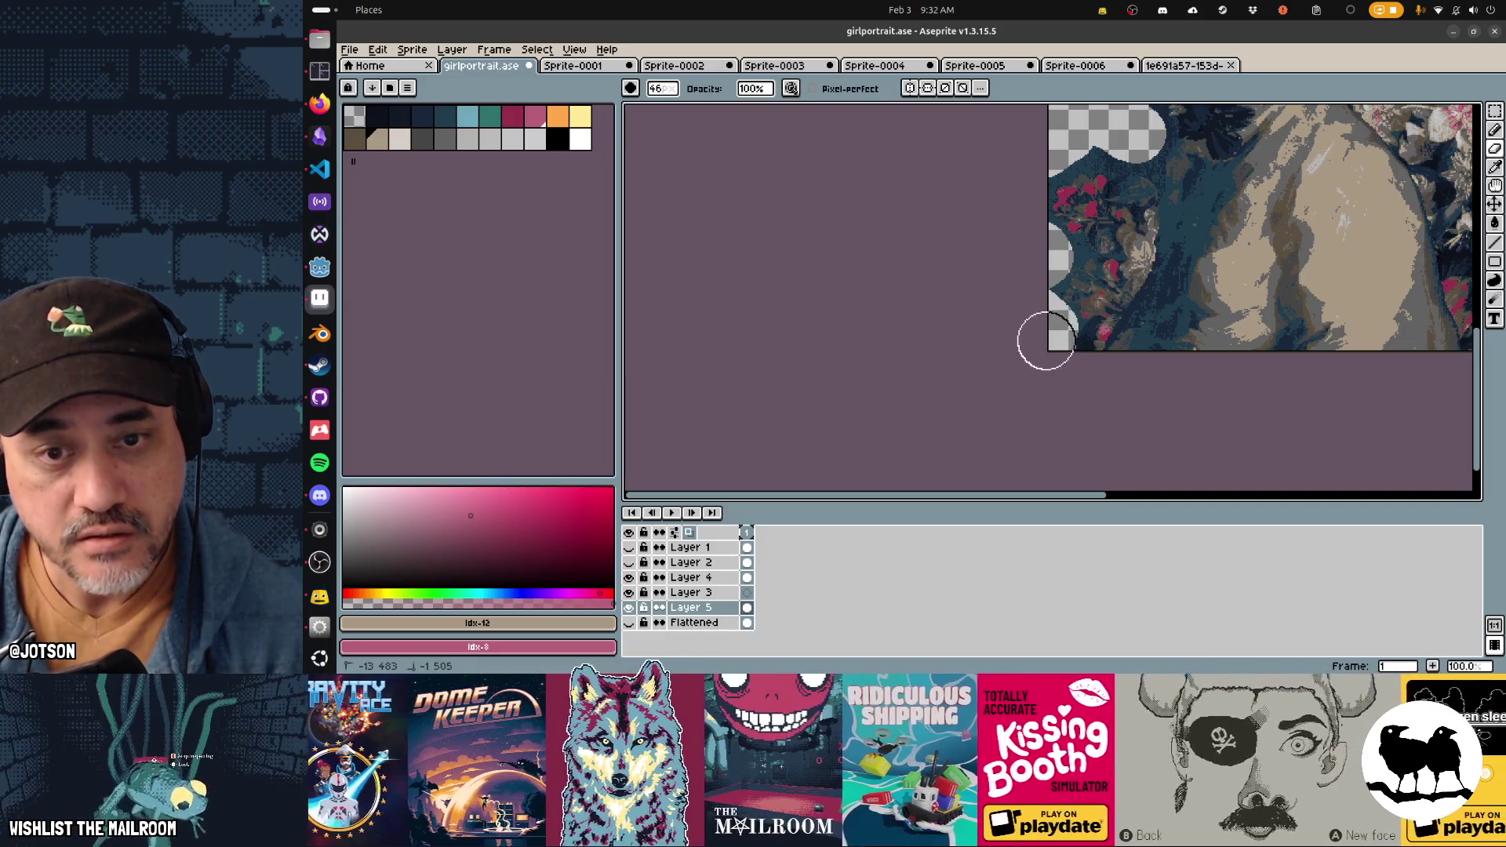
pyautogui.scroll(8, 1035, 333)
pyautogui.hscroll(5, 1035, 332)
# Step: Erase the upper and top-right edges of the backdrop into a wavy, scalloped outline
pyautogui.moveTo(927, 255)
pyautogui.mouseDown()
pyautogui.moveTo(917, 238)
pyautogui.moveTo(1015, 151)
pyautogui.moveTo(1229, 137)
pyautogui.moveTo(1369, 157)
pyautogui.mouseUp()
pyautogui.scroll(-3, 1177, 239)
pyautogui.hscroll(5, 1176, 239)
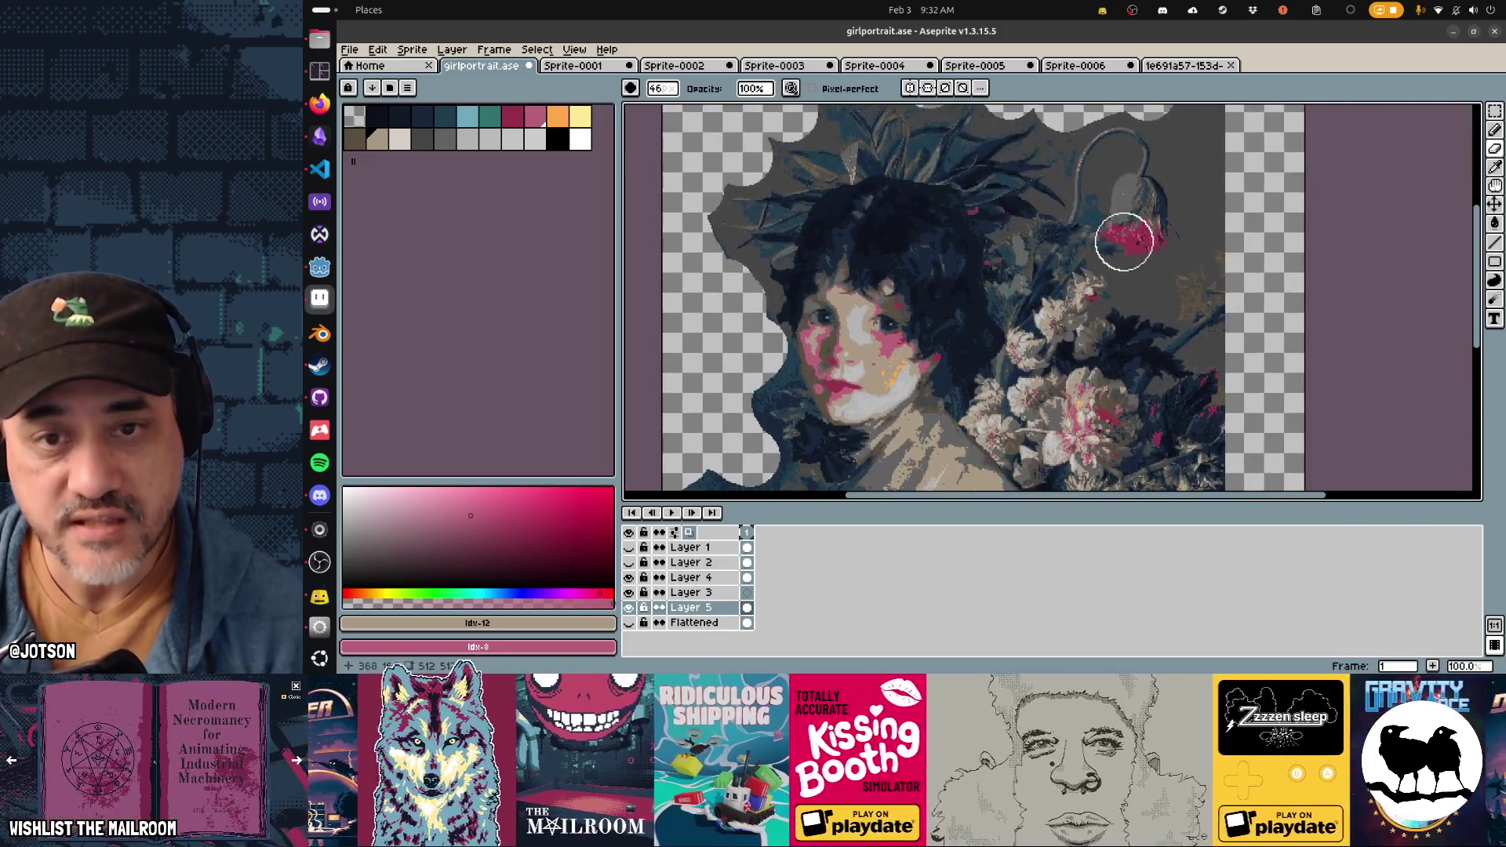
pyautogui.scroll(2, 1124, 235)
pyautogui.hscroll(3, 1124, 235)
pyautogui.moveTo(1132, 148)
pyautogui.mouseDown()
pyautogui.moveTo(1206, 231)
pyautogui.moveTo(1163, 229)
pyautogui.mouseUp()
pyautogui.scroll(-5, 1203, 242)
pyautogui.hscroll(2, 1204, 242)
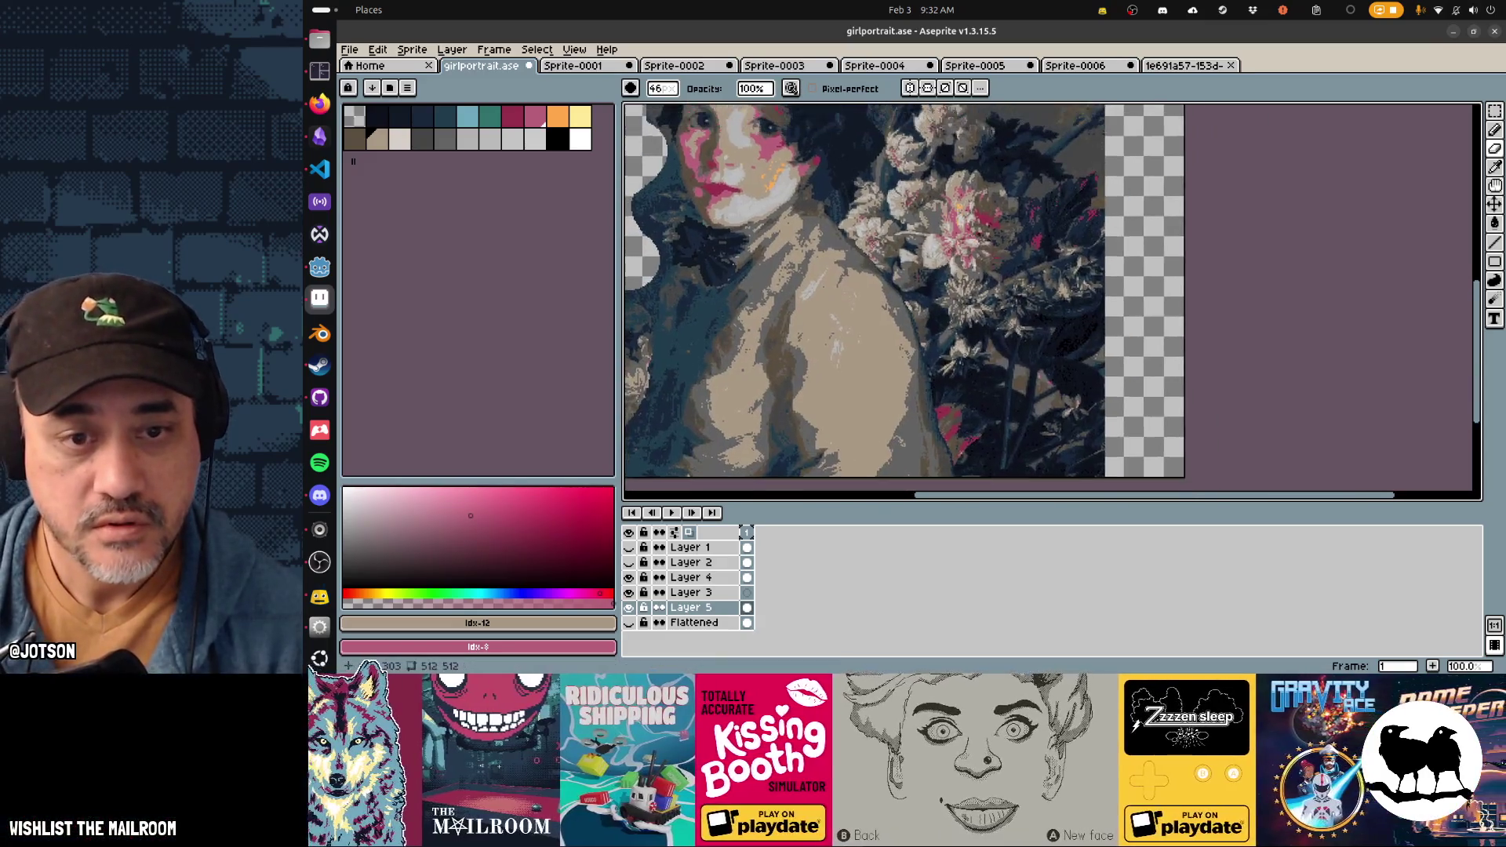
pyautogui.hscroll(-10, 1129, 155)
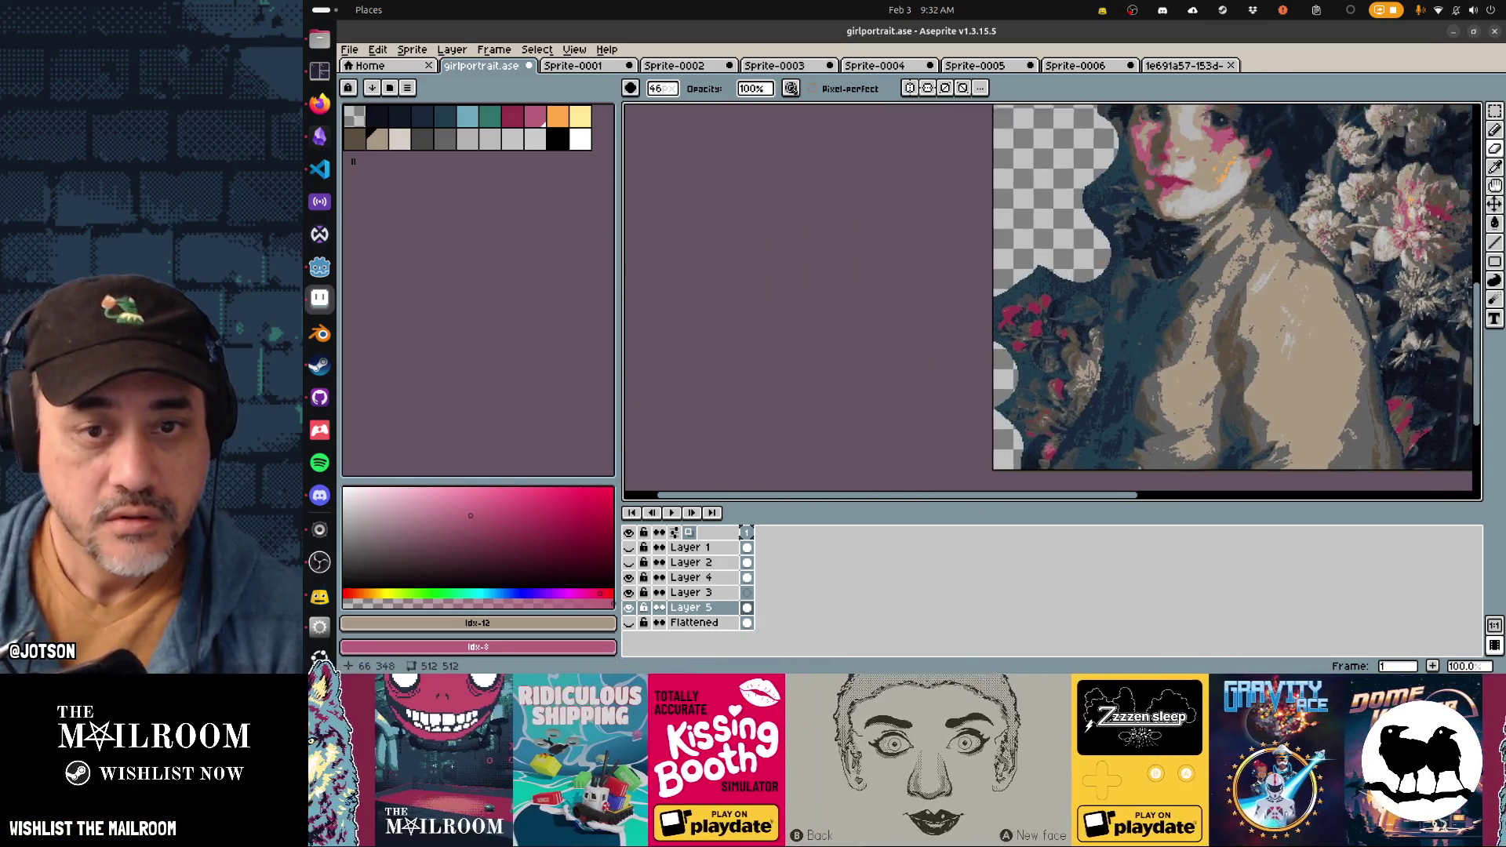
pyautogui.scroll(6, 975, 309)
pyautogui.hscroll(4, 974, 309)
# Step: Magic-wand the contiguous grey background around the hair, delete it, then undo the deletion
pyautogui.press('w')
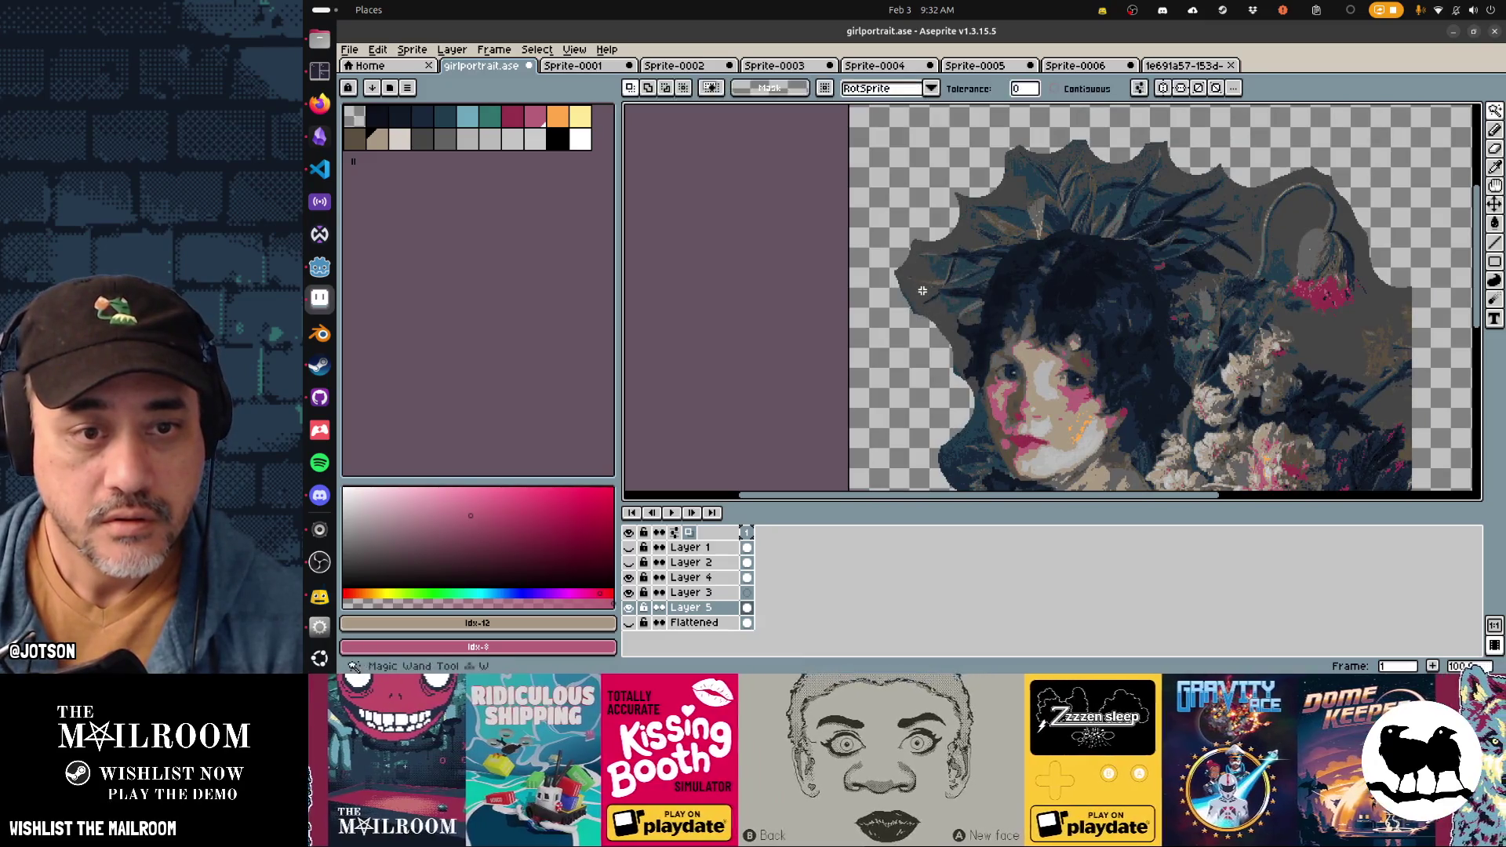
pyautogui.click(917, 292)
pyautogui.hotkey('ctrl', 'd')
pyautogui.click(1054, 88)
pyautogui.click(911, 288)
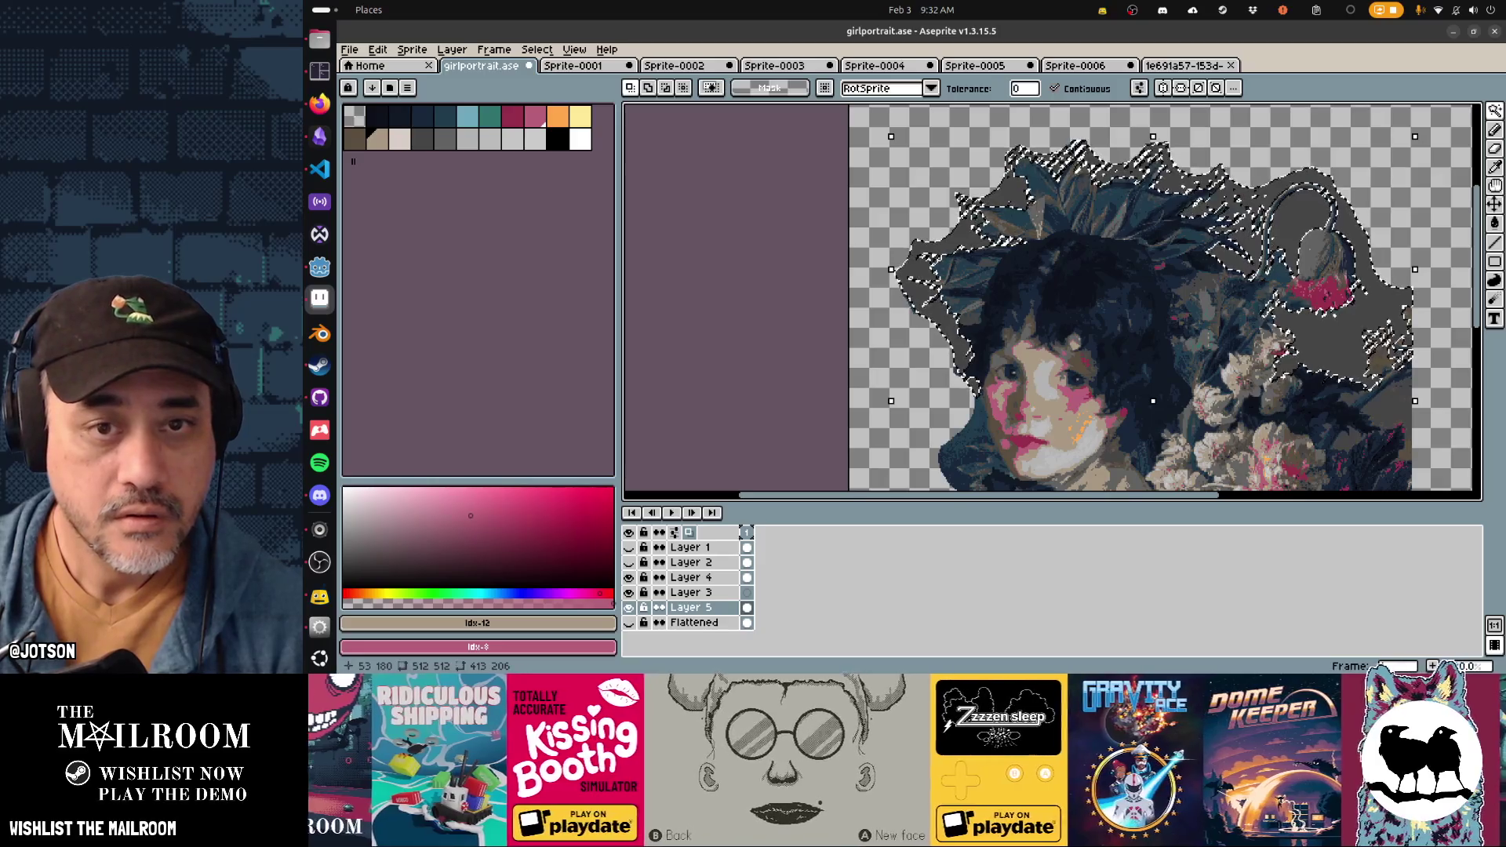
pyautogui.press('Delete')
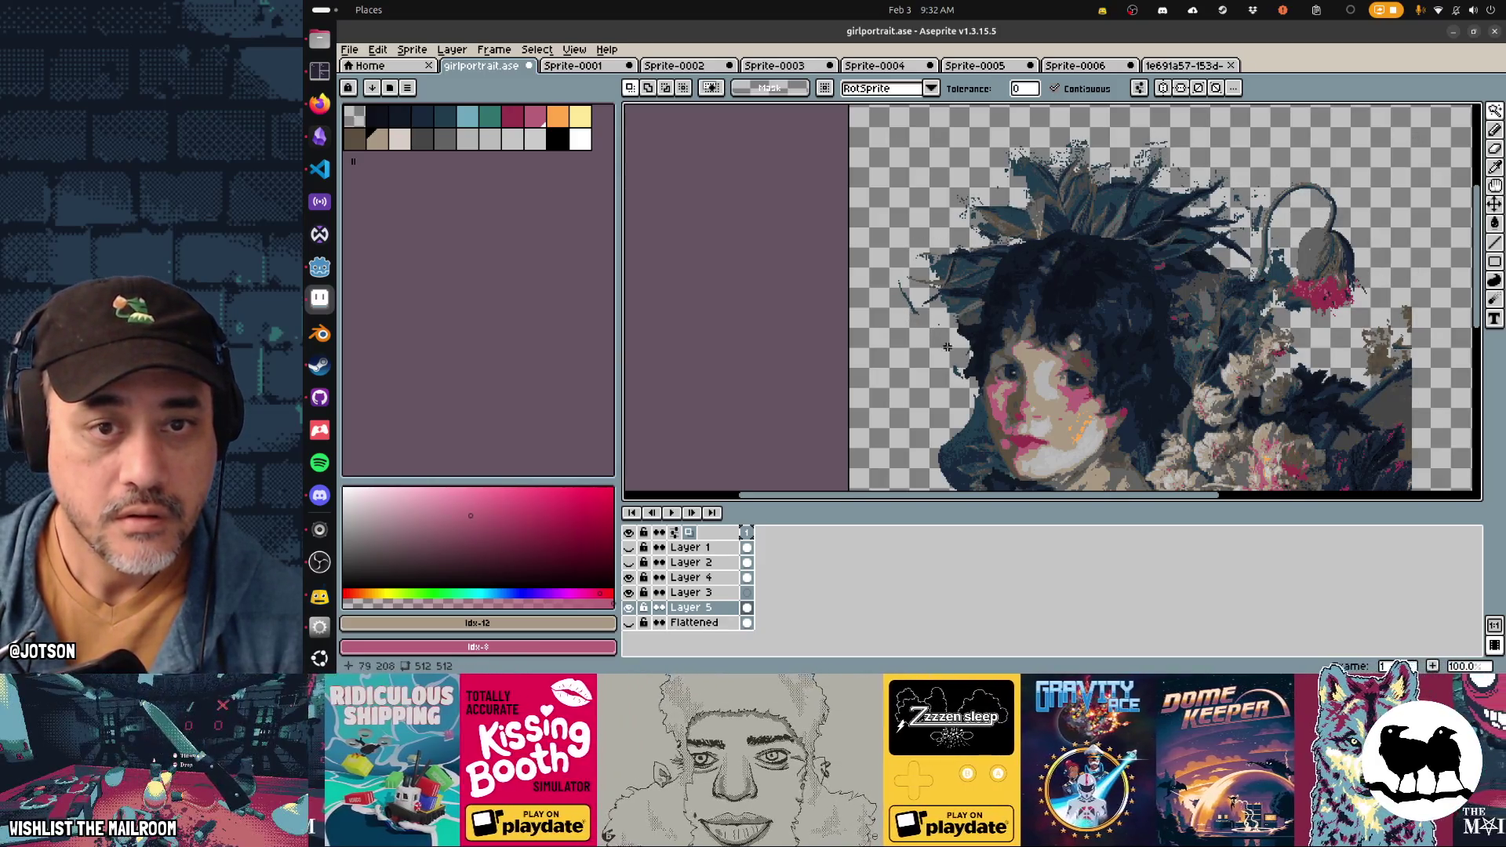
pyautogui.hotkey('ctrl', 'z')
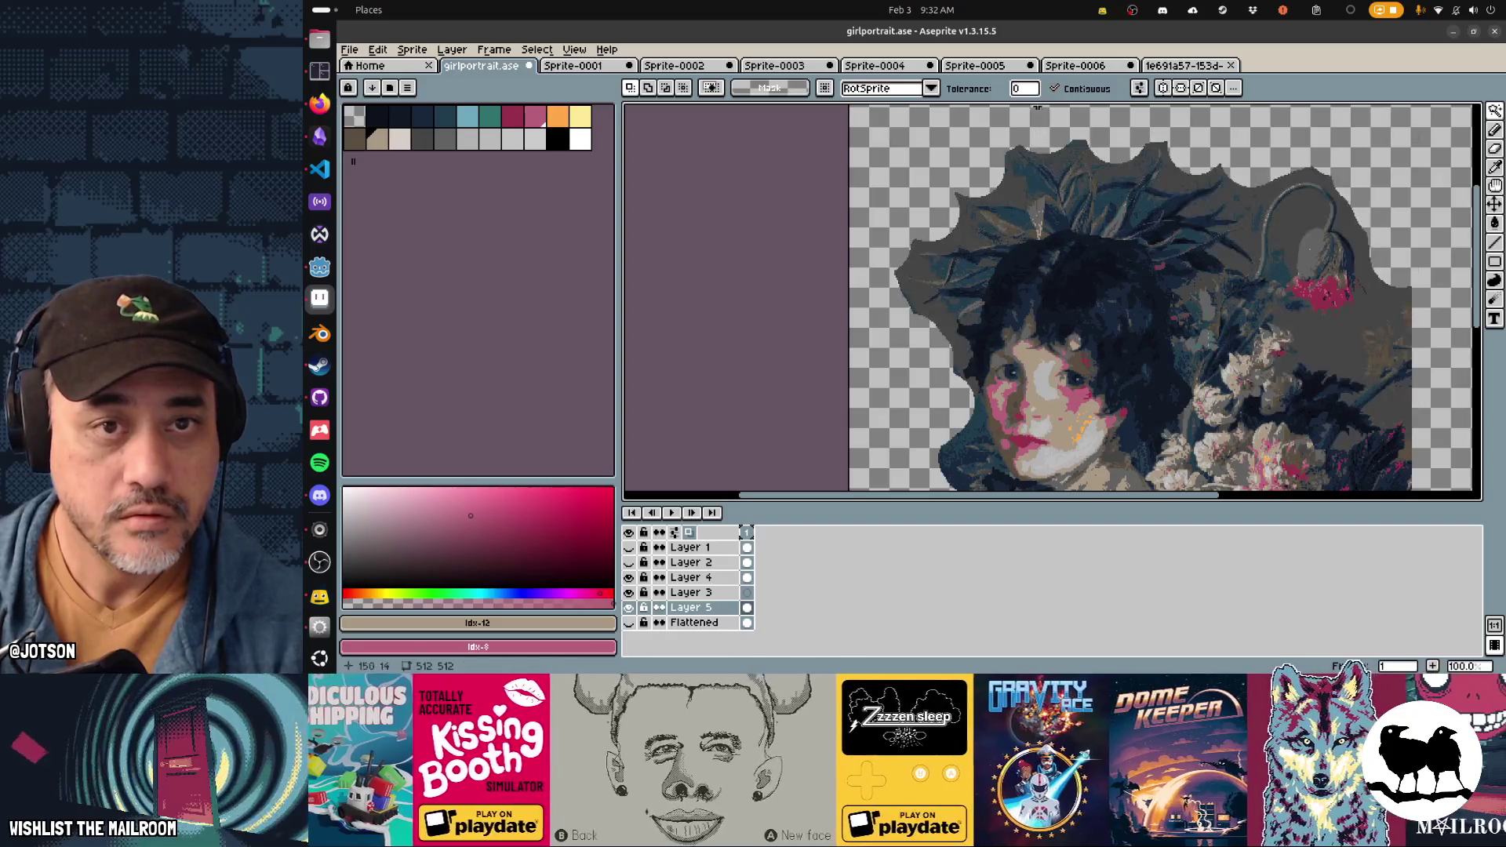
# Step: Set the Magic Wand tolerance to 17 and zoom the canvas to 400%
pyautogui.click(1024, 88)
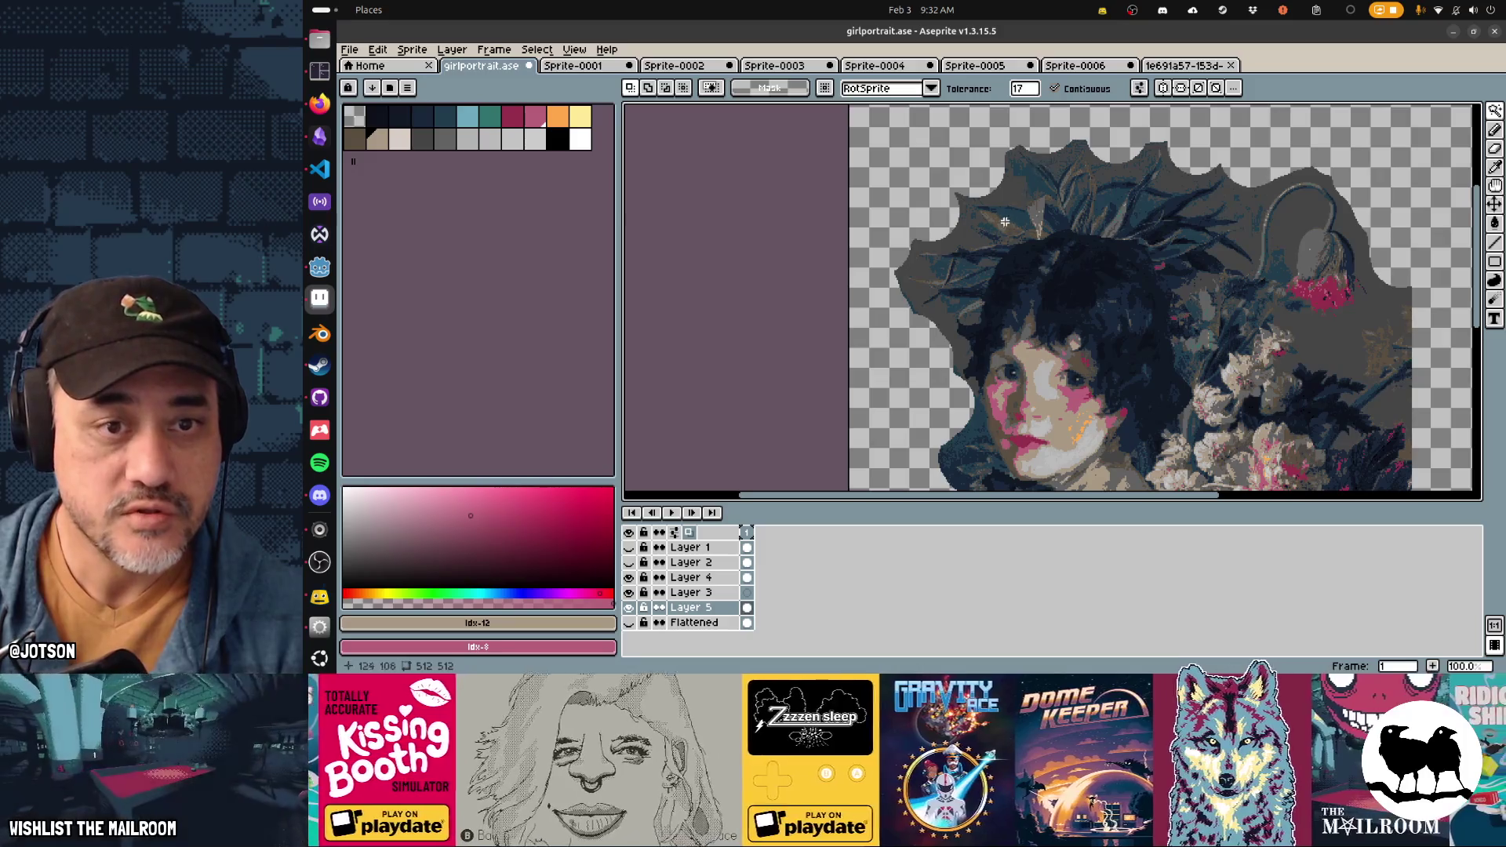
pyautogui.scroll(3, 941, 314)
pyautogui.scroll(-3, 971, 302)
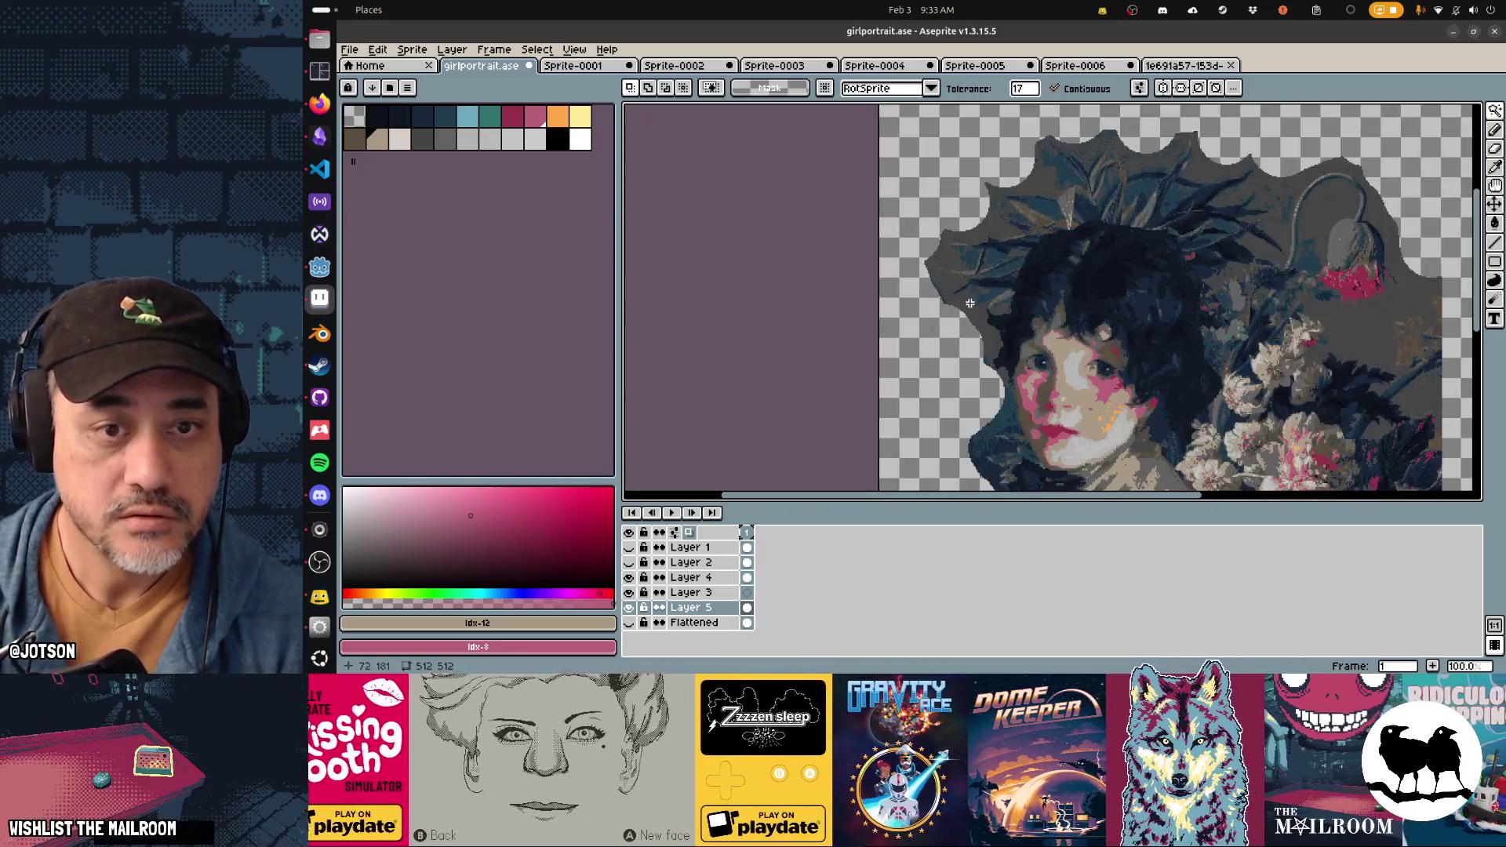
pyautogui.scroll(2, 963, 327)
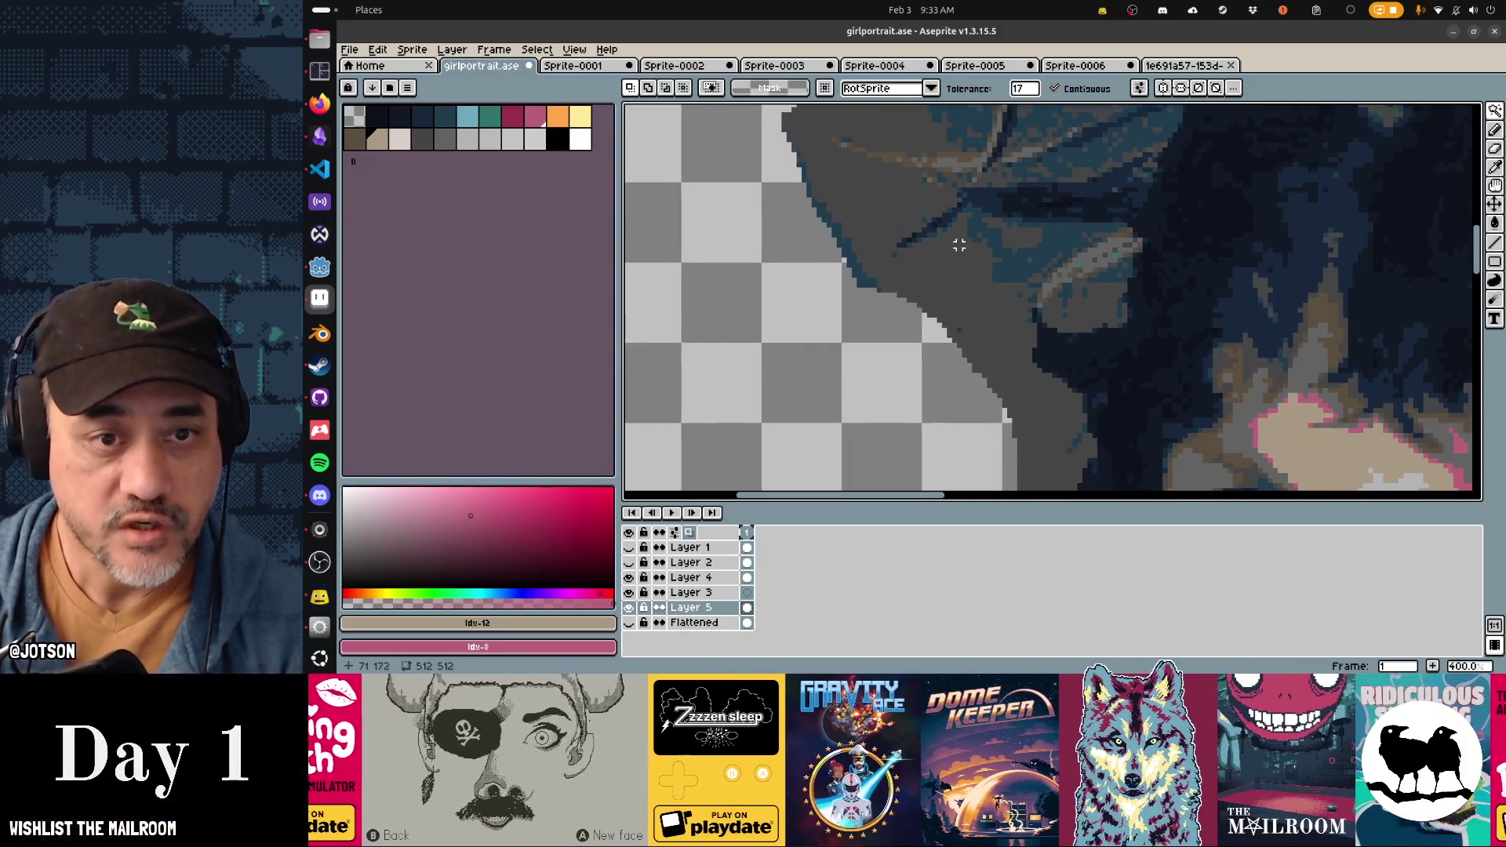
# Step: With an eraser brush of about size 17–18, remove the grey pixels along the hair's edge
pyautogui.press('e')
pyautogui.press('-')
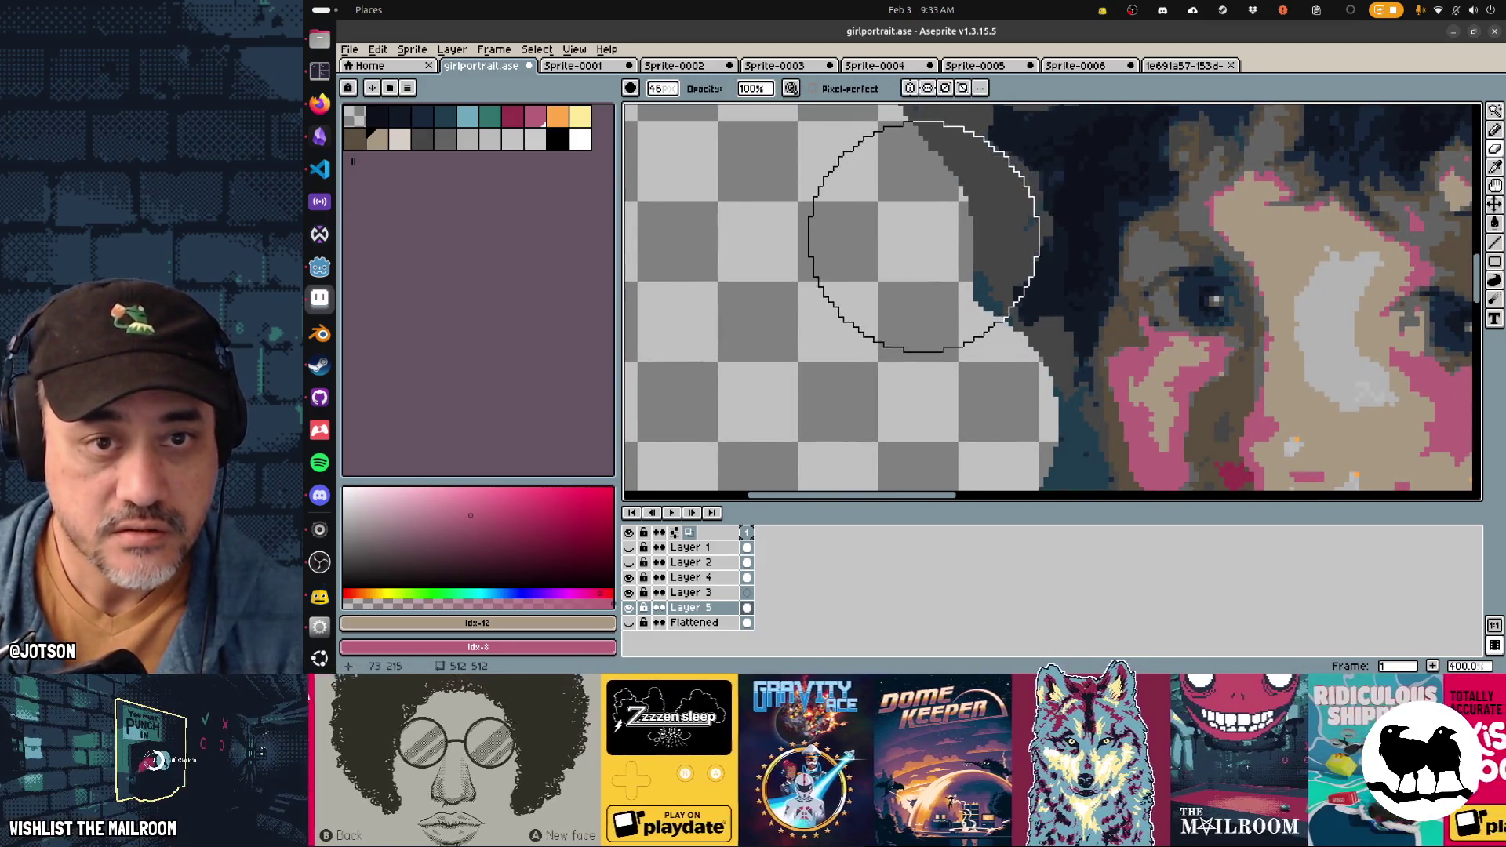
pyautogui.press('-')
pyautogui.press('-')
pyautogui.press('-')
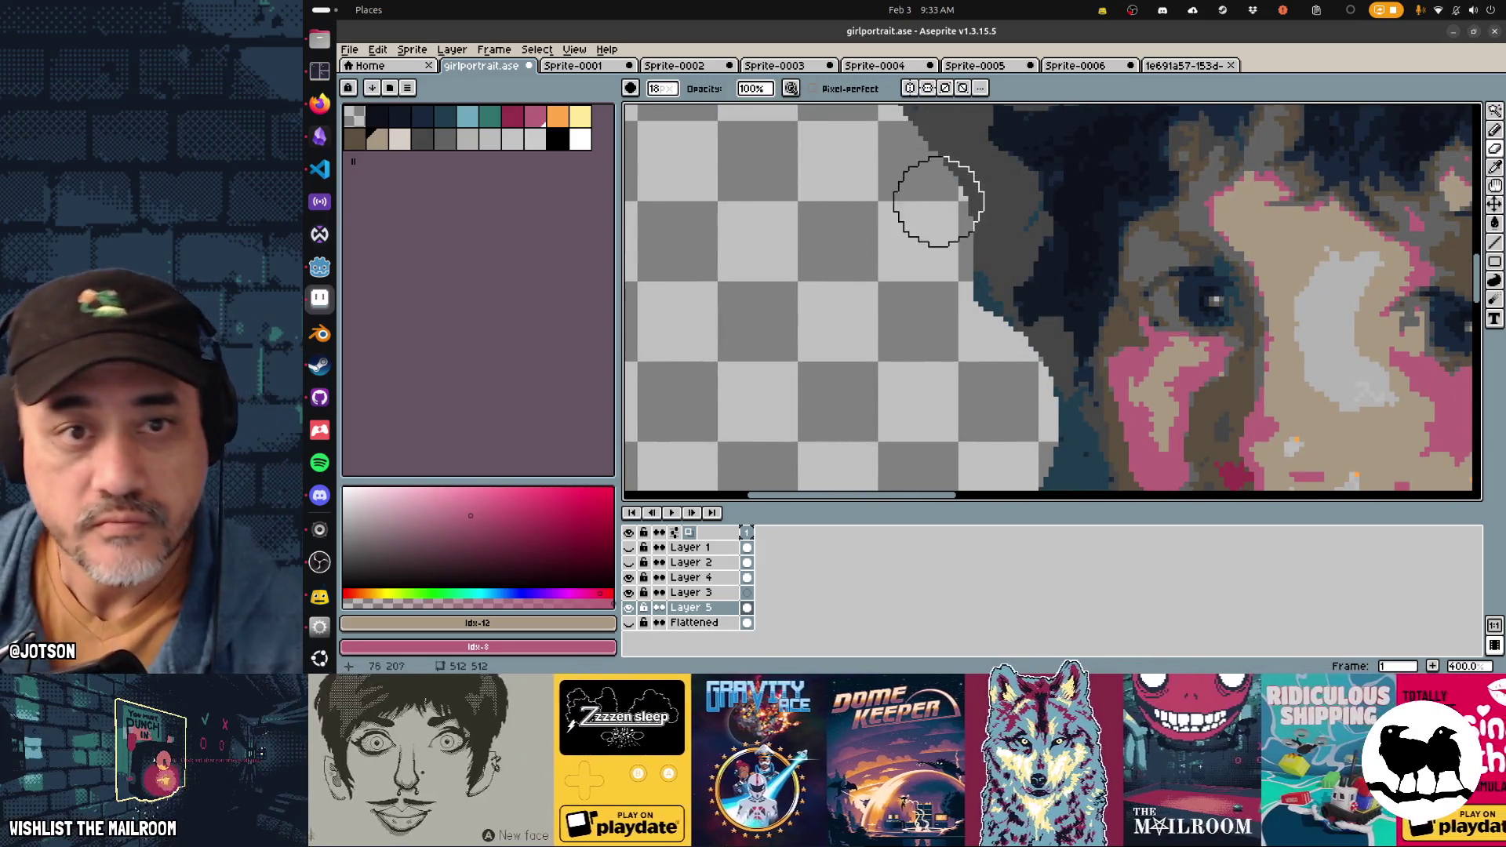
pyautogui.moveTo(988, 190)
pyautogui.mouseDown()
pyautogui.moveTo(996, 243)
pyautogui.moveTo(1004, 227)
pyautogui.moveTo(986, 245)
pyautogui.moveTo(998, 243)
pyautogui.moveTo(968, 337)
pyautogui.moveTo(986, 380)
pyautogui.mouseUp()
pyautogui.scroll(5, 981, 388)
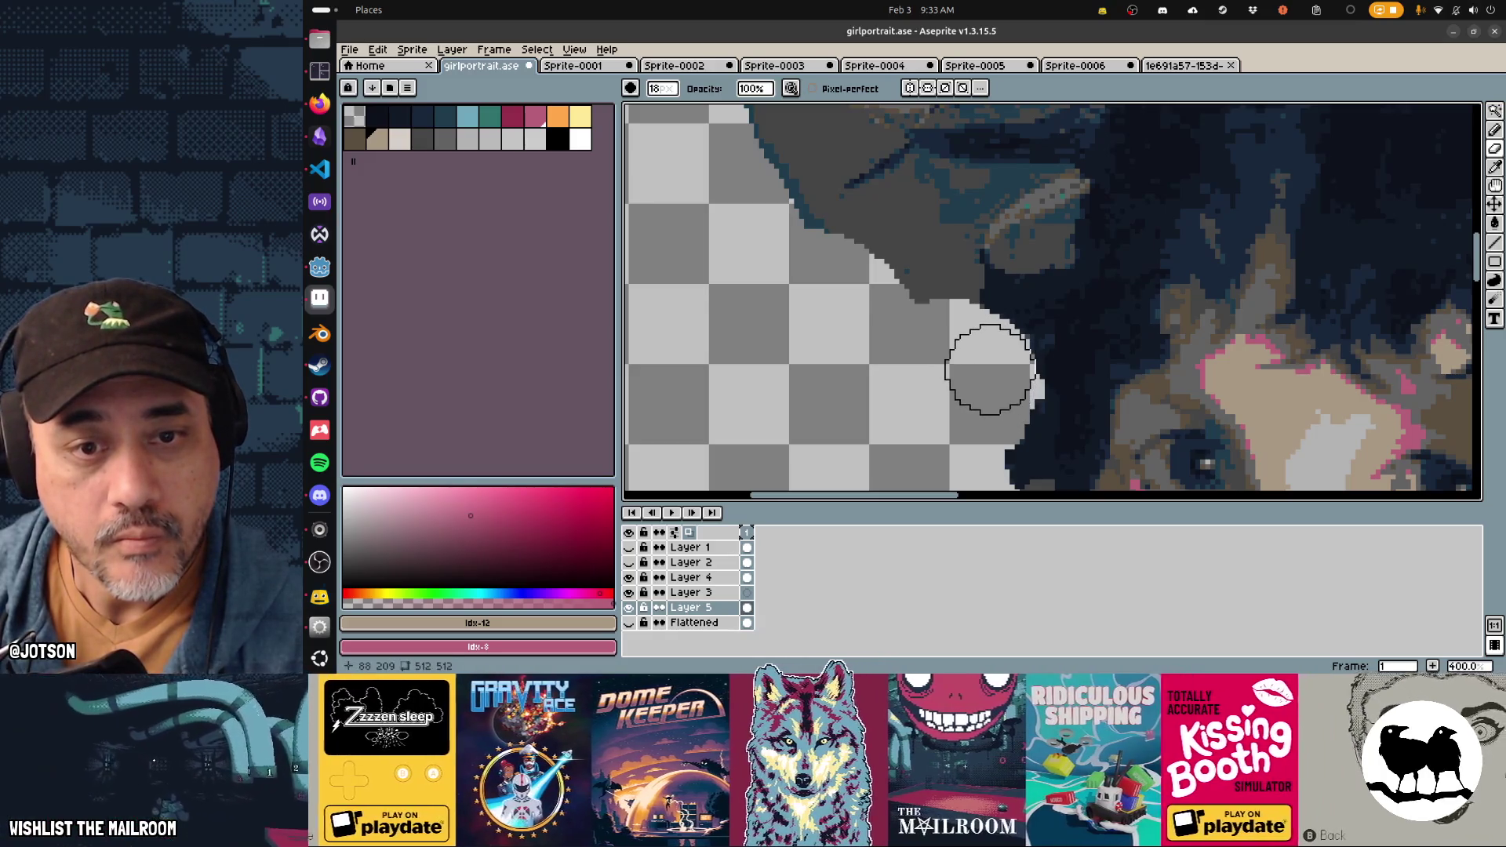
pyautogui.moveTo(989, 369); pyautogui.dragTo(986, 351)
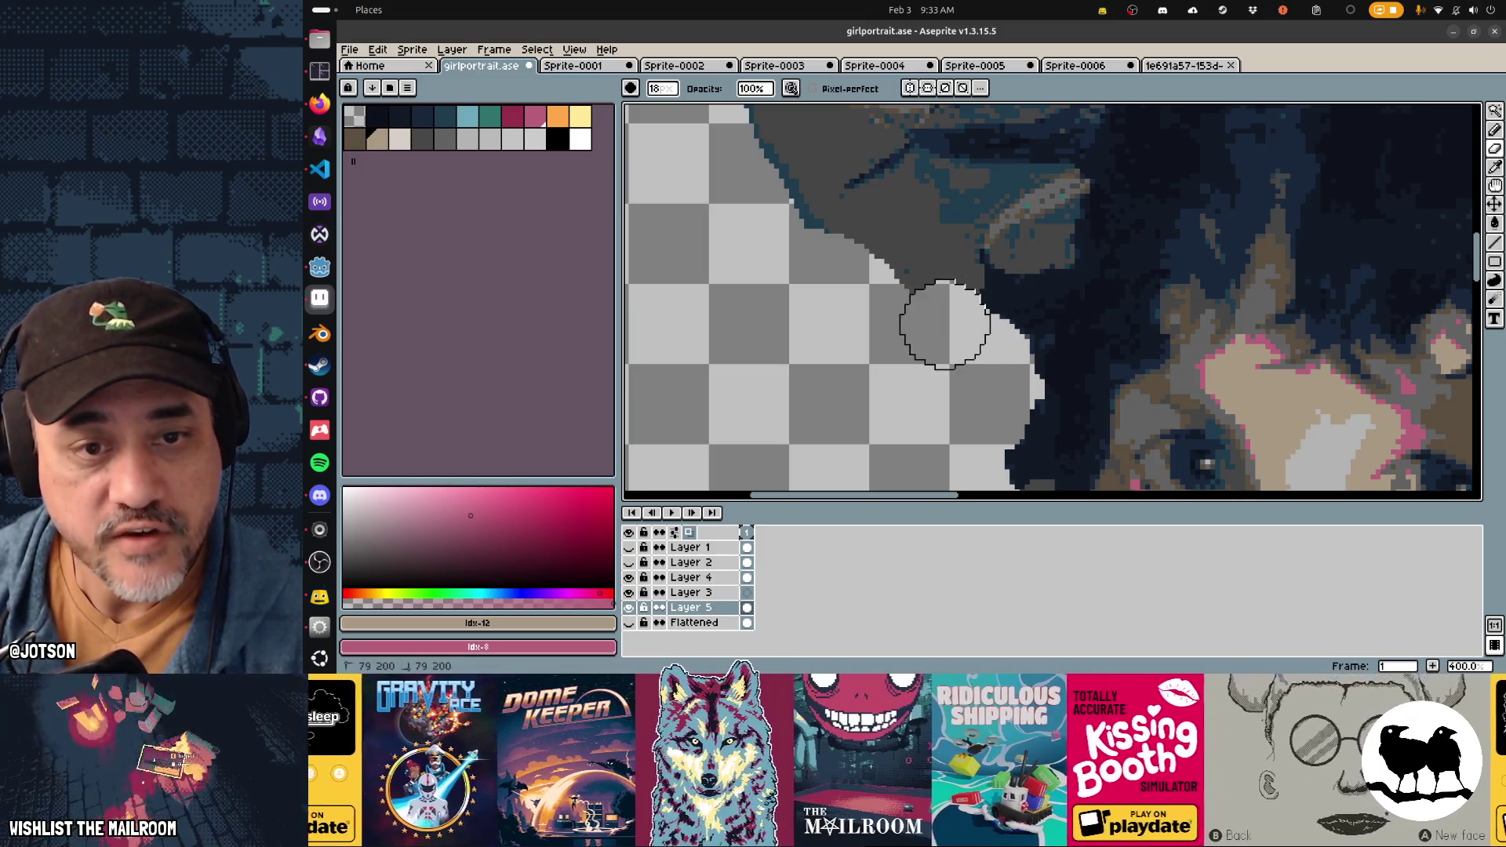
pyautogui.moveTo(924, 284)
pyautogui.mouseDown()
pyautogui.moveTo(941, 266)
pyautogui.moveTo(900, 218)
pyautogui.moveTo(857, 235)
pyautogui.mouseUp()
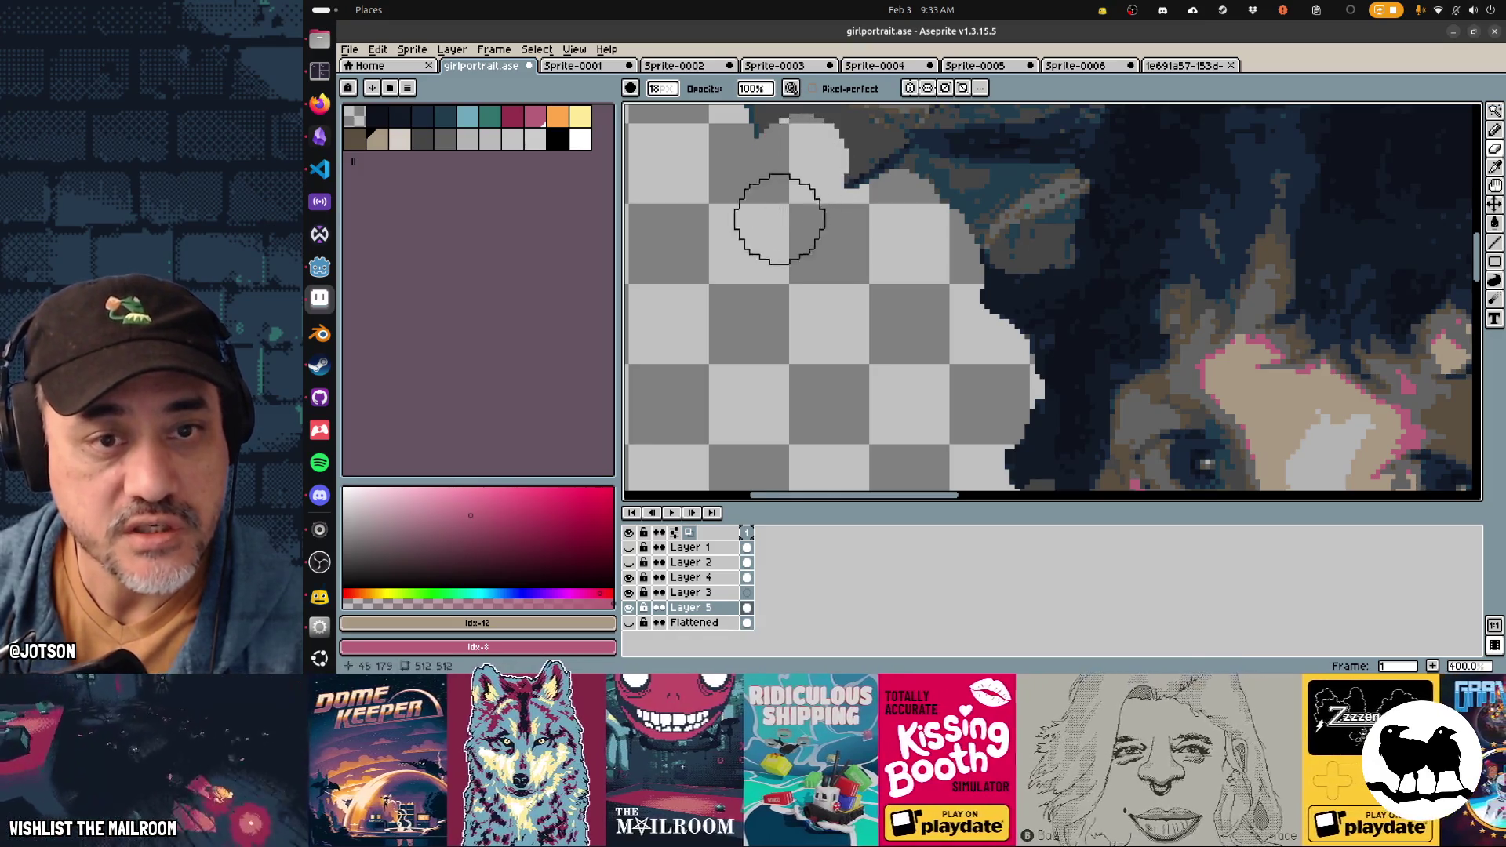
pyautogui.scroll(3, 873, 327)
pyautogui.moveTo(873, 327)
pyautogui.mouseDown()
pyautogui.moveTo(867, 303)
pyautogui.moveTo(882, 296)
pyautogui.moveTo(867, 309)
pyautogui.moveTo(989, 322)
pyautogui.mouseUp()
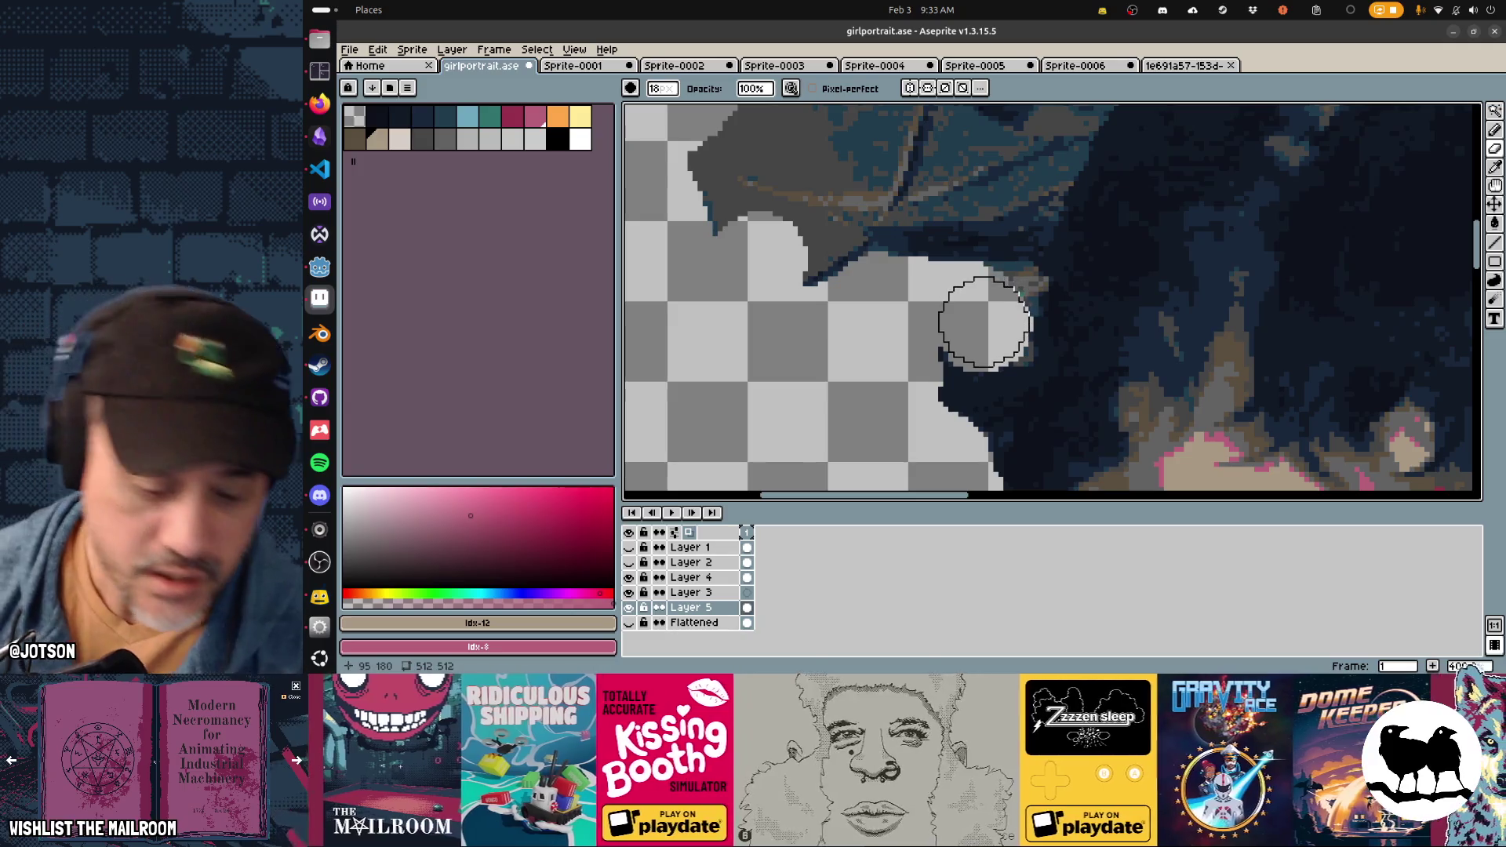
pyautogui.press('-')
pyautogui.press('-')
pyautogui.press('-')
pyautogui.press('-')
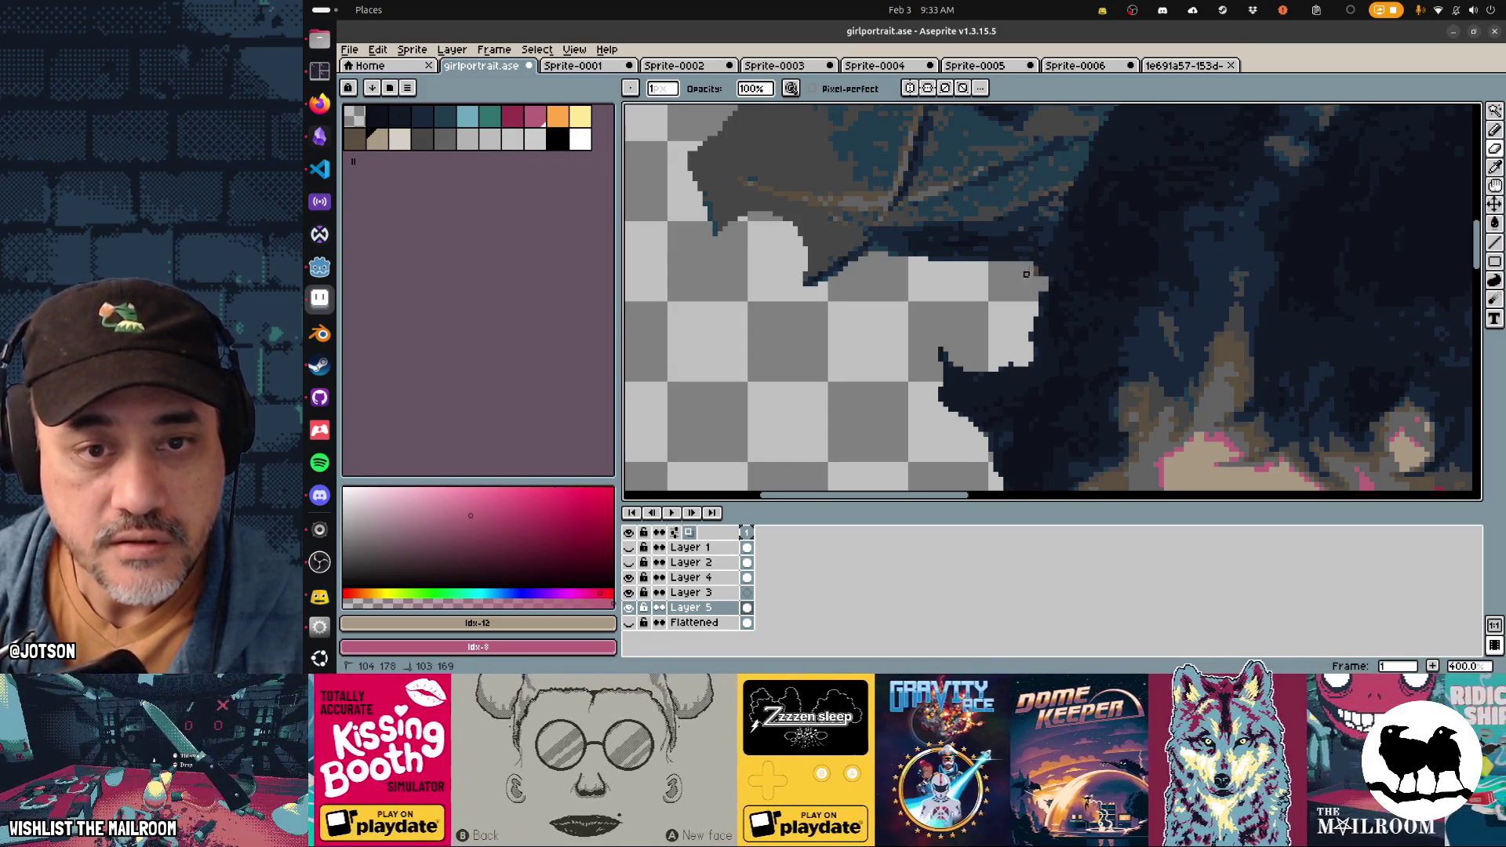
# Step: Erase the stray dark pixels at the leaf tip and along the leaf edge beside the hair
pyautogui.hscroll(-4, 976, 302)
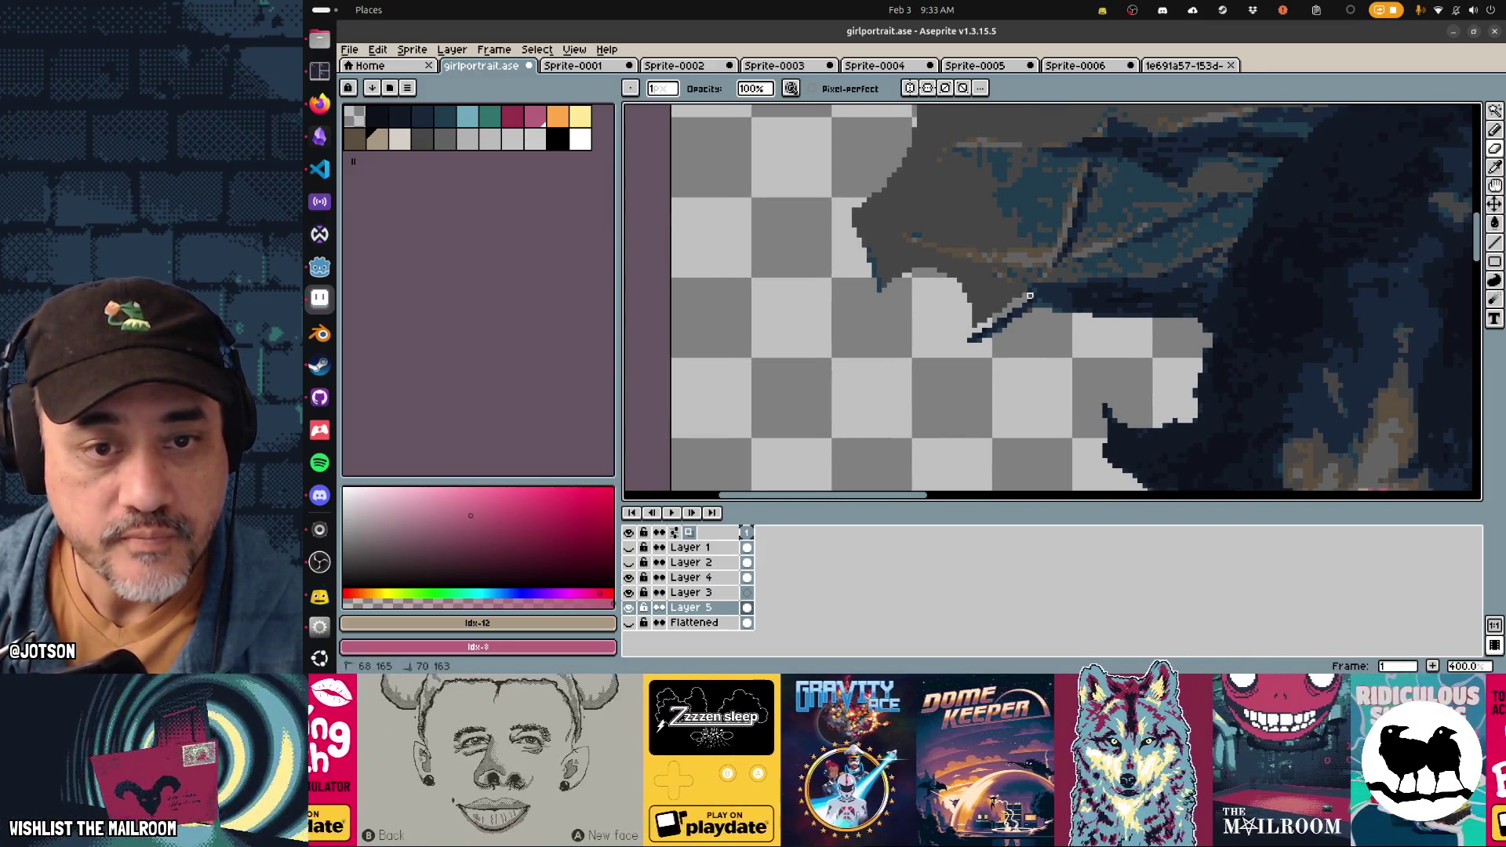
pyautogui.moveTo(994, 306); pyautogui.dragTo(974, 310)
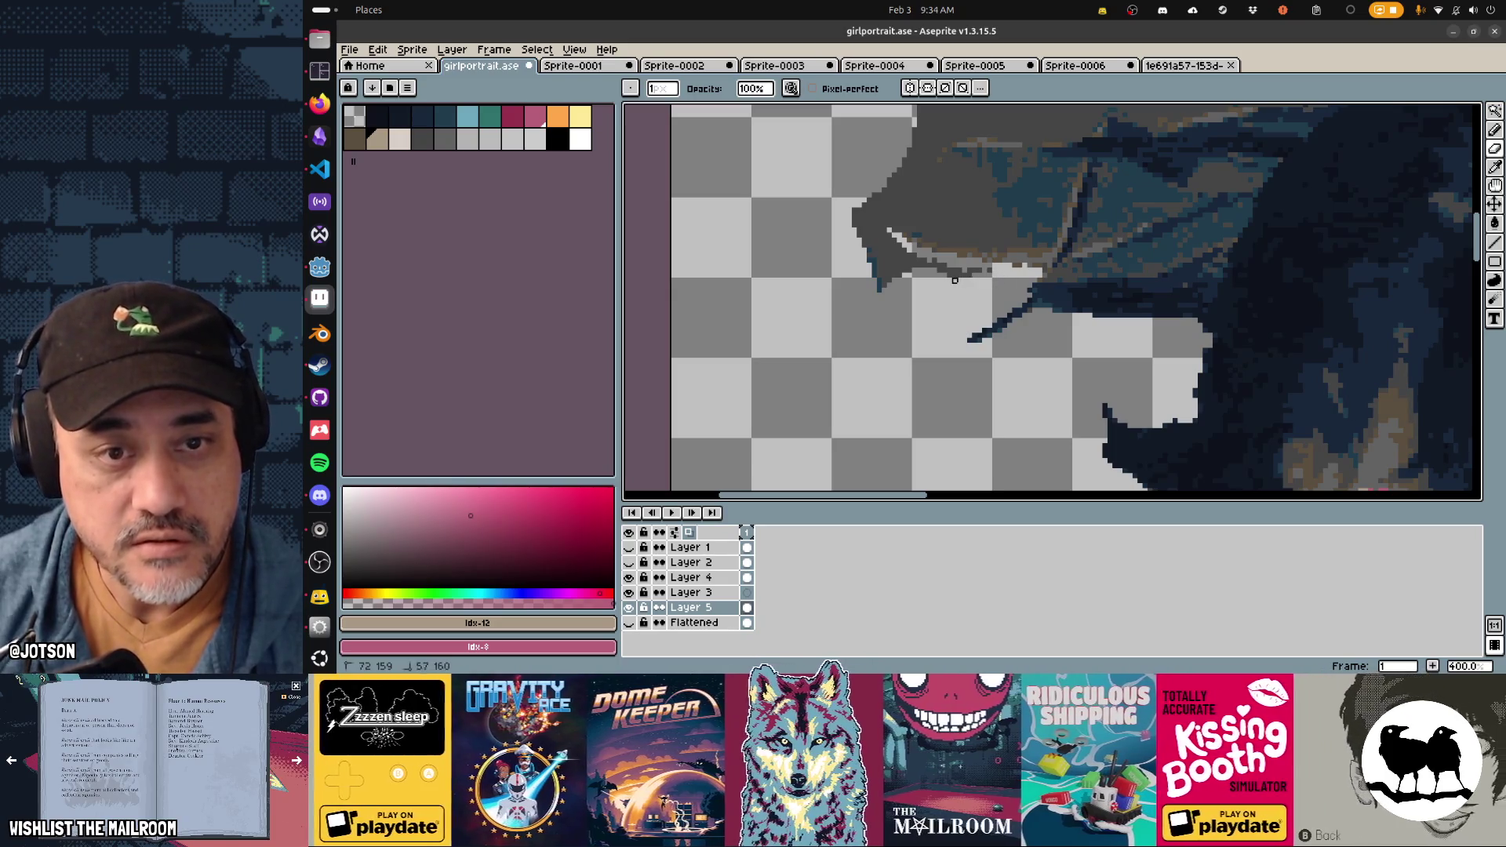
pyautogui.moveTo(895, 235); pyautogui.dragTo(905, 275)
pyautogui.moveTo(888, 221)
pyautogui.mouseDown()
pyautogui.moveTo(859, 275)
pyautogui.moveTo(869, 235)
pyautogui.mouseUp()
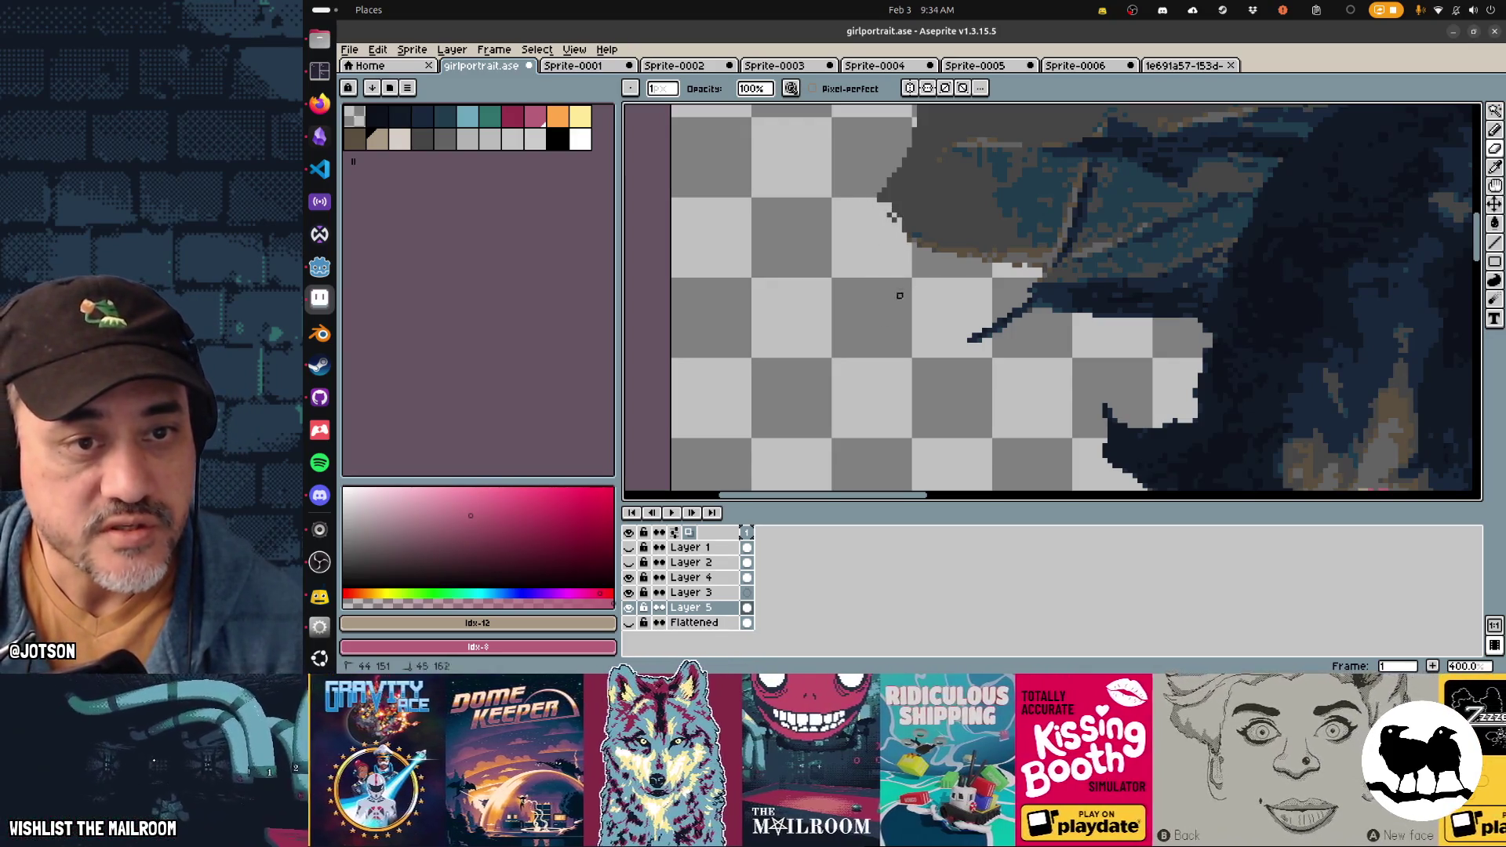
pyautogui.hscroll(1, 1133, 264)
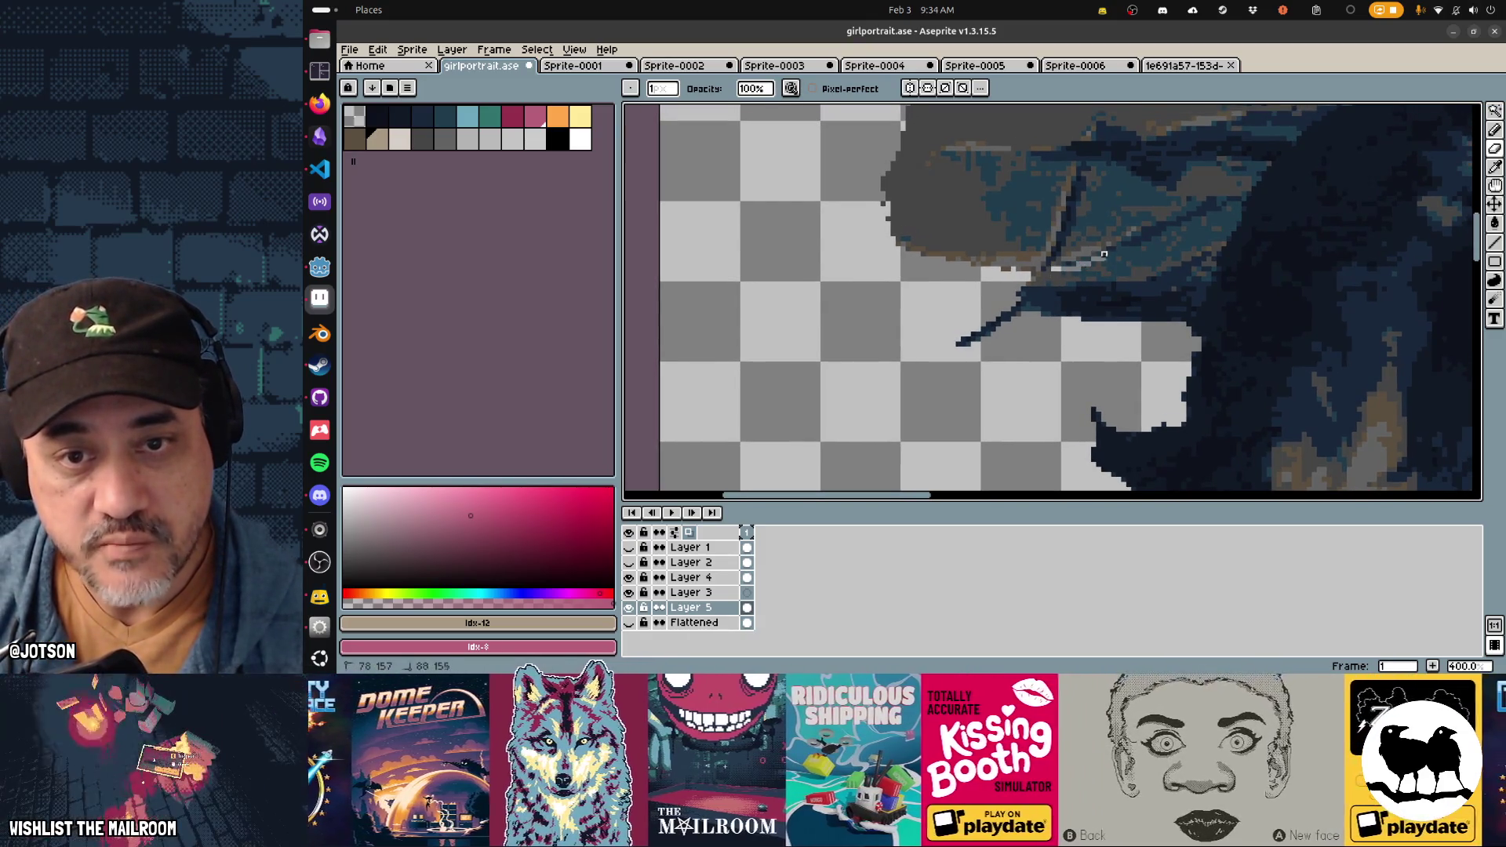
# Step: Pan to the hair above the leaf, undo the bad eraser stroke, and check the Select menu
pyautogui.hotkey('shift', 's')
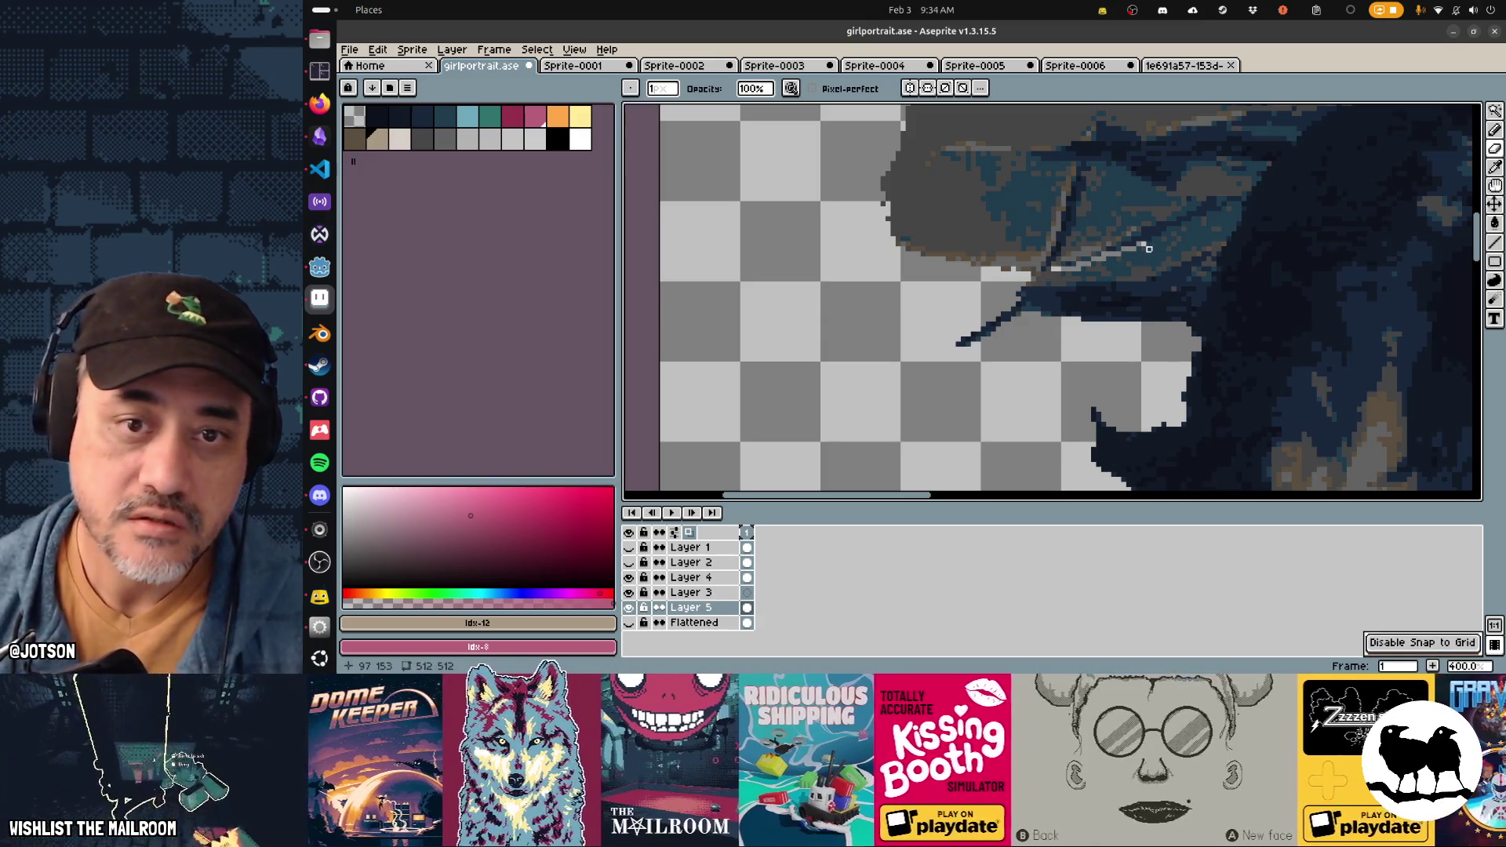
pyautogui.scroll(-3, 1149, 249)
pyautogui.scroll(2, 1180, 269)
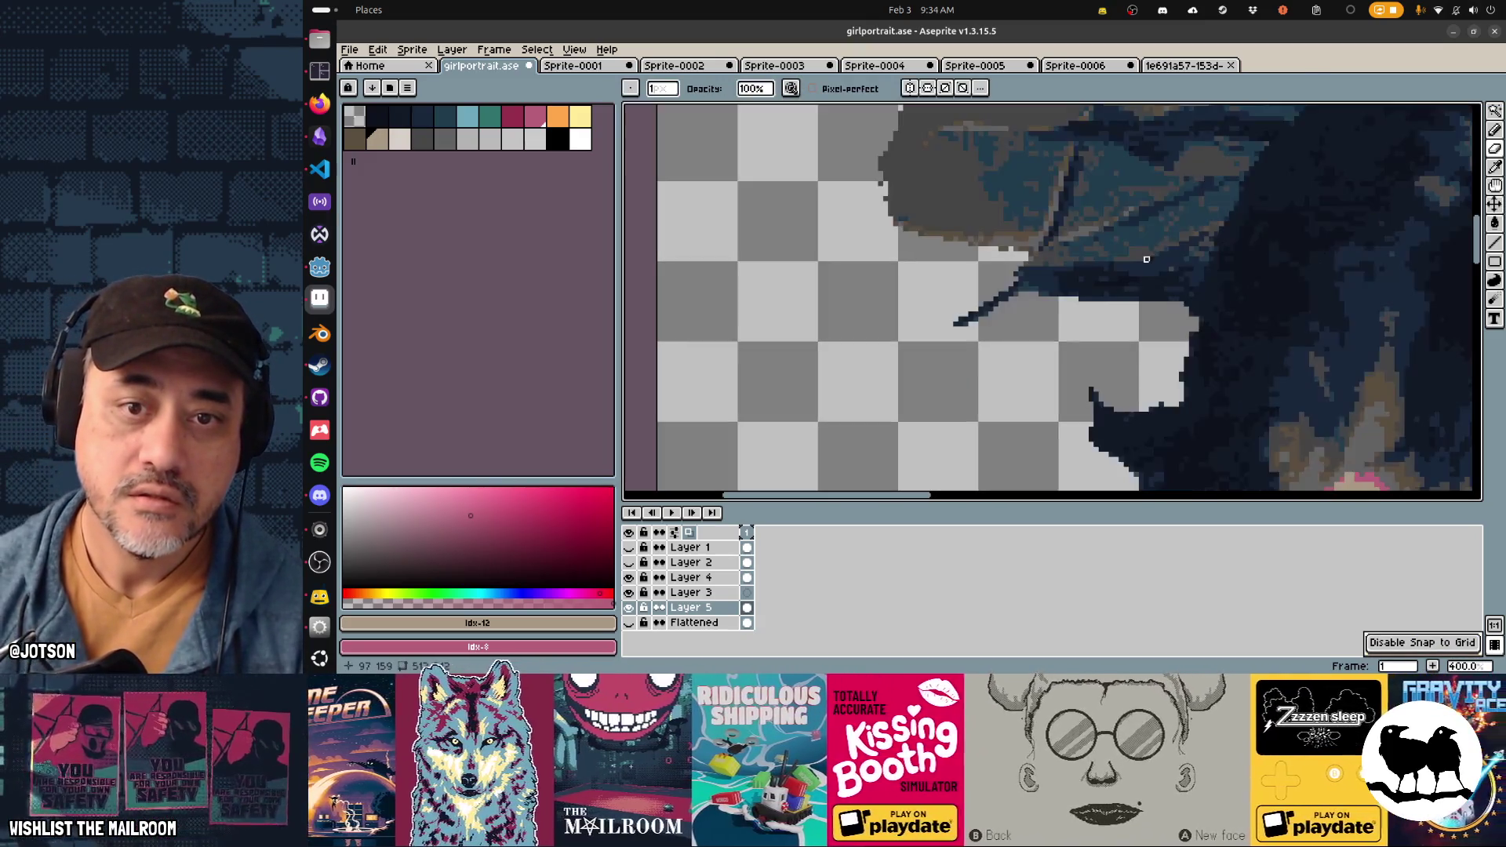
pyautogui.scroll(-2, 1094, 266)
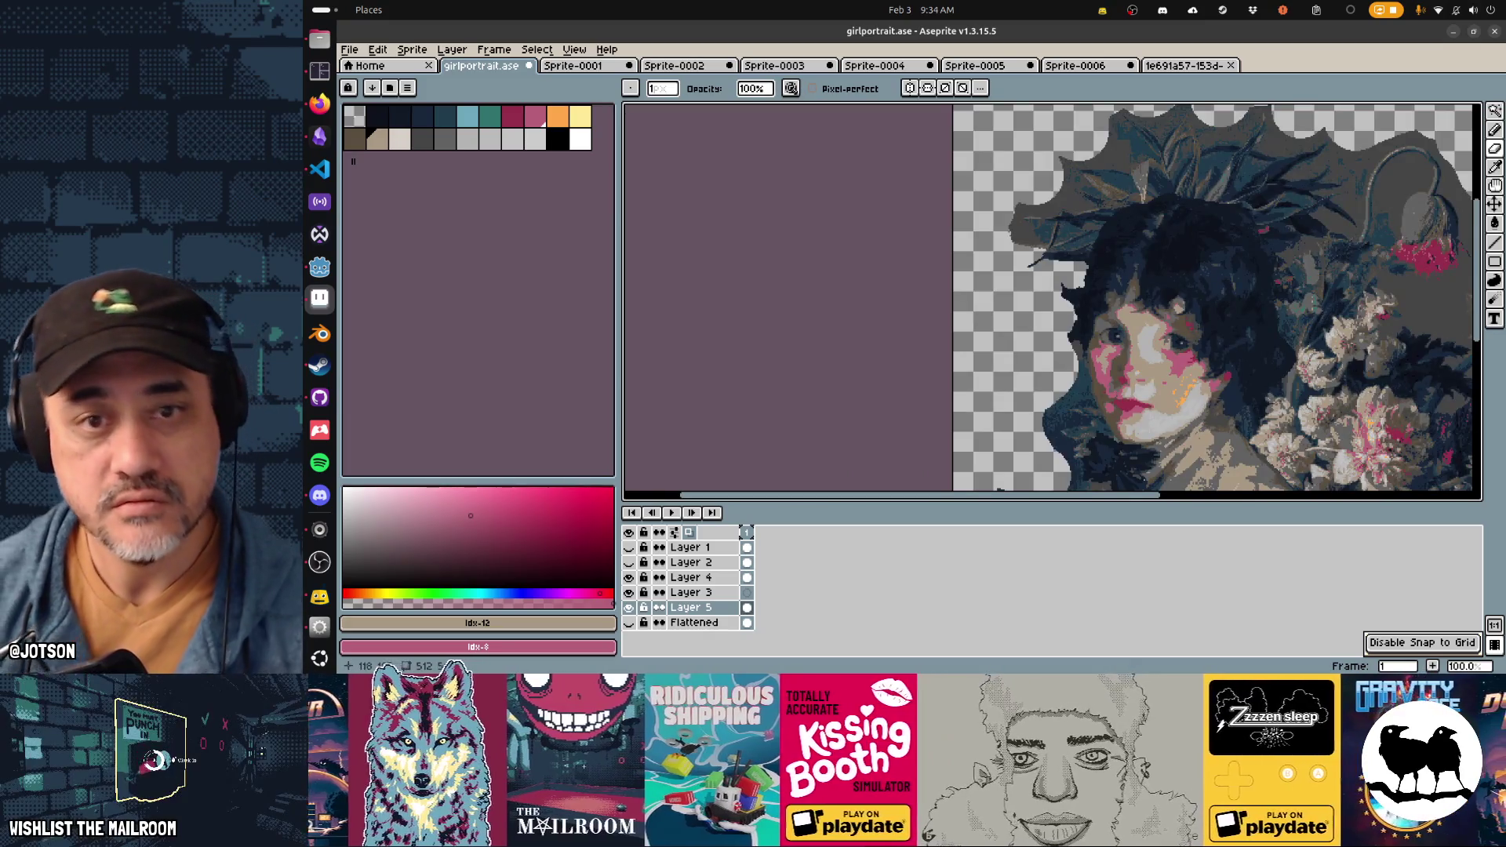
pyautogui.scroll(3, 1078, 271)
pyautogui.moveTo(1018, 196); pyautogui.dragTo(1049, 318)
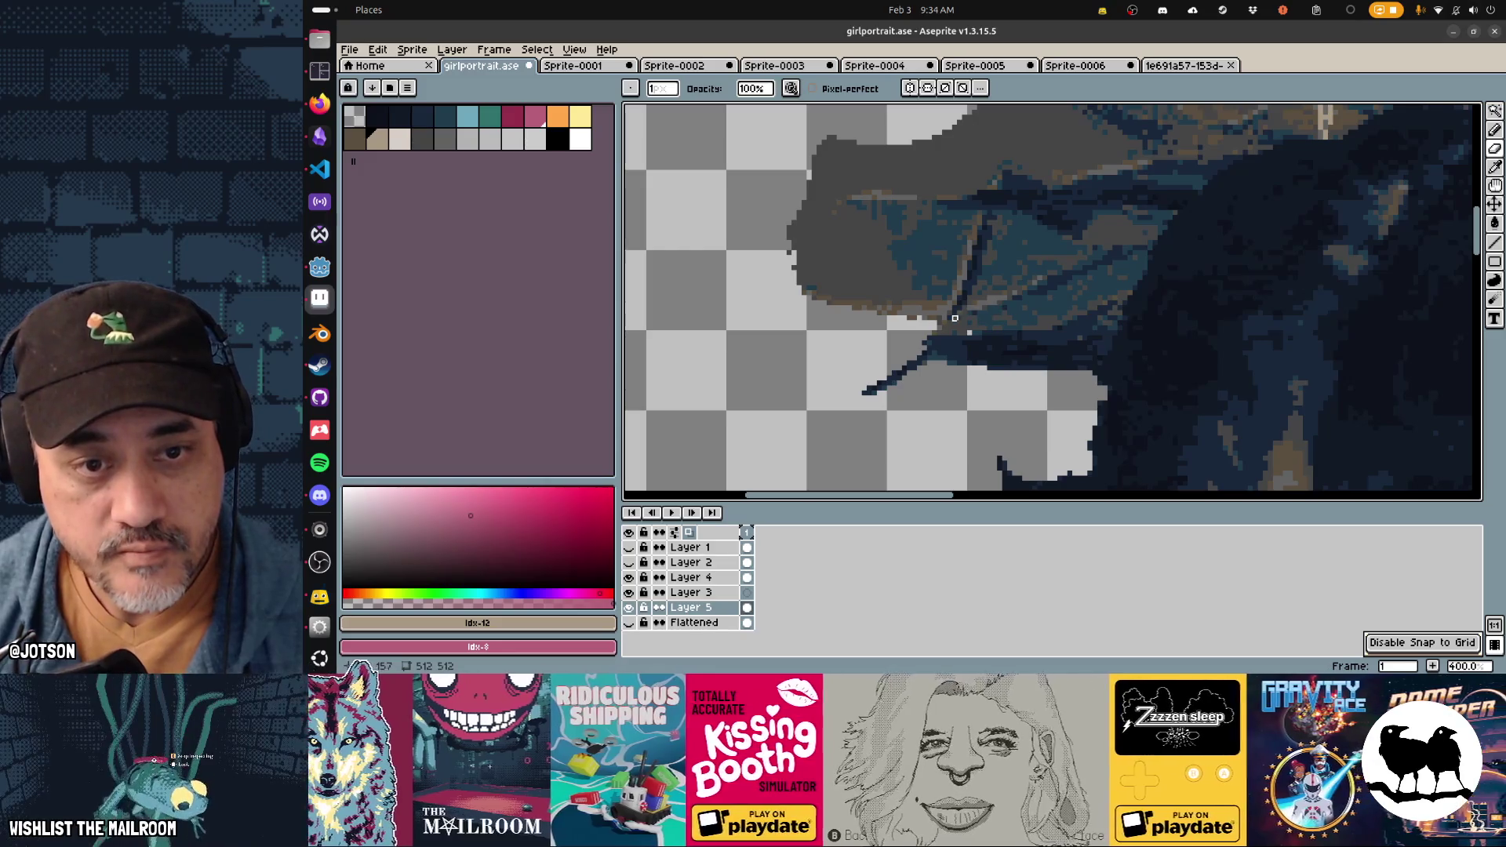
pyautogui.press('b')
pyautogui.press('e')
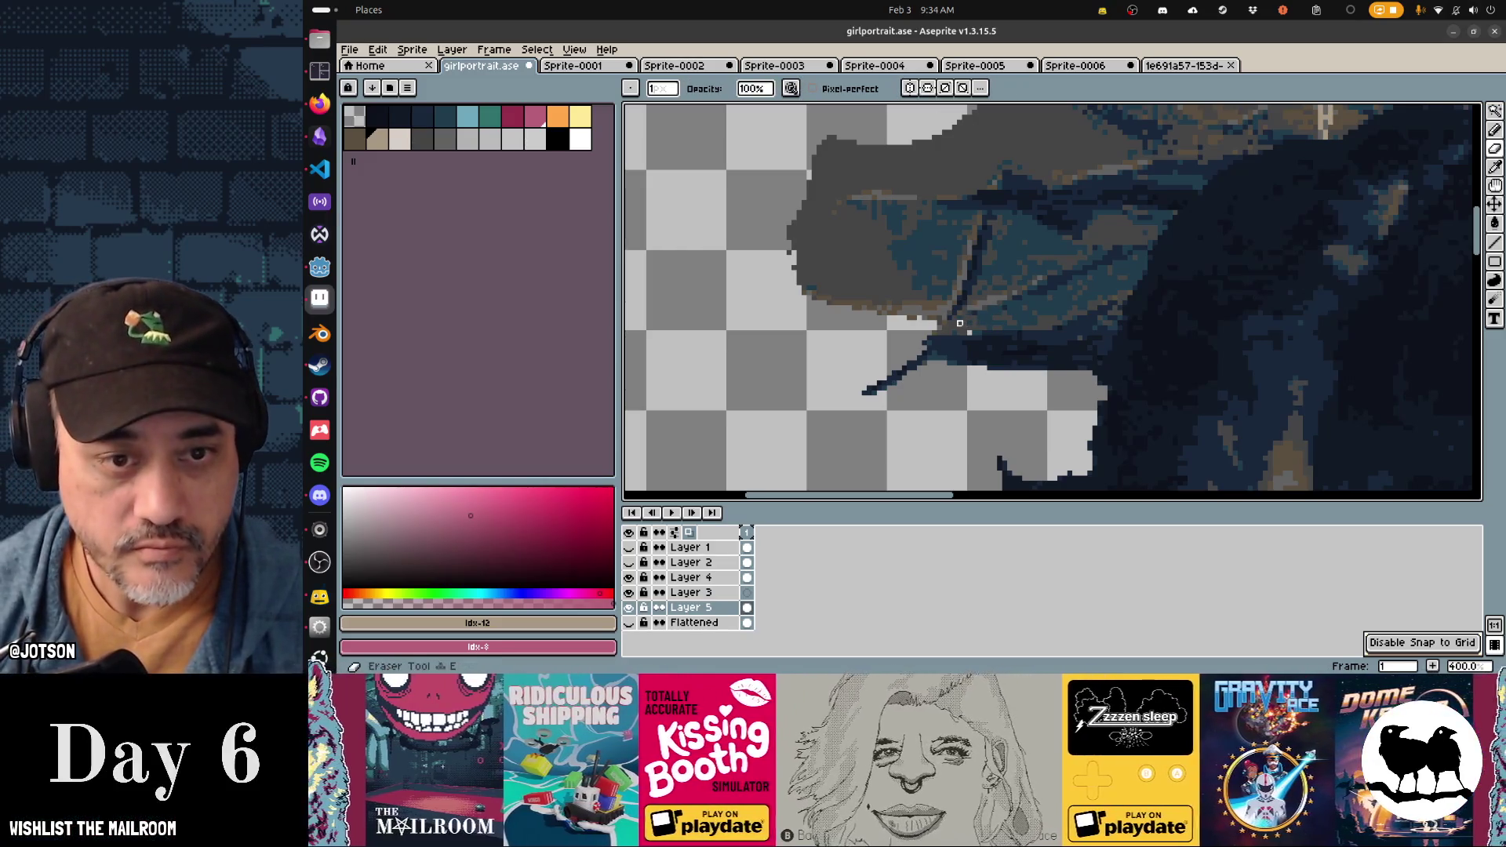
pyautogui.hotkey('ctrl', 'z')
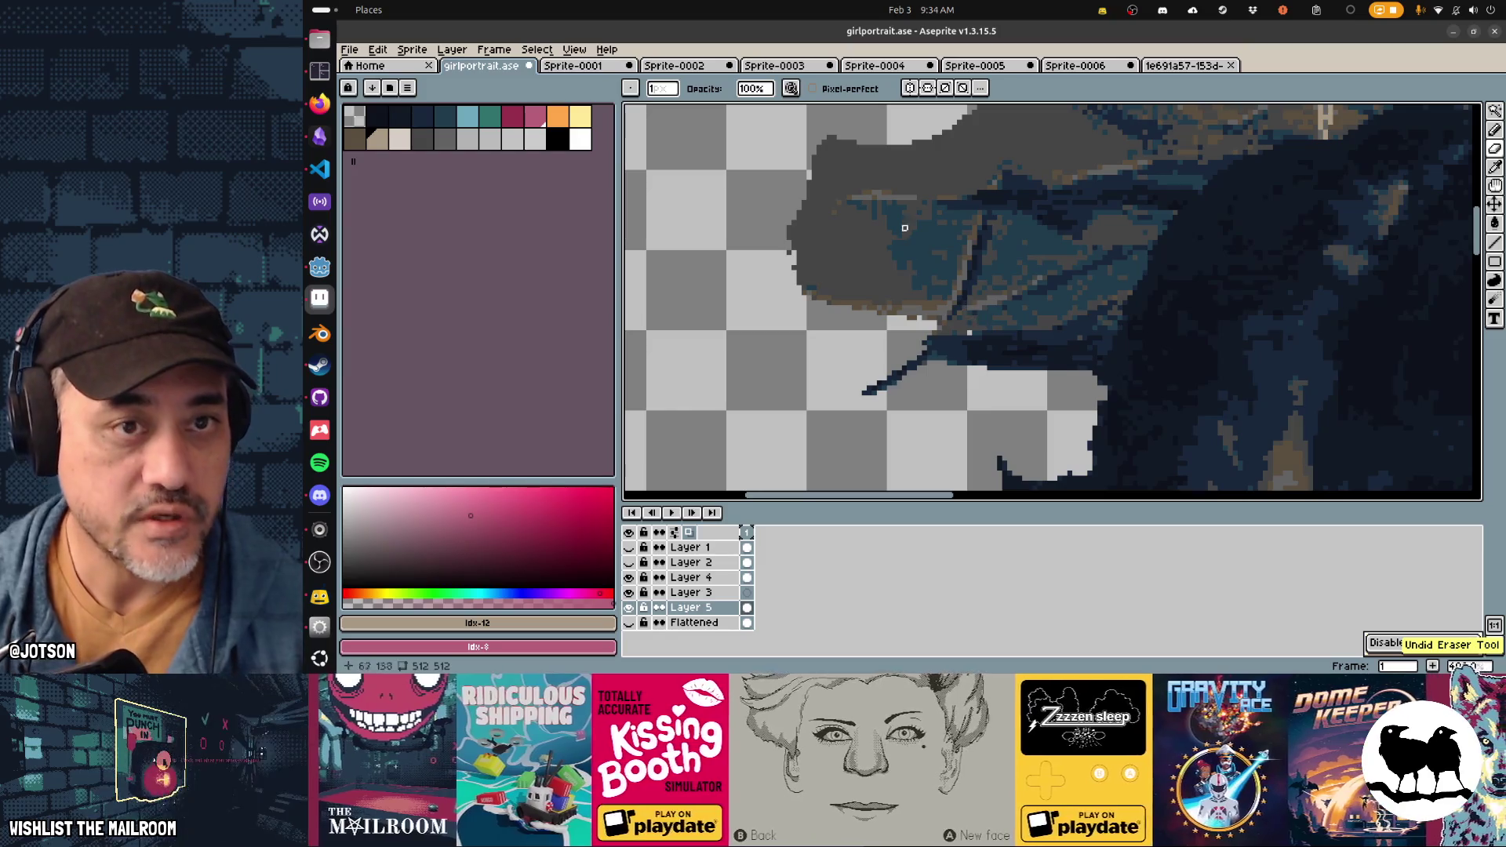
pyautogui.click(536, 50)
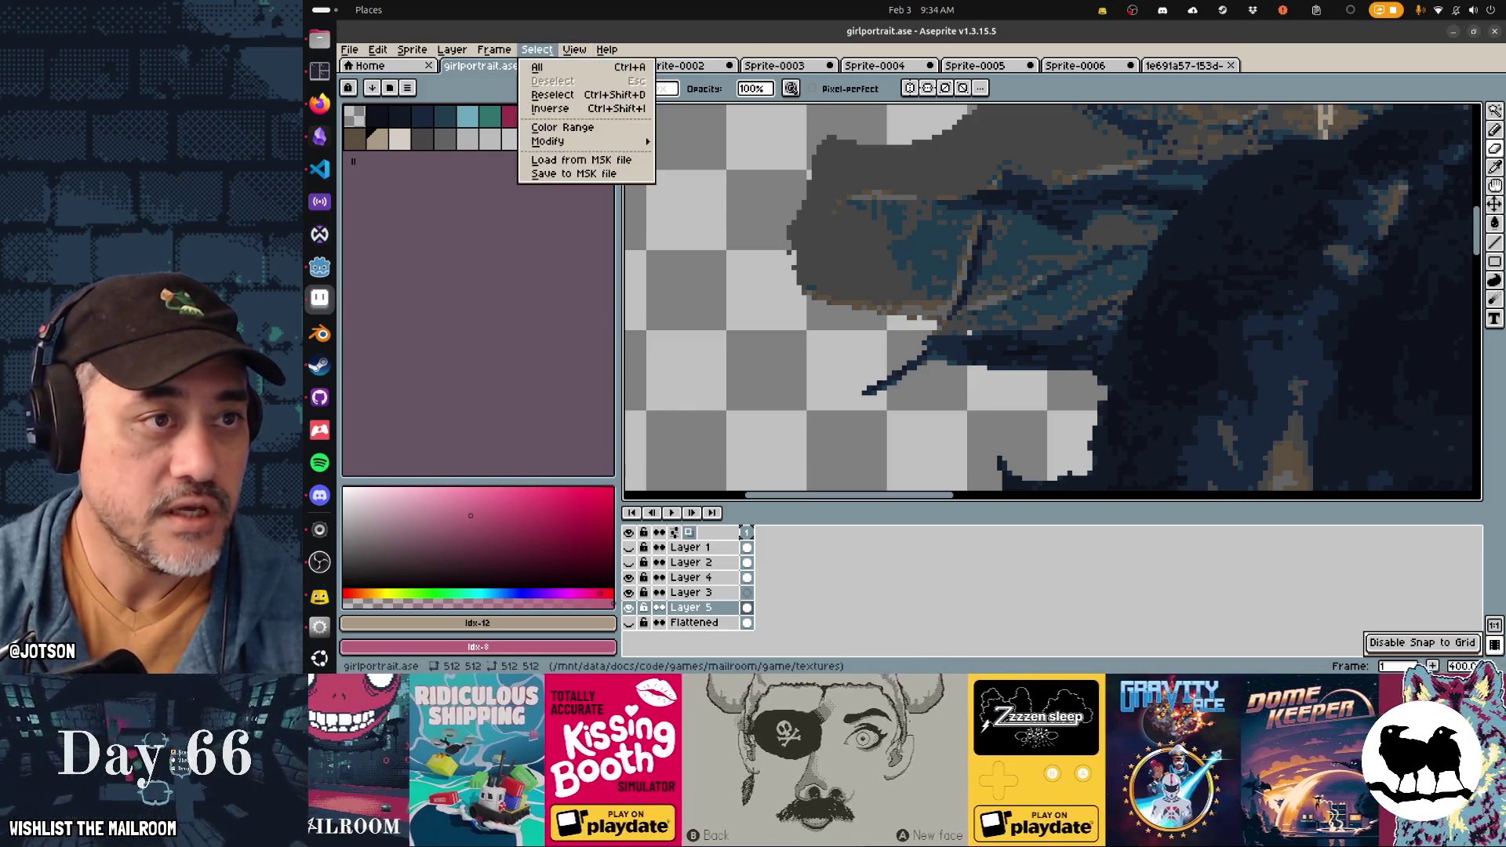
# Step: Turn off grid snapping and paint light pixels along the leaf edge
pyautogui.moveTo(574, 49)
pyautogui.moveTo(596, 119)
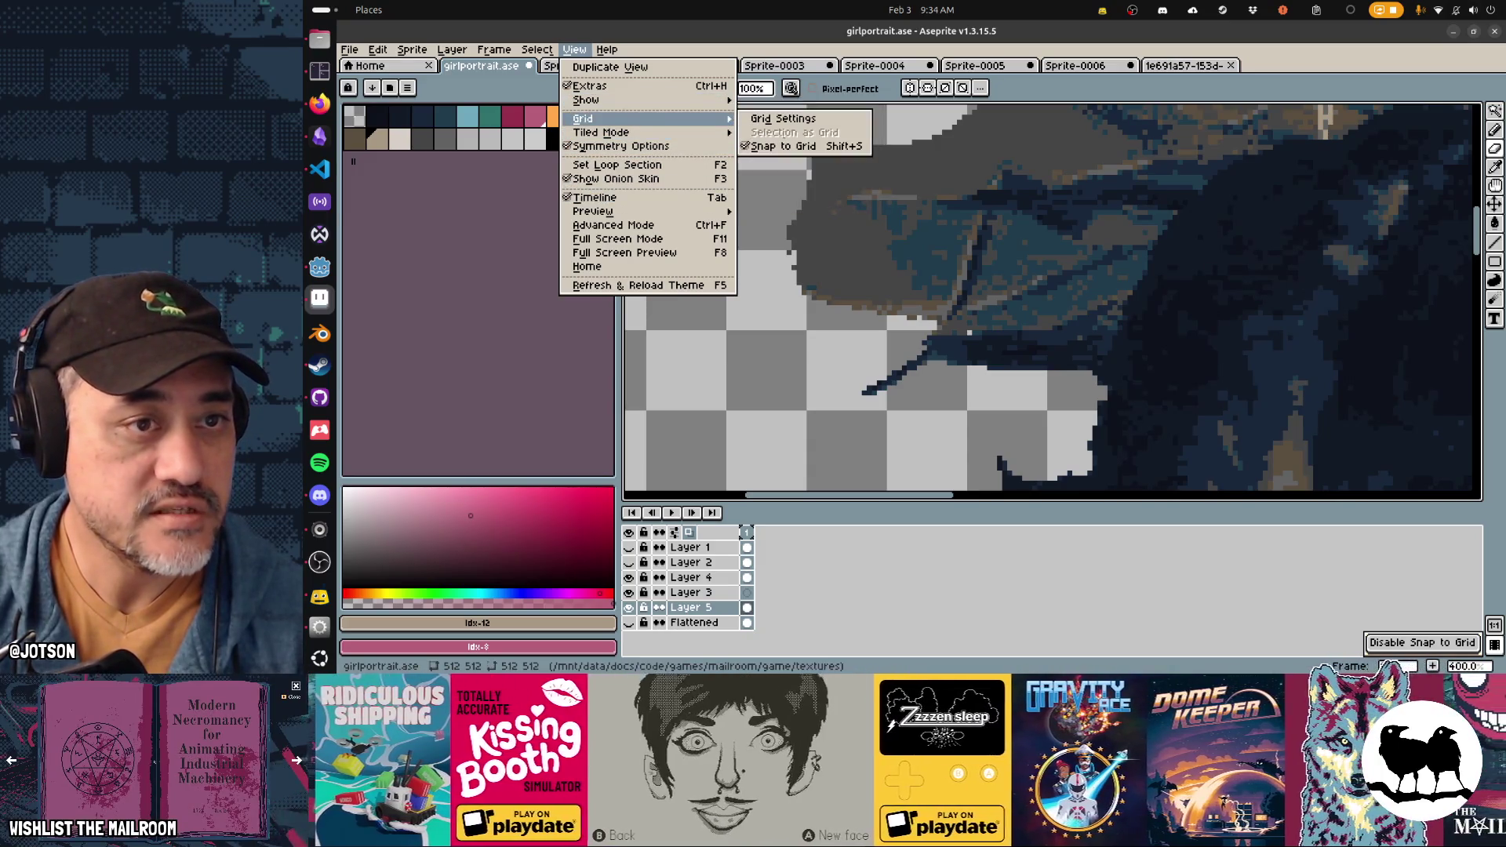
pyautogui.click(784, 146)
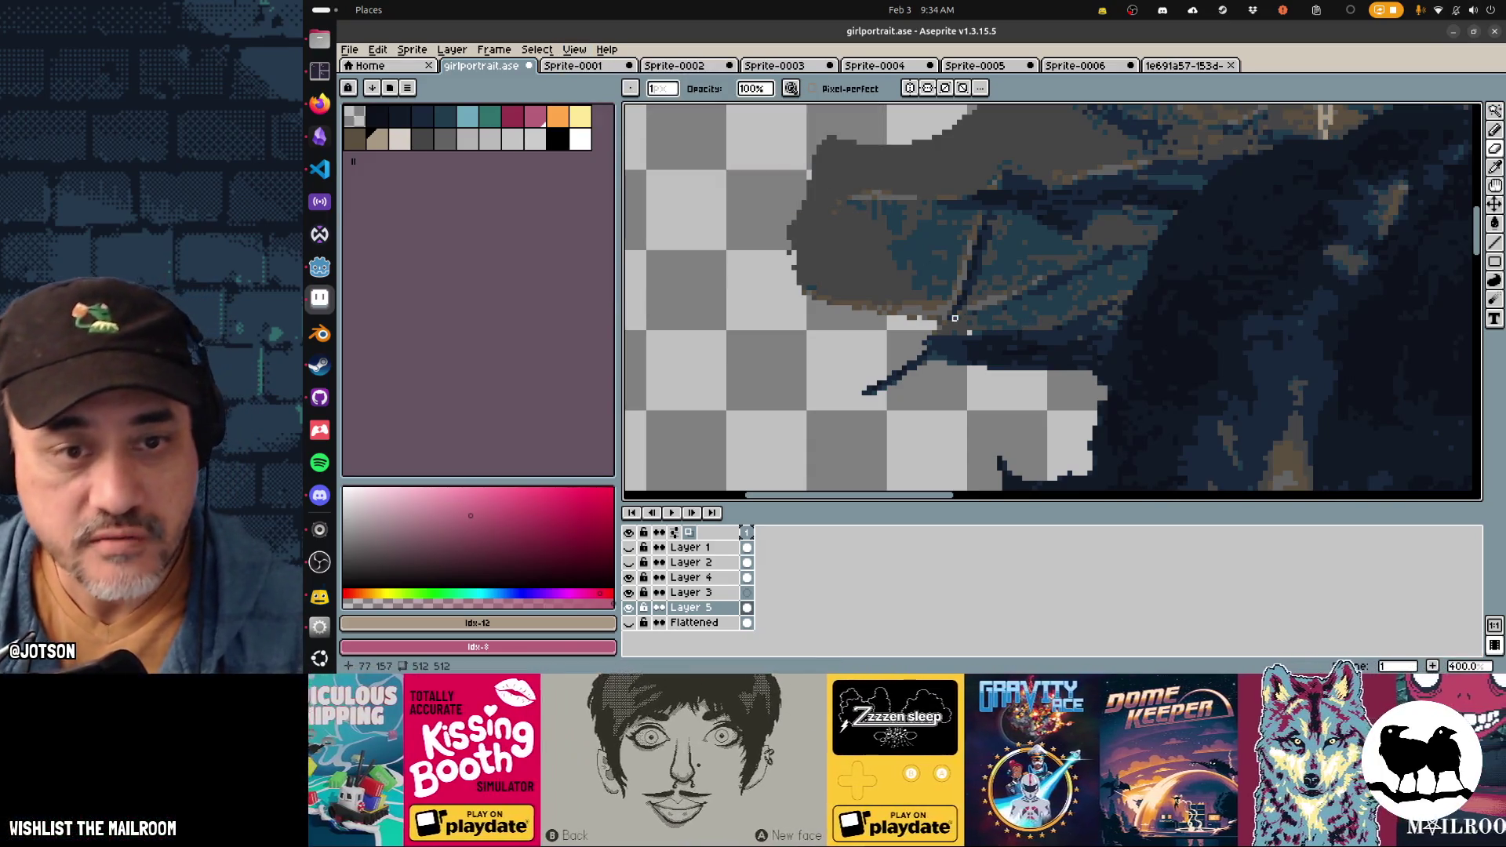
pyautogui.moveTo(990, 303); pyautogui.dragTo(1030, 298)
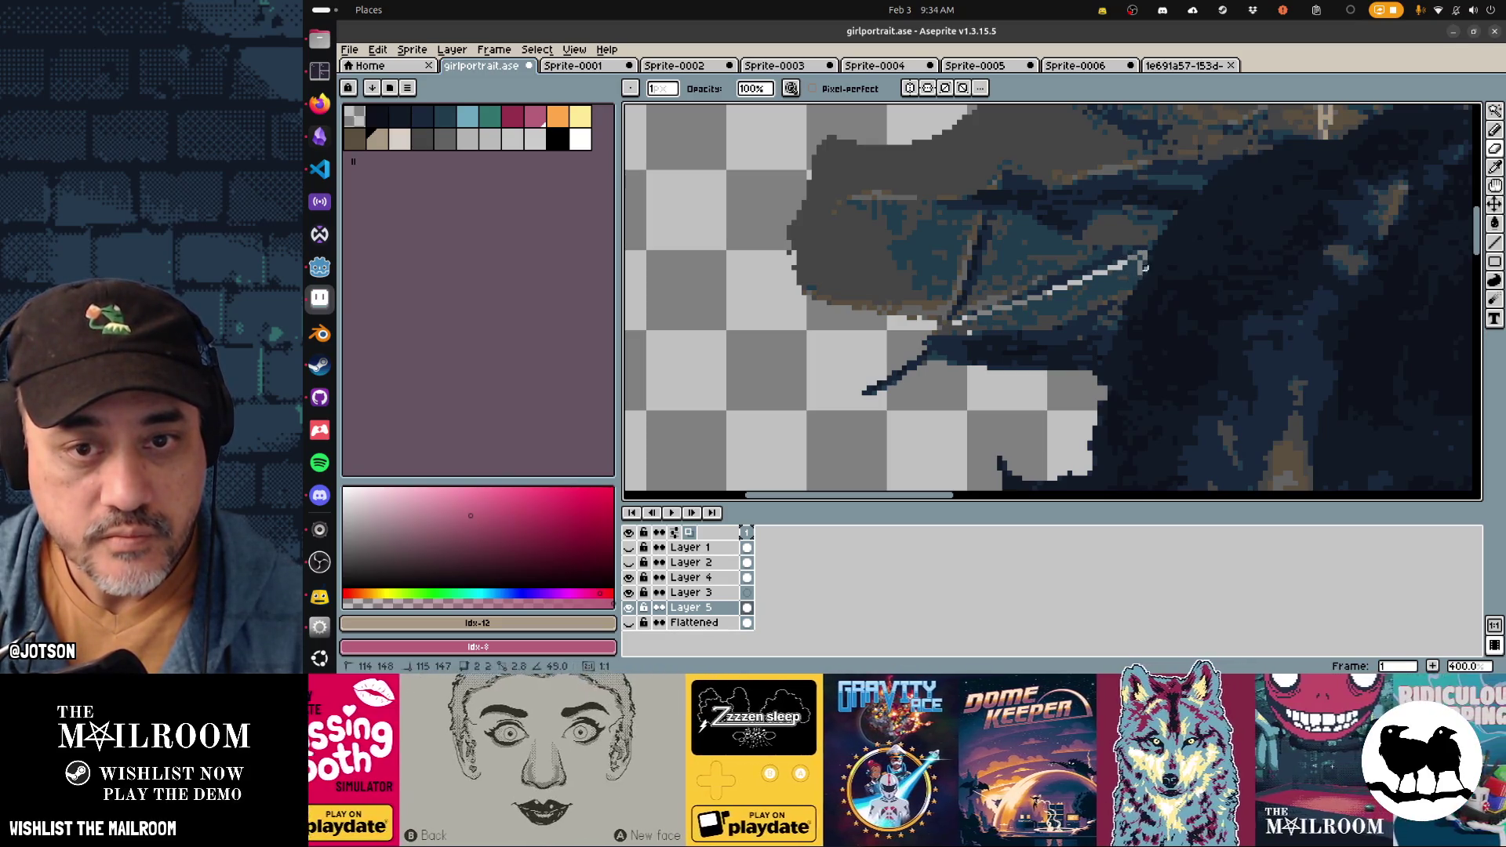
pyautogui.moveTo(1140, 257); pyautogui.dragTo(1065, 297)
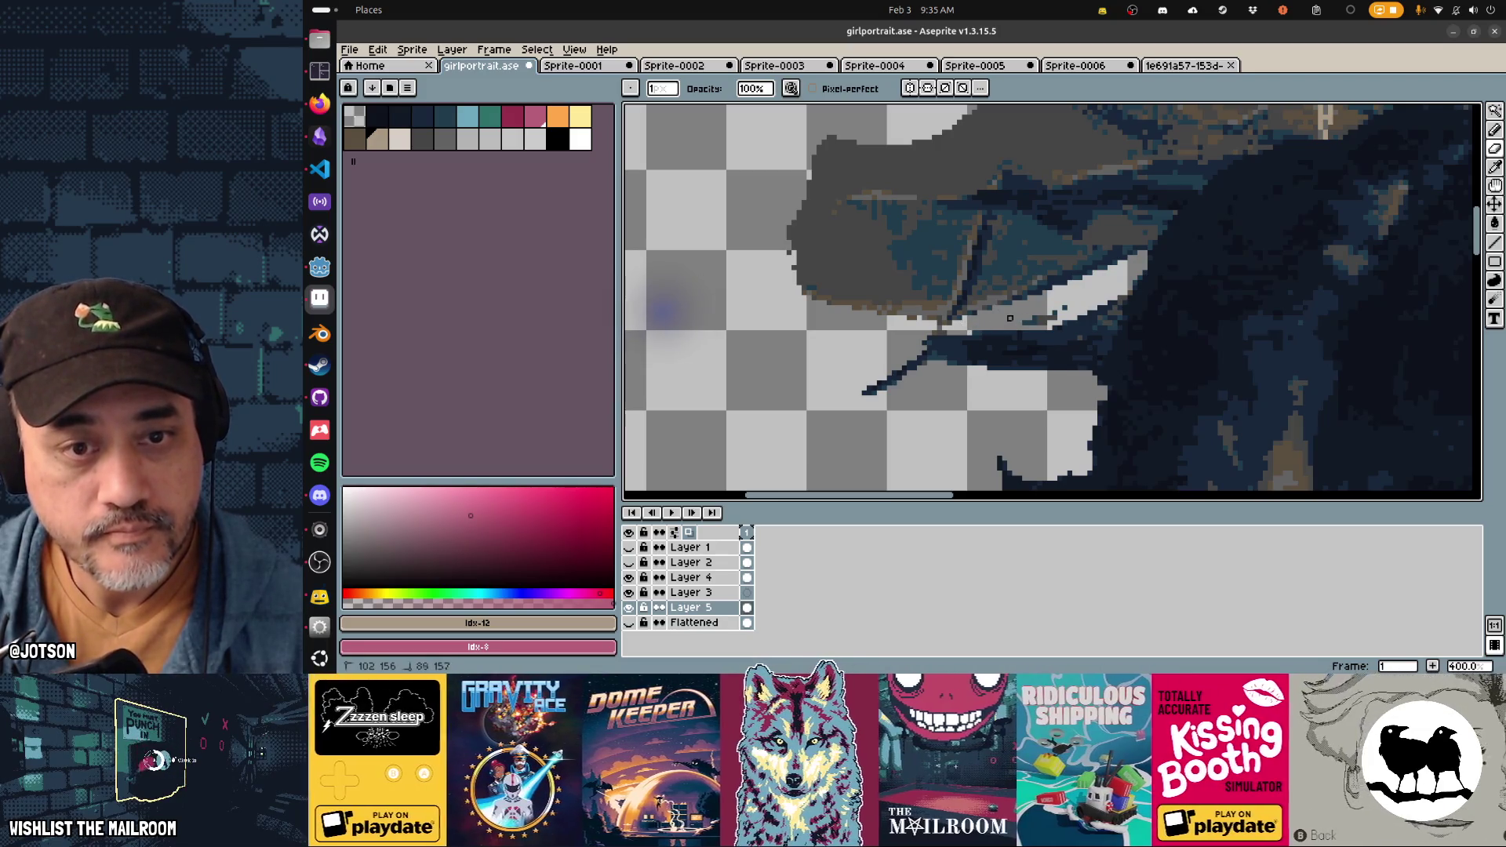
# Step: Erase the dark grey fringe along the figure's left hair edge, undoing one bad stroke
pyautogui.moveTo(1080, 302); pyautogui.dragTo(1149, 342)
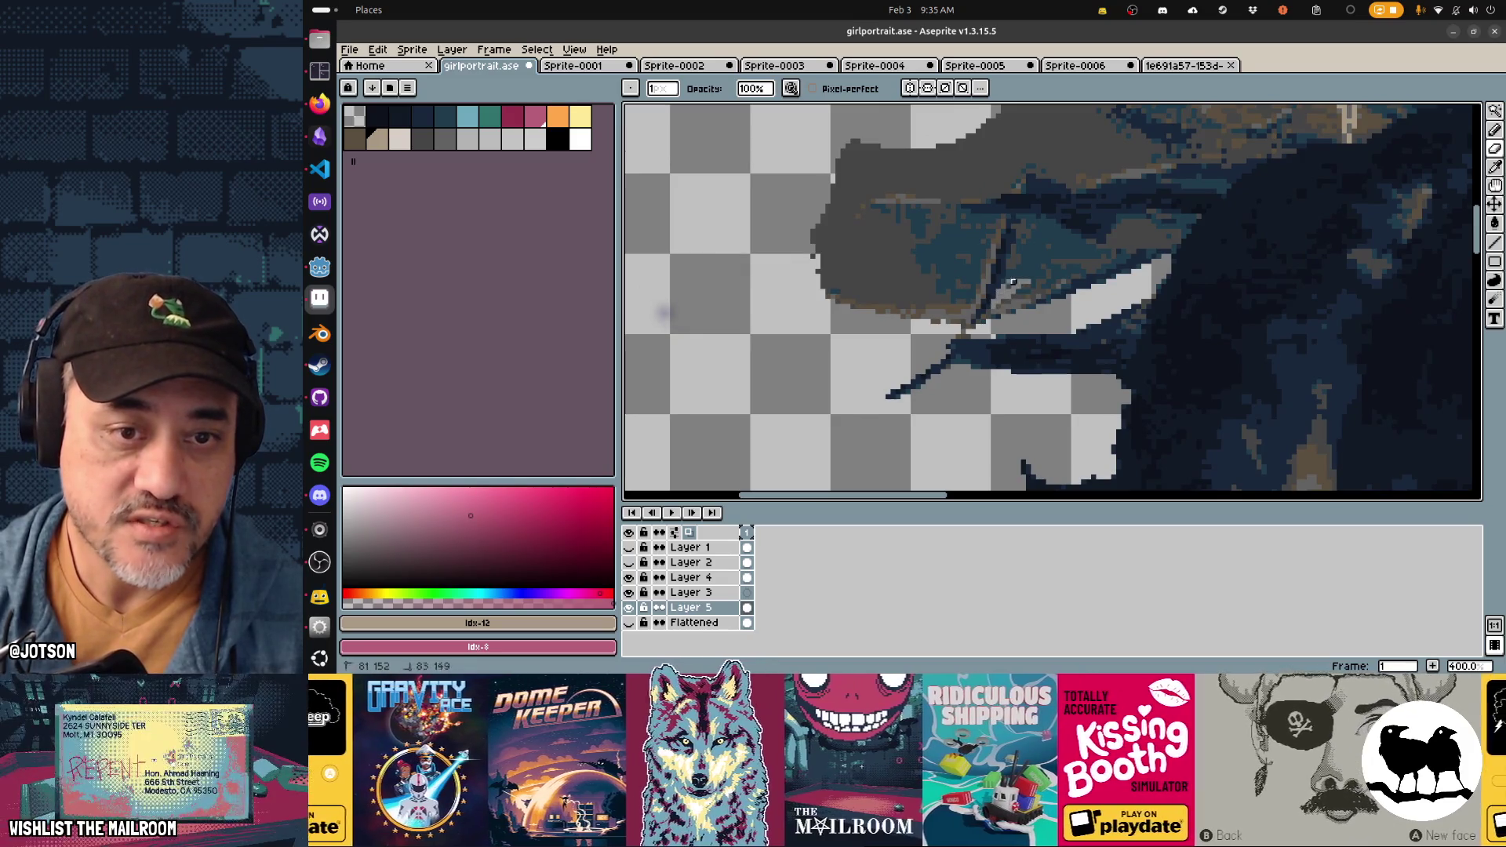
pyautogui.moveTo(996, 303)
pyautogui.mouseDown()
pyautogui.moveTo(1114, 256)
pyautogui.moveTo(1084, 271)
pyautogui.mouseUp()
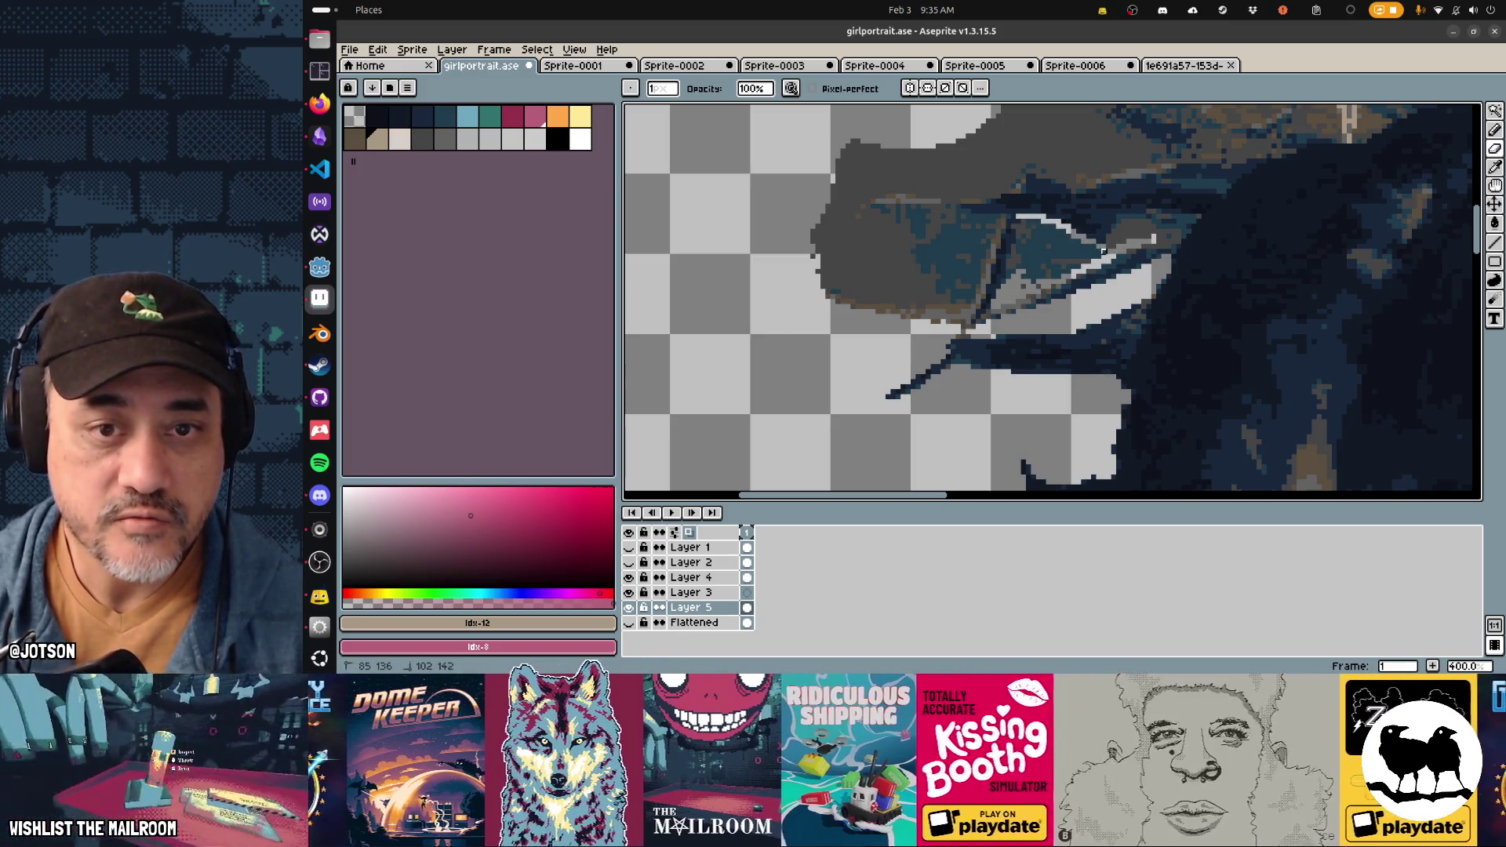
pyautogui.moveTo(1103, 251); pyautogui.dragTo(1064, 272)
pyautogui.moveTo(1019, 222)
pyautogui.mouseDown()
pyautogui.moveTo(999, 292)
pyautogui.moveTo(1029, 219)
pyautogui.mouseUp()
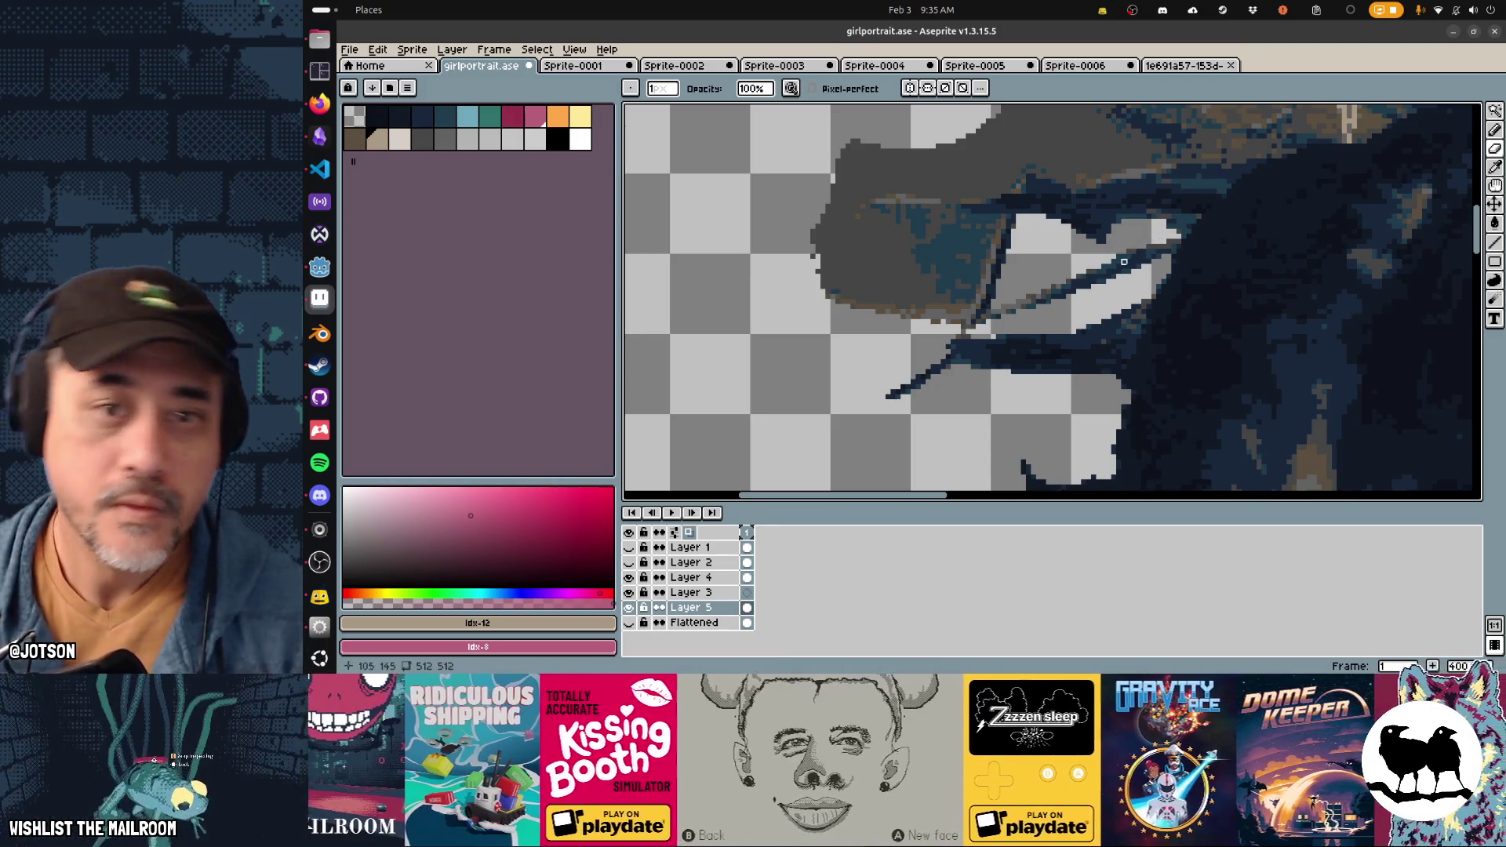
pyautogui.hscroll(-1, 984, 230)
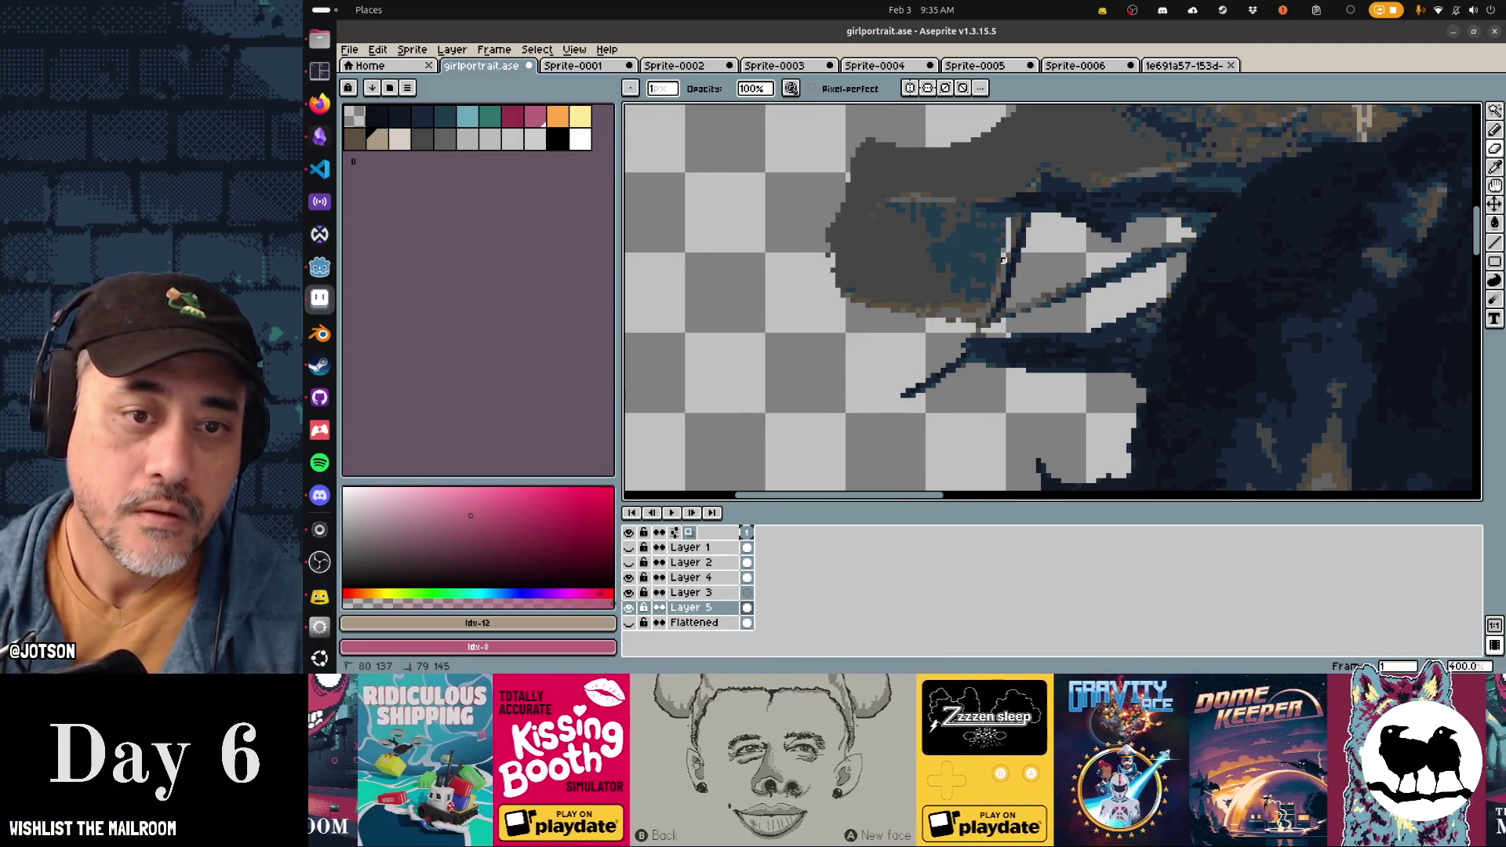
pyautogui.hotkey('ctrl', 'z')
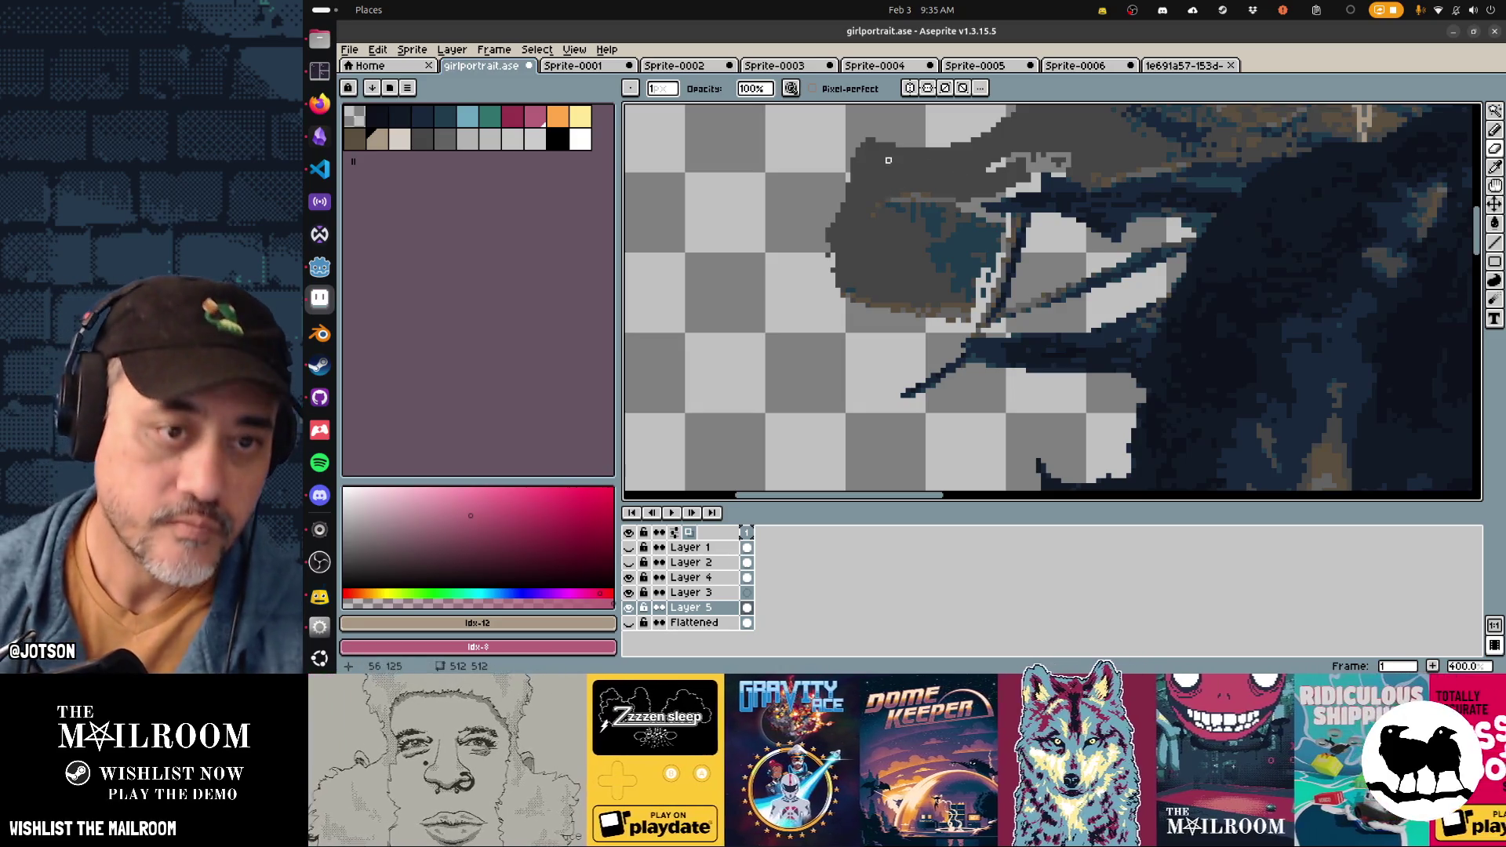
pyautogui.moveTo(863, 149)
pyautogui.mouseDown()
pyautogui.moveTo(868, 128)
pyautogui.moveTo(915, 138)
pyautogui.moveTo(910, 237)
pyautogui.moveTo(961, 310)
pyautogui.moveTo(990, 238)
pyautogui.moveTo(964, 226)
pyautogui.moveTo(955, 272)
pyautogui.moveTo(954, 191)
pyautogui.moveTo(1018, 157)
pyautogui.moveTo(1012, 131)
pyautogui.moveTo(1076, 128)
pyautogui.moveTo(881, 269)
pyautogui.moveTo(905, 292)
pyautogui.moveTo(1094, 258)
pyautogui.moveTo(1063, 249)
pyautogui.moveTo(966, 271)
pyautogui.mouseUp()
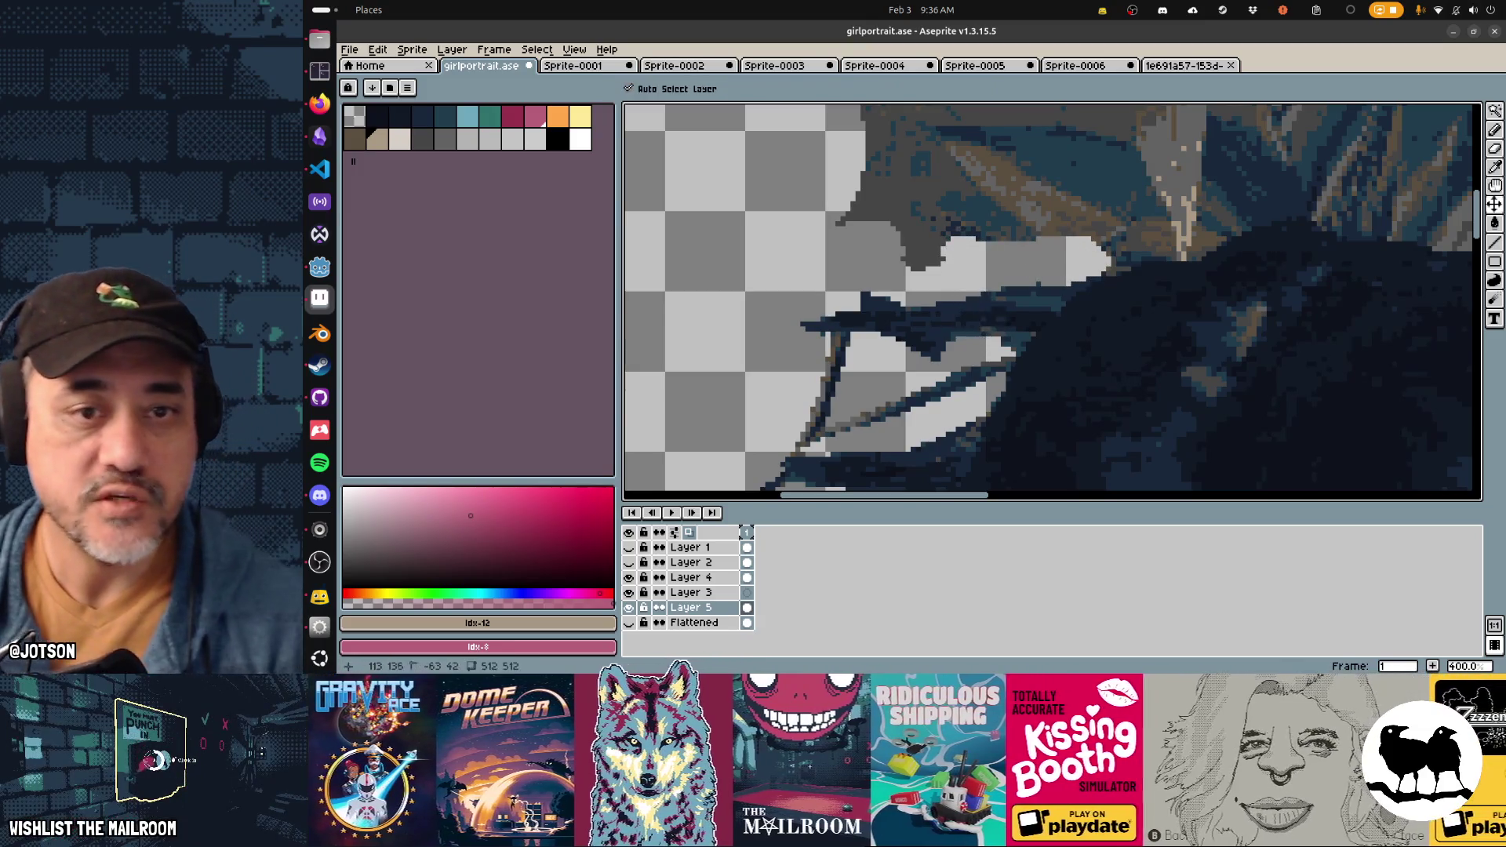
# Step: Undo the earlier erase strokes, zoom in, and erase a diagonal band of grey background
pyautogui.scroll(-3, 994, 326)
pyautogui.hotkey('ctrl', 'z')
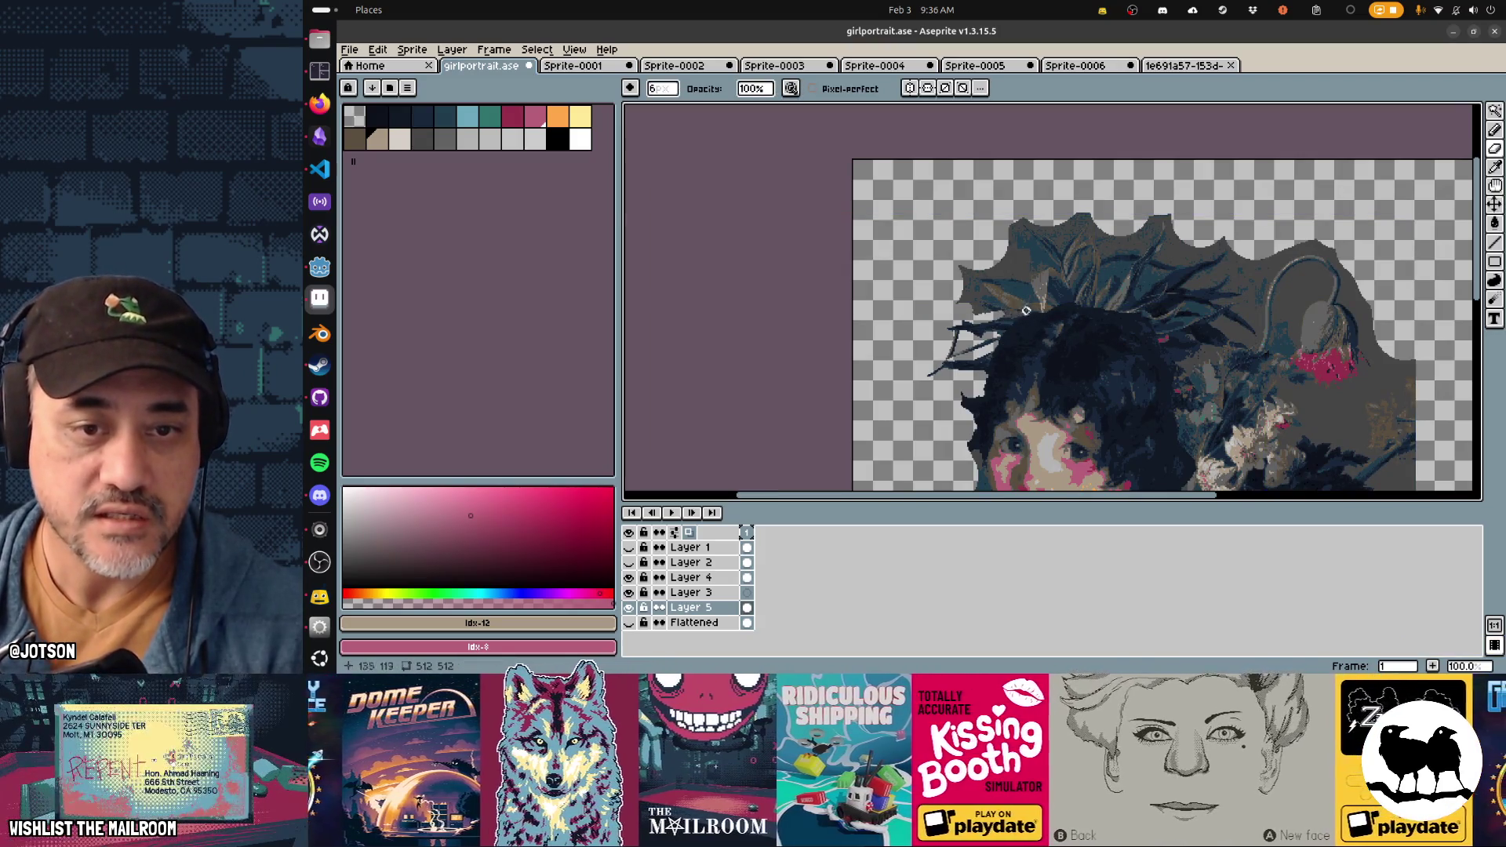
pyautogui.press('ctrl')
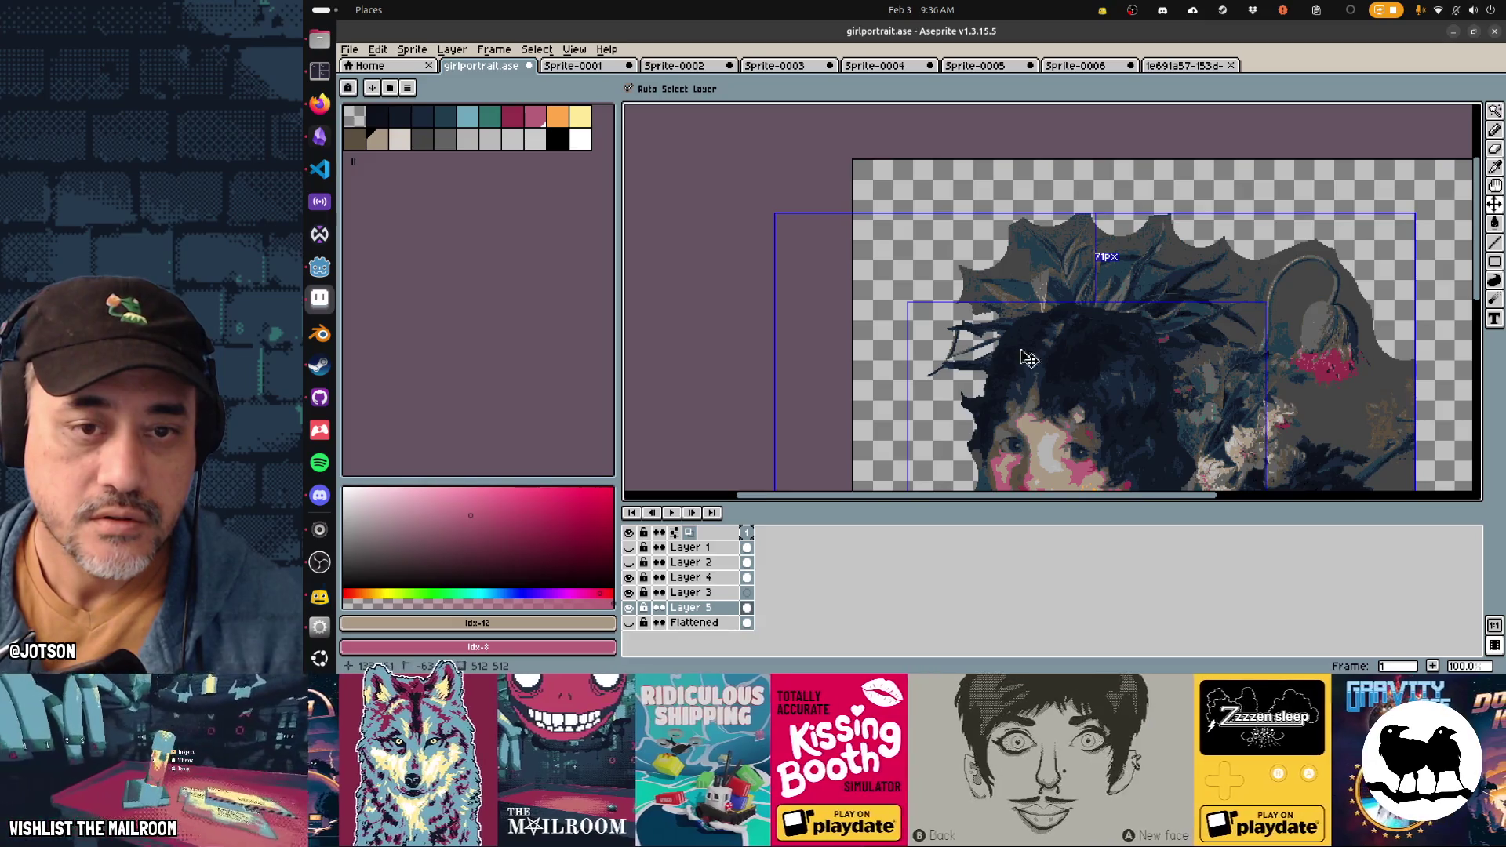
pyautogui.scroll(6, 1011, 343)
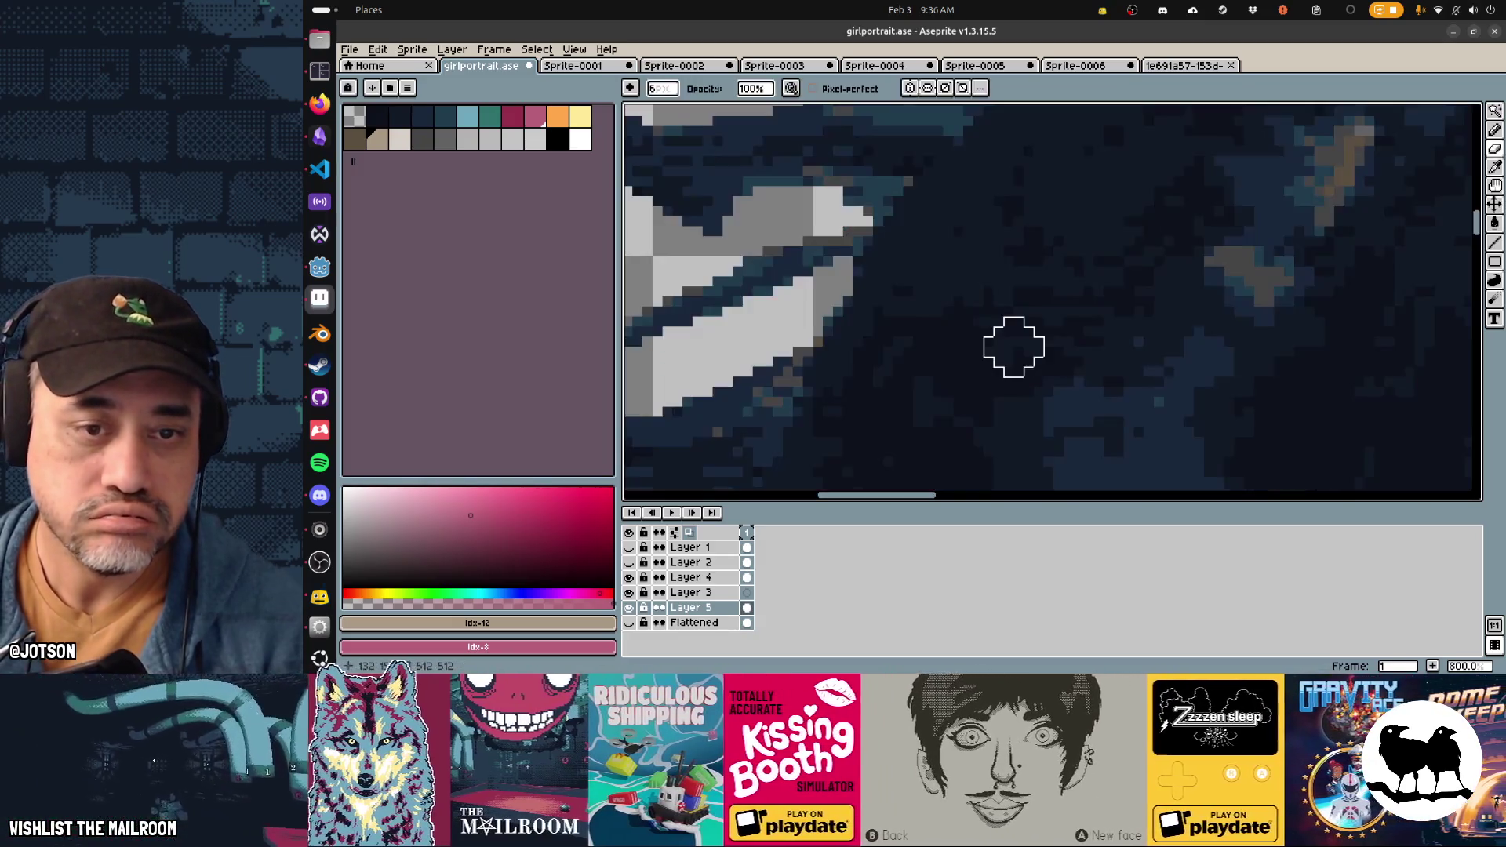
pyautogui.hscroll(-3, 961, 313)
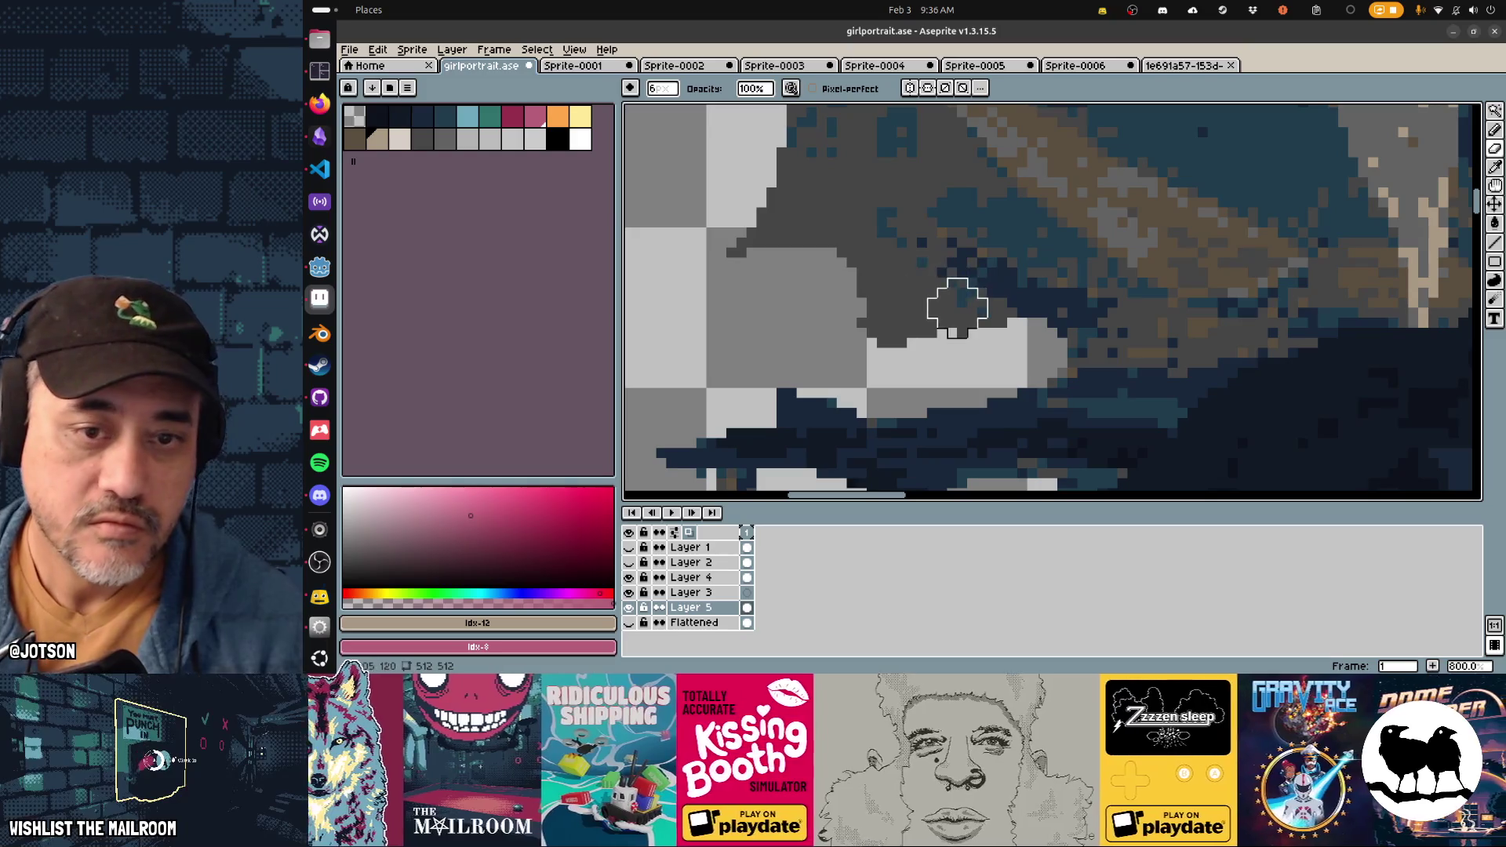
pyautogui.hotkey('ctrl', 'z')
pyautogui.hotkey('ctrl', 'z')
pyautogui.moveTo(927, 267)
pyautogui.mouseDown()
pyautogui.moveTo(898, 239)
pyautogui.moveTo(1032, 346)
pyautogui.moveTo(947, 367)
pyautogui.moveTo(840, 242)
pyautogui.moveTo(928, 210)
pyautogui.mouseUp()
# Step: Erase the dark grey blobs and grey band beside the leaf tip, undoing one stray stroke
pyautogui.scroll(2, 862, 267)
pyautogui.moveTo(829, 328)
pyautogui.mouseDown()
pyautogui.moveTo(766, 242)
pyautogui.moveTo(816, 295)
pyautogui.moveTo(865, 191)
pyautogui.moveTo(935, 296)
pyautogui.moveTo(921, 243)
pyautogui.moveTo(1037, 402)
pyautogui.mouseUp()
pyautogui.scroll(3, 800, 247)
pyautogui.scroll(-3, 863, 259)
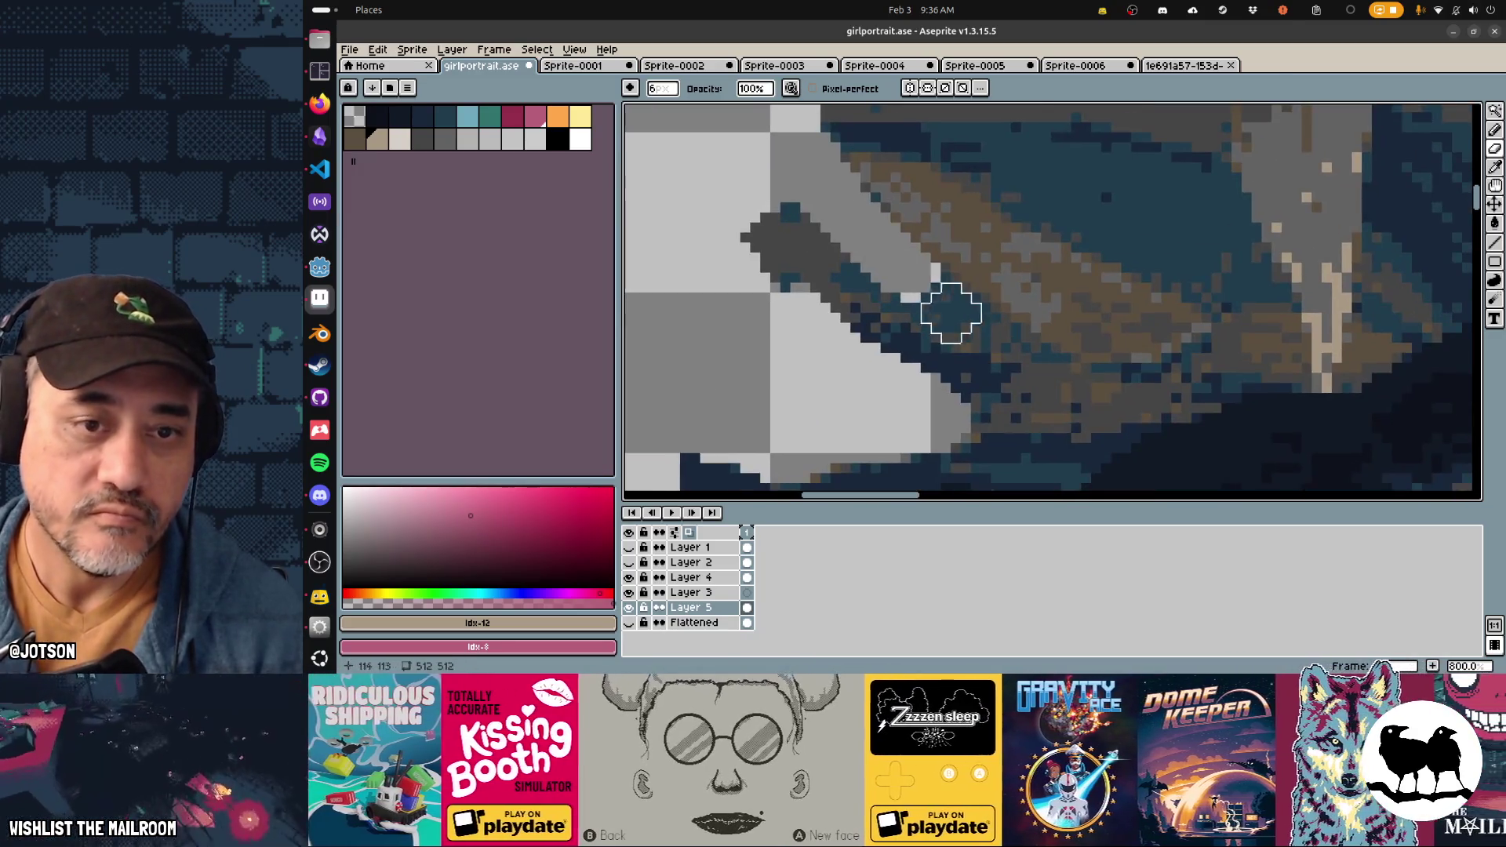
pyautogui.moveTo(925, 285); pyautogui.dragTo(1061, 383)
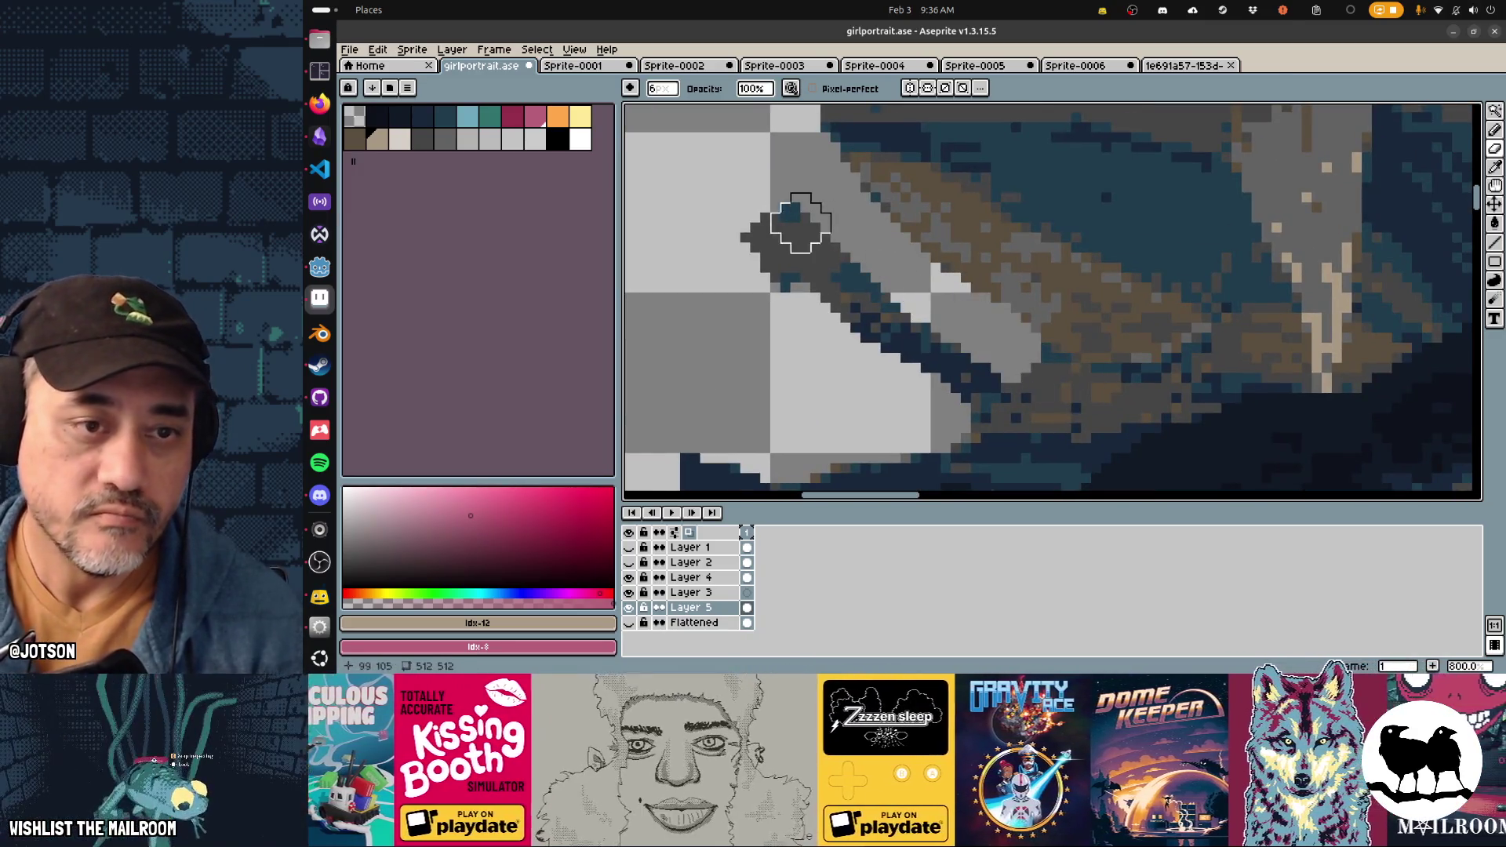
pyautogui.moveTo(769, 175)
pyautogui.mouseDown()
pyautogui.moveTo(797, 228)
pyautogui.moveTo(760, 222)
pyautogui.moveTo(746, 246)
pyautogui.mouseUp()
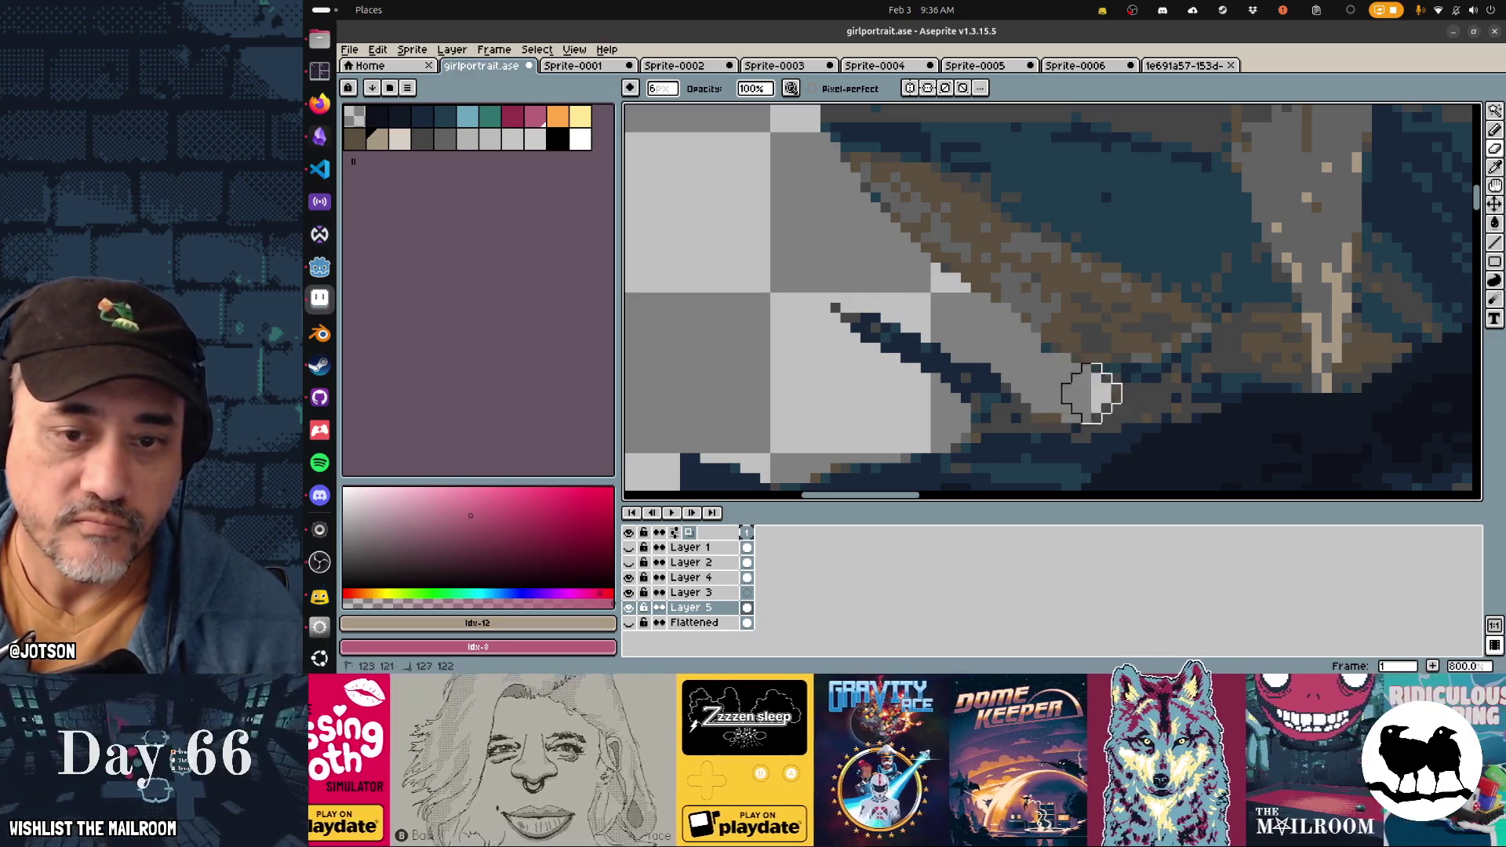
pyautogui.scroll(2, 1143, 337)
pyautogui.moveTo(822, 177); pyautogui.dragTo(1059, 251)
pyautogui.hotkey('ctrl', 'z')
pyautogui.scroll(-3, 985, 333)
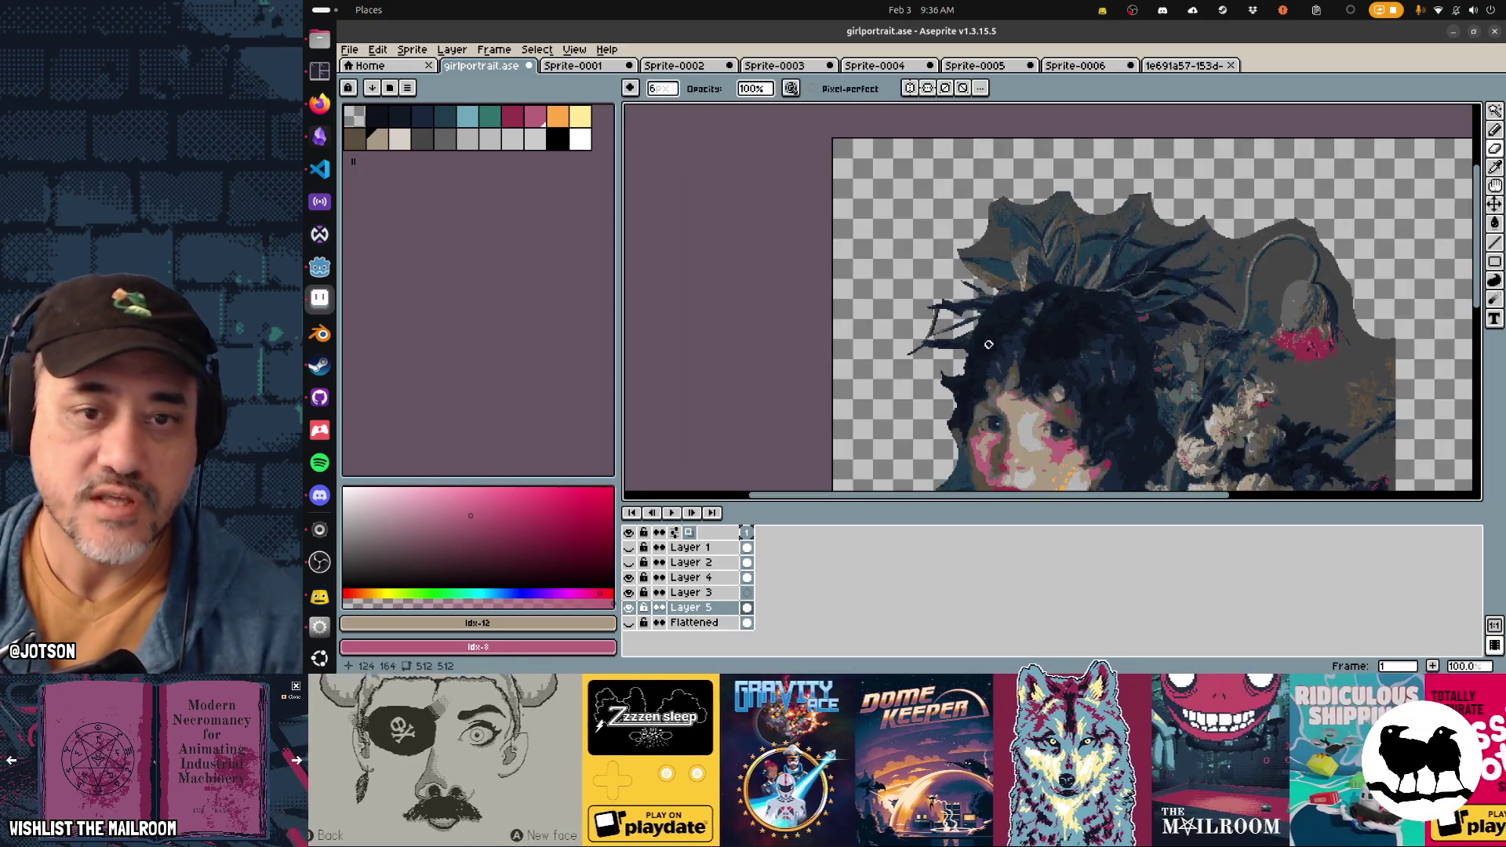
# Step: Erase dark pixels and a diagonal strip along the top foliage edge
pyautogui.scroll(2, 985, 332)
pyautogui.scroll(1, 1122, 306)
pyautogui.moveTo(1083, 282)
pyautogui.mouseDown()
pyautogui.moveTo(1133, 269)
pyautogui.moveTo(1088, 280)
pyautogui.moveTo(1262, 294)
pyautogui.mouseUp()
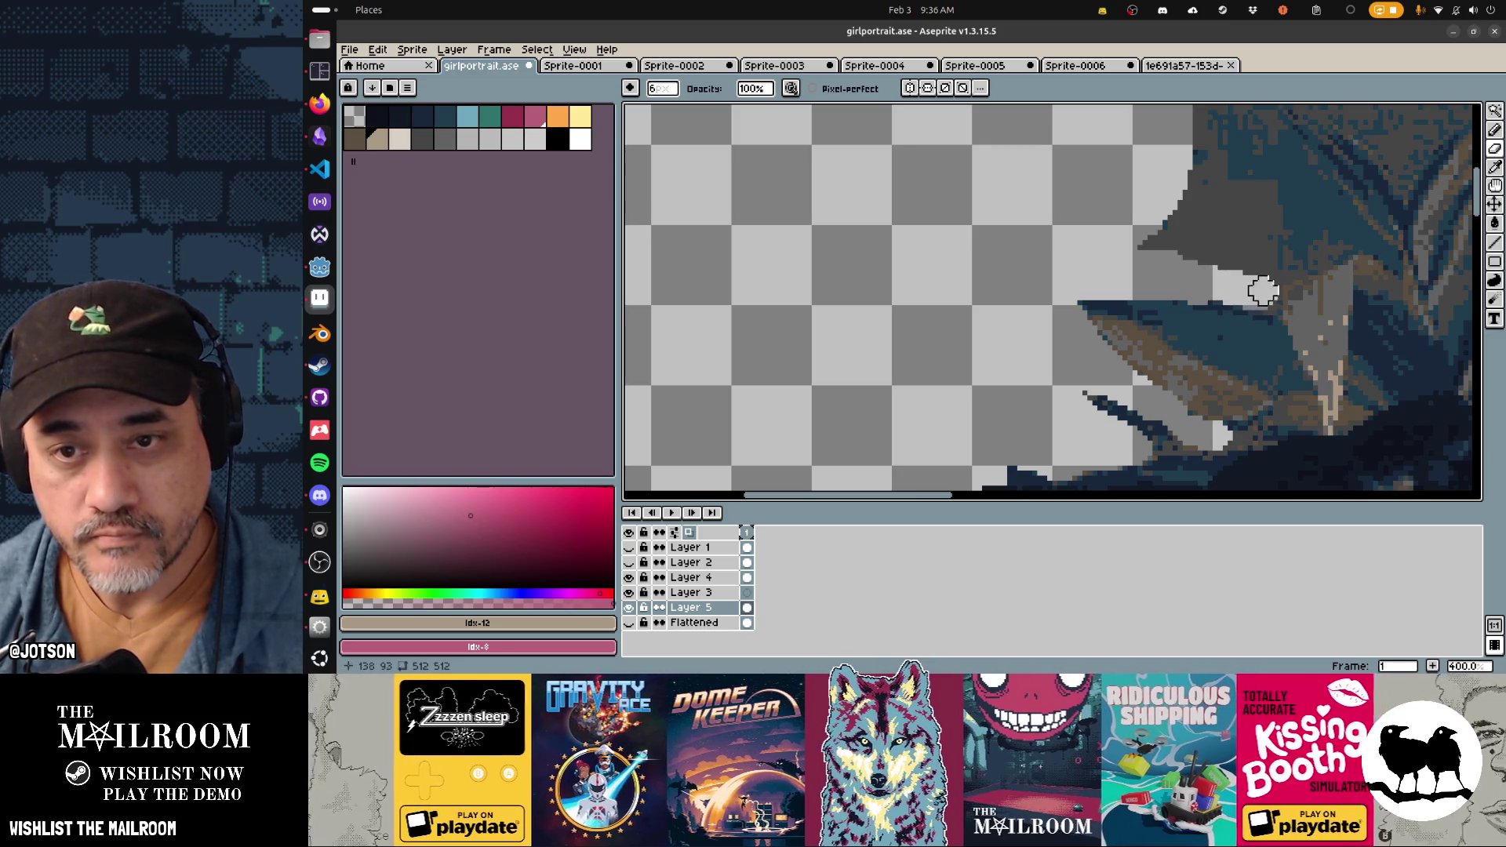
pyautogui.scroll(2, 1223, 216)
pyautogui.hscroll(5, 1085, 376)
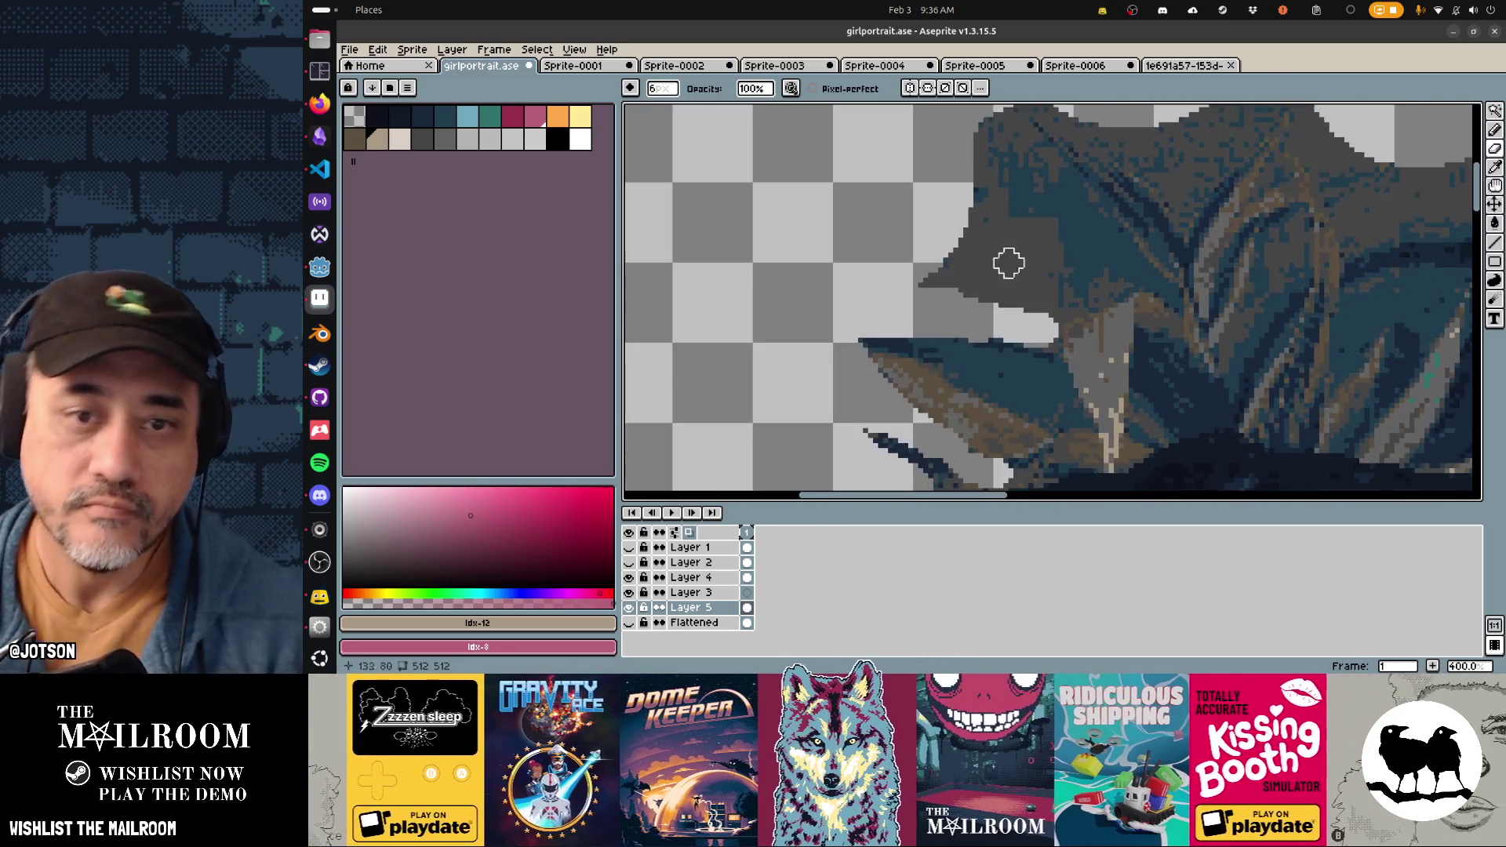
pyautogui.scroll(1, 965, 208)
pyautogui.hscroll(1, 964, 208)
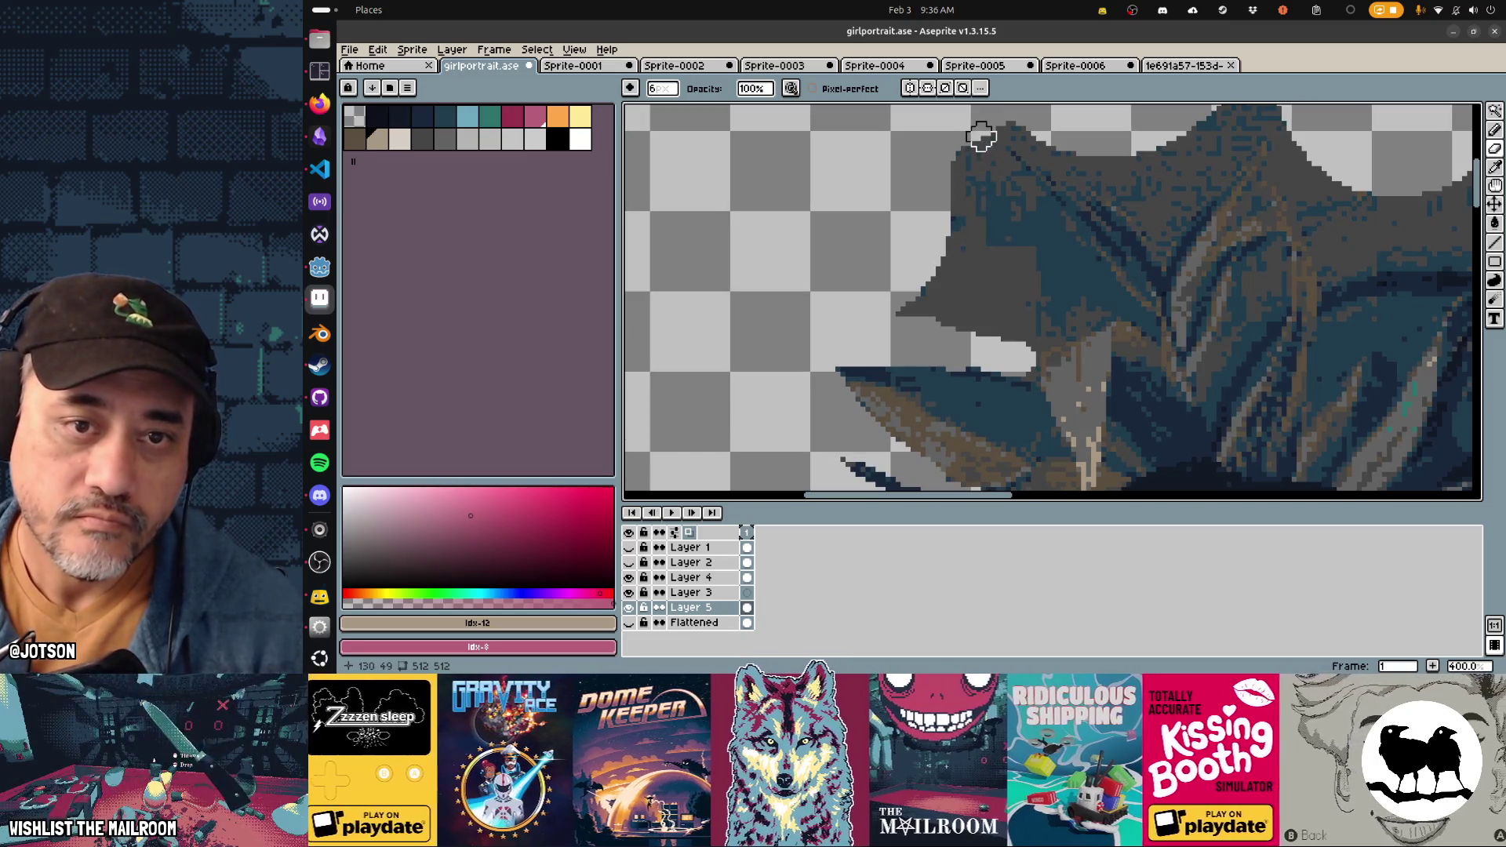
pyautogui.moveTo(981, 137)
pyautogui.mouseDown()
pyautogui.moveTo(1015, 229)
pyautogui.moveTo(1067, 283)
pyautogui.moveTo(986, 121)
pyautogui.moveTo(998, 202)
pyautogui.moveTo(1086, 306)
pyautogui.moveTo(1025, 329)
pyautogui.moveTo(1031, 346)
pyautogui.mouseUp()
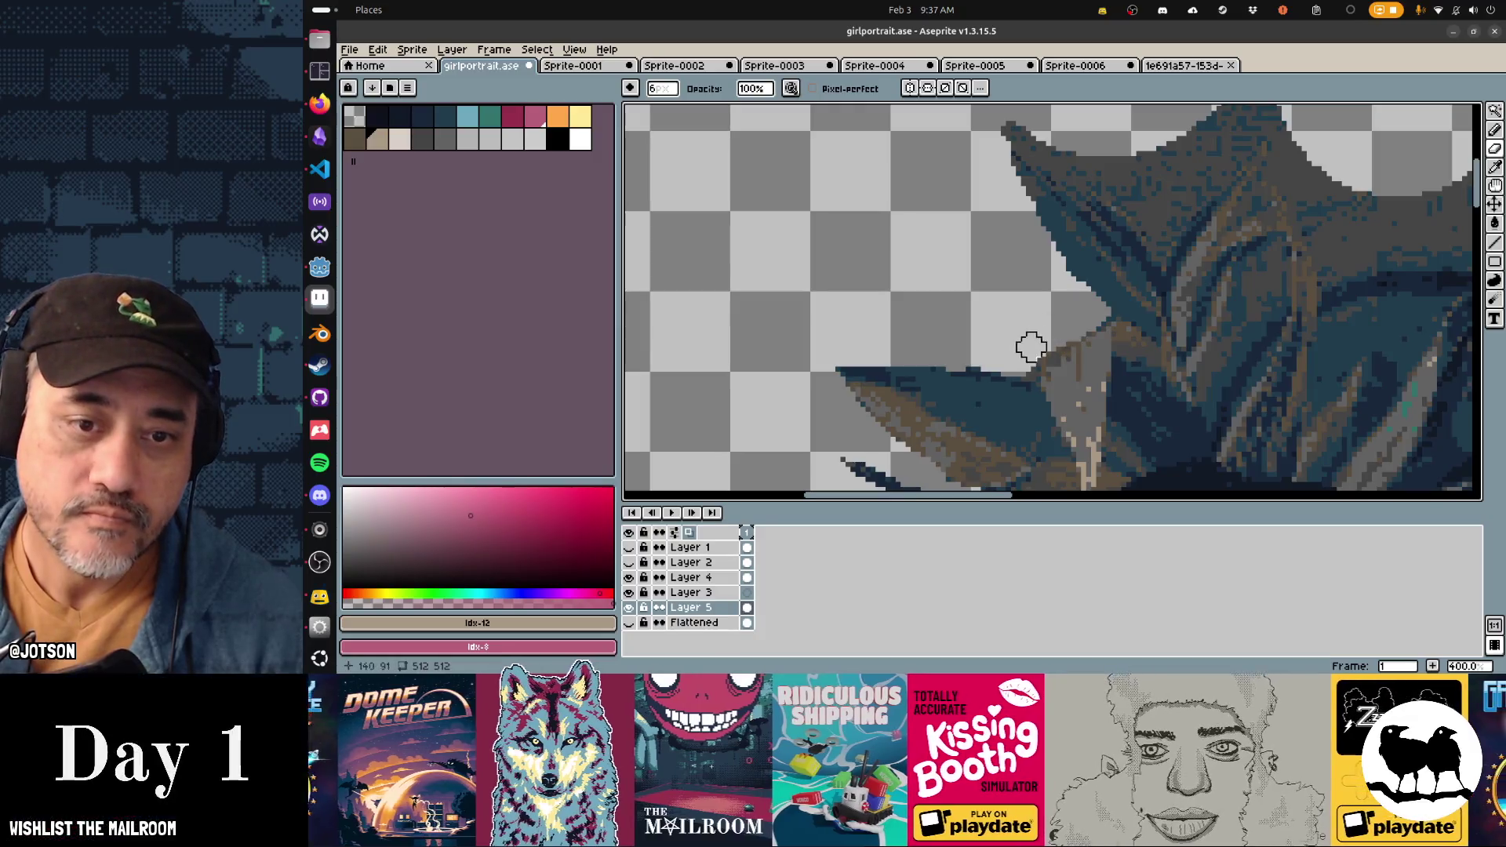
# Step: Clear the grey band along the top edge and cut a notch into the grey peak
pyautogui.scroll(-3, 1056, 316)
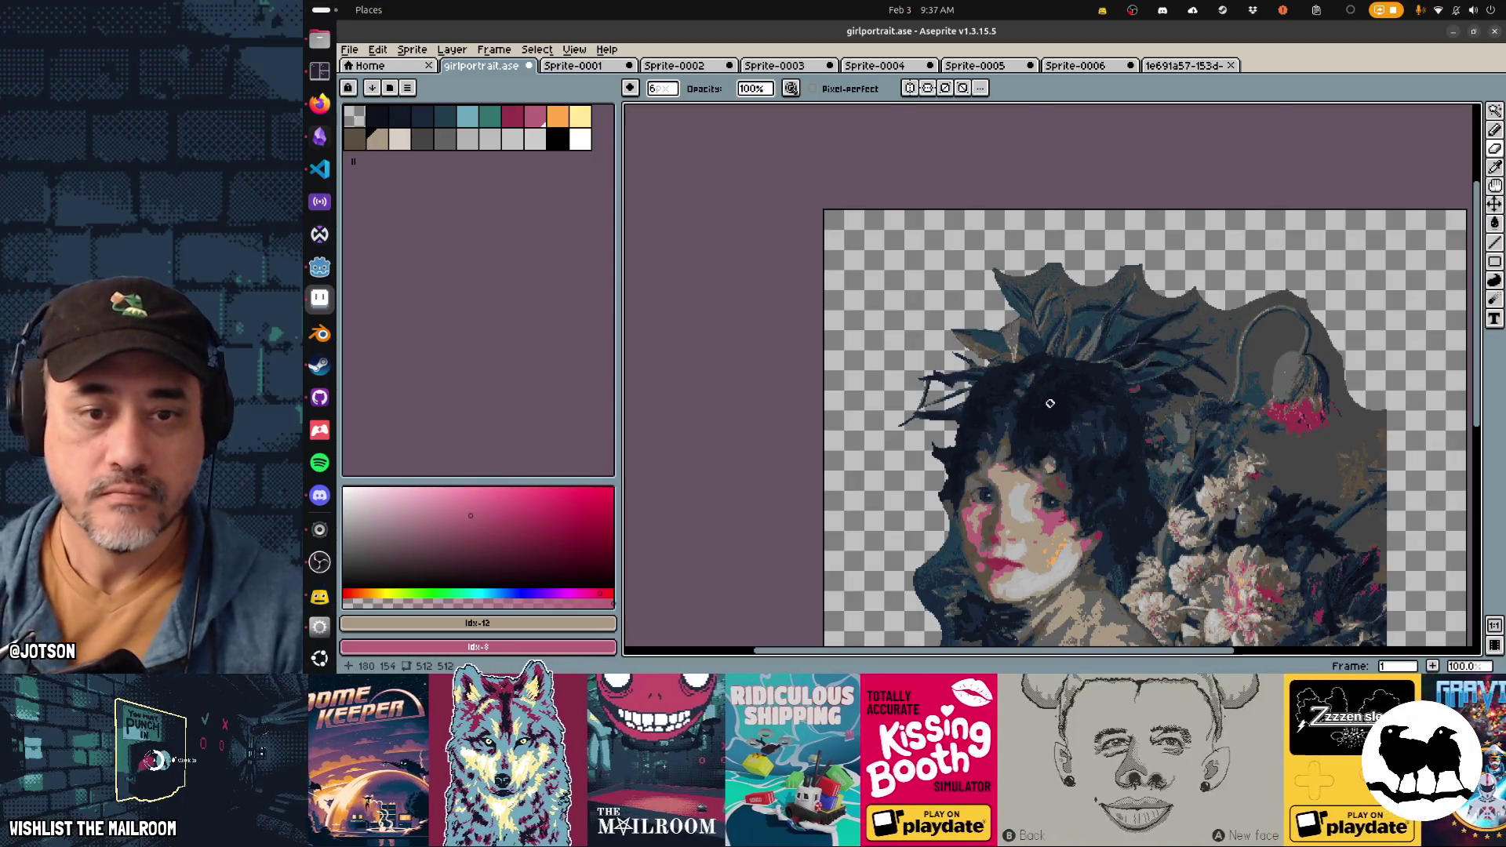
pyautogui.scroll(3, 1050, 403)
pyautogui.scroll(3, 1025, 269)
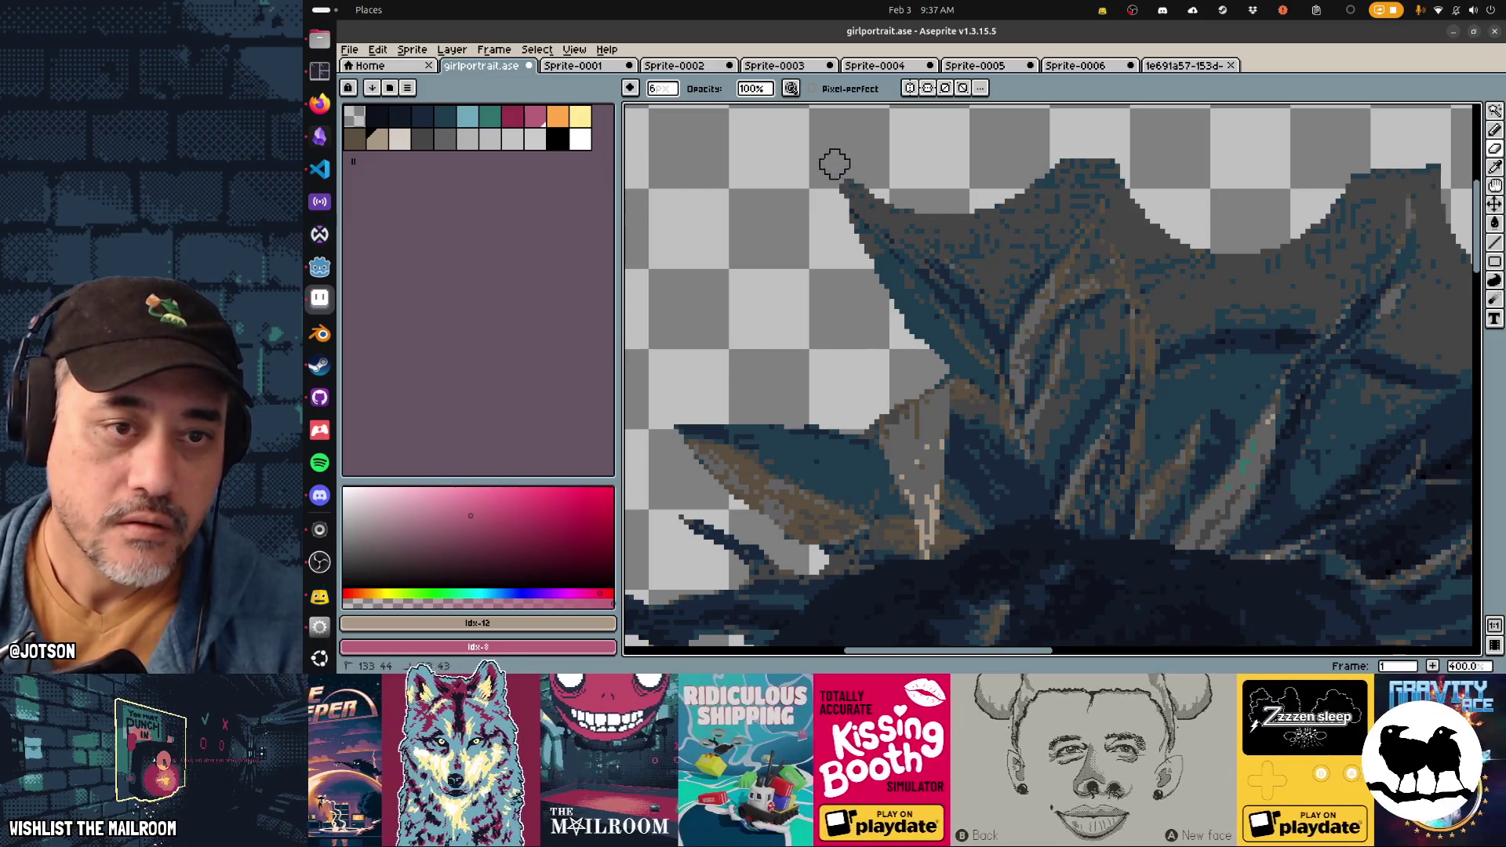
pyautogui.moveTo(833, 163); pyautogui.dragTo(935, 215)
pyautogui.moveTo(979, 274)
pyautogui.mouseDown()
pyautogui.moveTo(1025, 185)
pyautogui.moveTo(1025, 251)
pyautogui.moveTo(998, 295)
pyautogui.moveTo(1099, 168)
pyautogui.moveTo(1028, 225)
pyautogui.mouseUp()
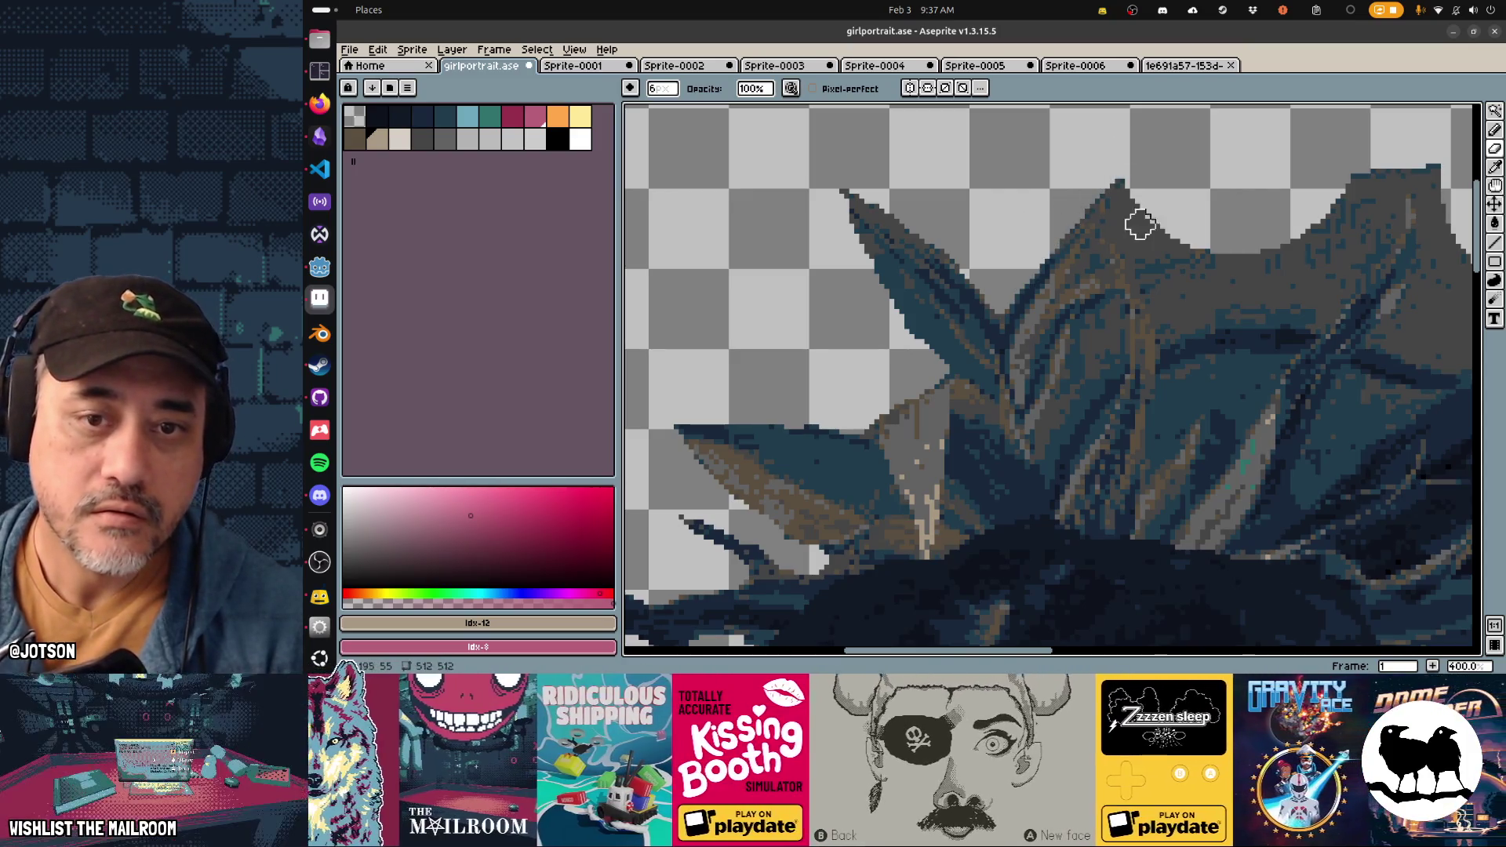
pyautogui.moveTo(1119, 199)
pyautogui.mouseDown()
pyautogui.moveTo(1153, 269)
pyautogui.moveTo(1166, 258)
pyautogui.moveTo(1169, 310)
pyautogui.moveTo(1207, 309)
pyautogui.moveTo(1188, 321)
pyautogui.moveTo(1317, 312)
pyautogui.moveTo(1381, 228)
pyautogui.moveTo(1385, 168)
pyautogui.moveTo(1378, 225)
pyautogui.moveTo(1354, 211)
pyautogui.moveTo(1351, 233)
pyautogui.moveTo(1244, 285)
pyautogui.moveTo(1190, 235)
pyautogui.moveTo(1250, 275)
pyautogui.mouseUp()
pyautogui.scroll(-4, 1274, 298)
# Step: Erase grey pixels between and beside the hair strands up to the top edge
pyautogui.scroll(2, 1273, 298)
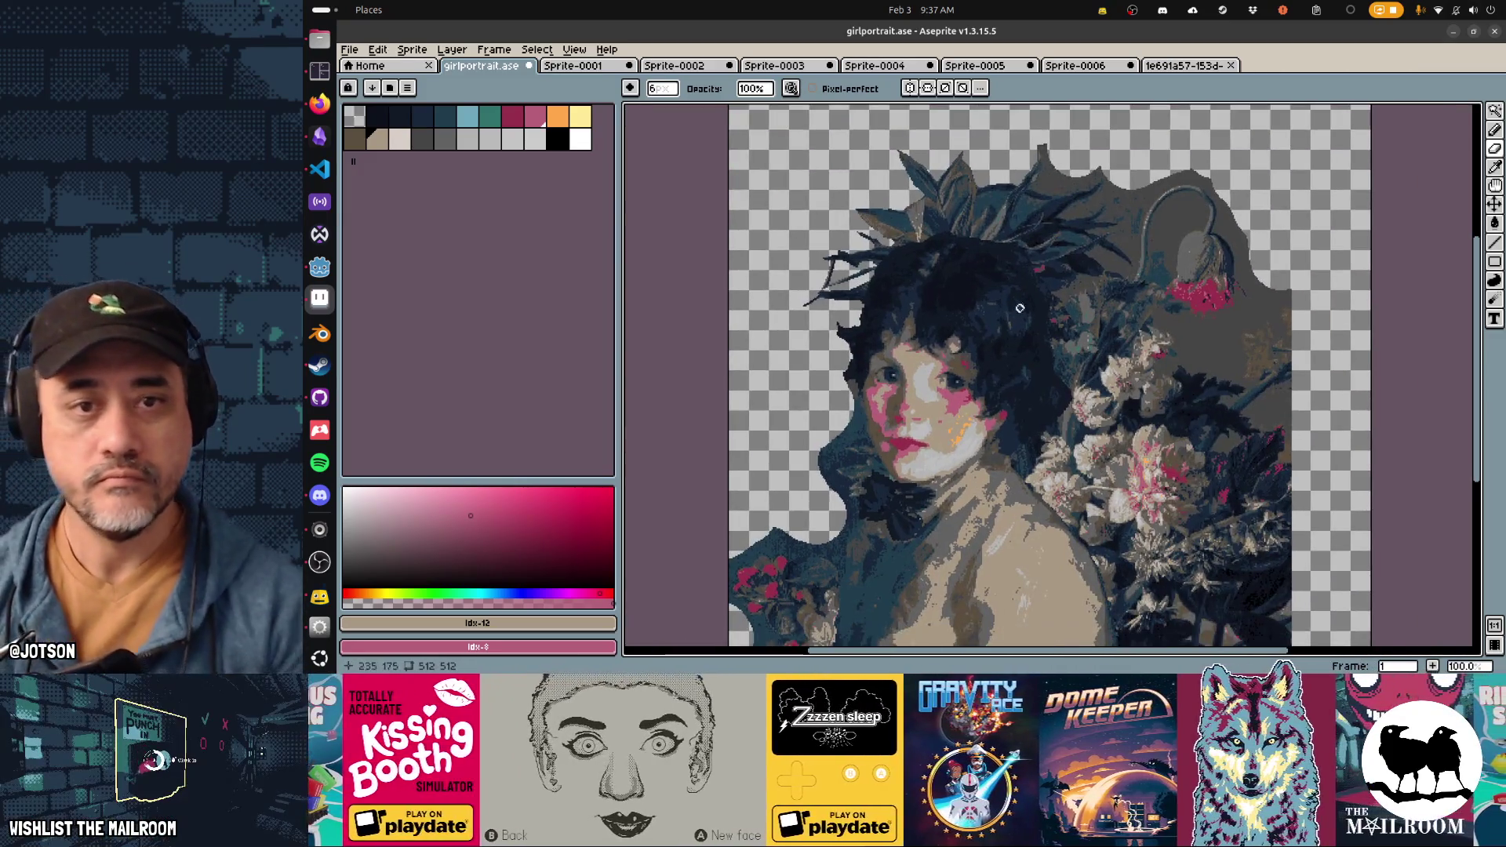
pyautogui.scroll(1, 1047, 238)
pyautogui.scroll(3, 1047, 238)
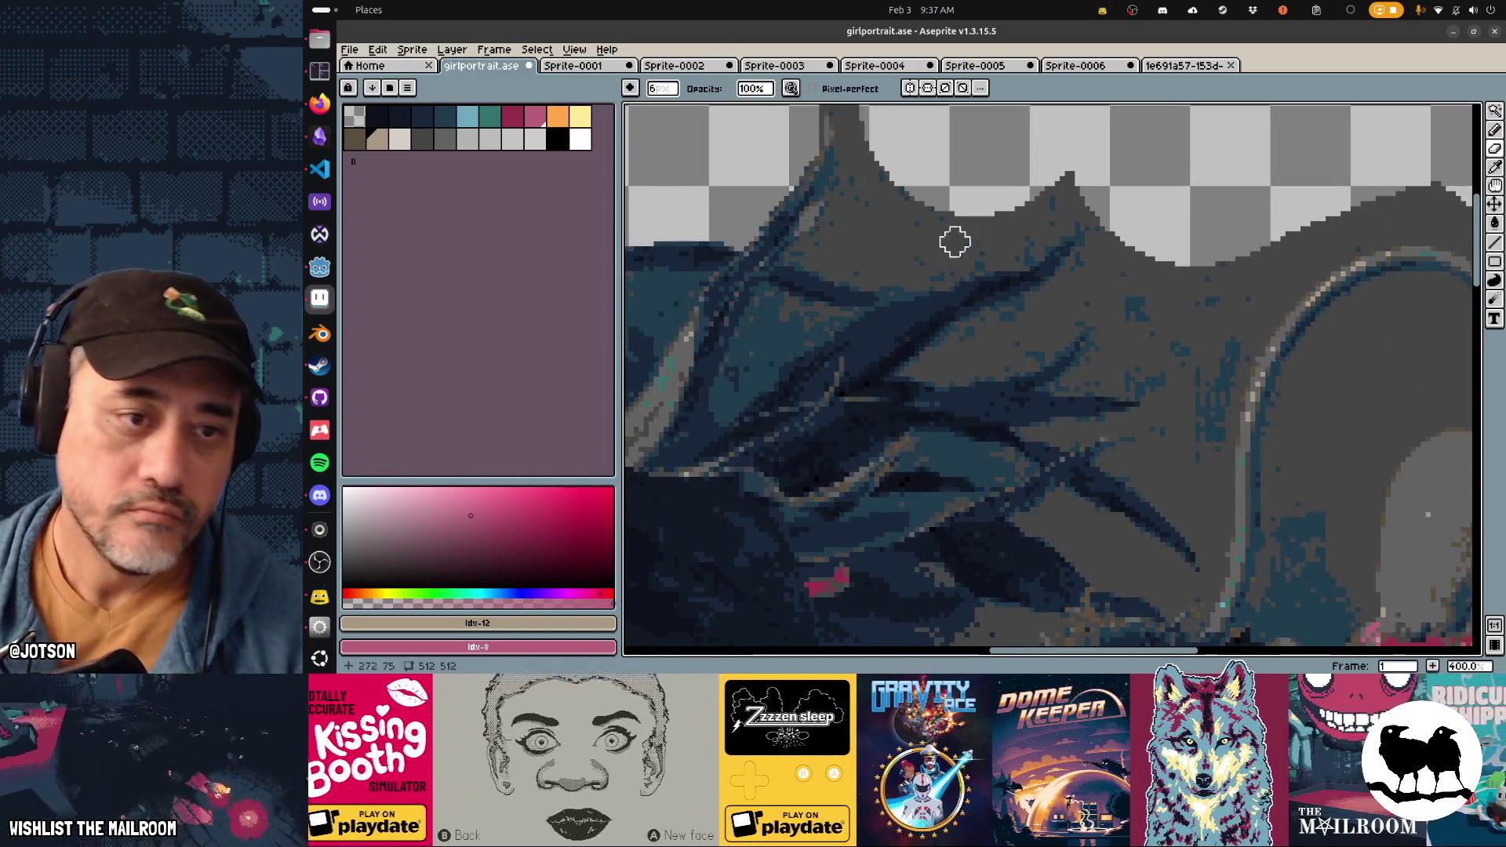
pyautogui.moveTo(800, 256)
pyautogui.mouseDown()
pyautogui.moveTo(847, 209)
pyautogui.moveTo(845, 181)
pyautogui.moveTo(849, 206)
pyautogui.moveTo(838, 159)
pyautogui.mouseUp()
pyautogui.scroll(3, 849, 206)
pyautogui.moveTo(887, 219)
pyautogui.mouseDown()
pyautogui.moveTo(824, 207)
pyautogui.moveTo(815, 238)
pyautogui.moveTo(863, 322)
pyautogui.moveTo(833, 350)
pyautogui.moveTo(907, 355)
pyautogui.moveTo(891, 369)
pyautogui.moveTo(973, 363)
pyautogui.moveTo(991, 339)
pyautogui.moveTo(1028, 350)
pyautogui.moveTo(1072, 306)
pyautogui.moveTo(938, 339)
pyautogui.moveTo(894, 292)
pyautogui.mouseUp()
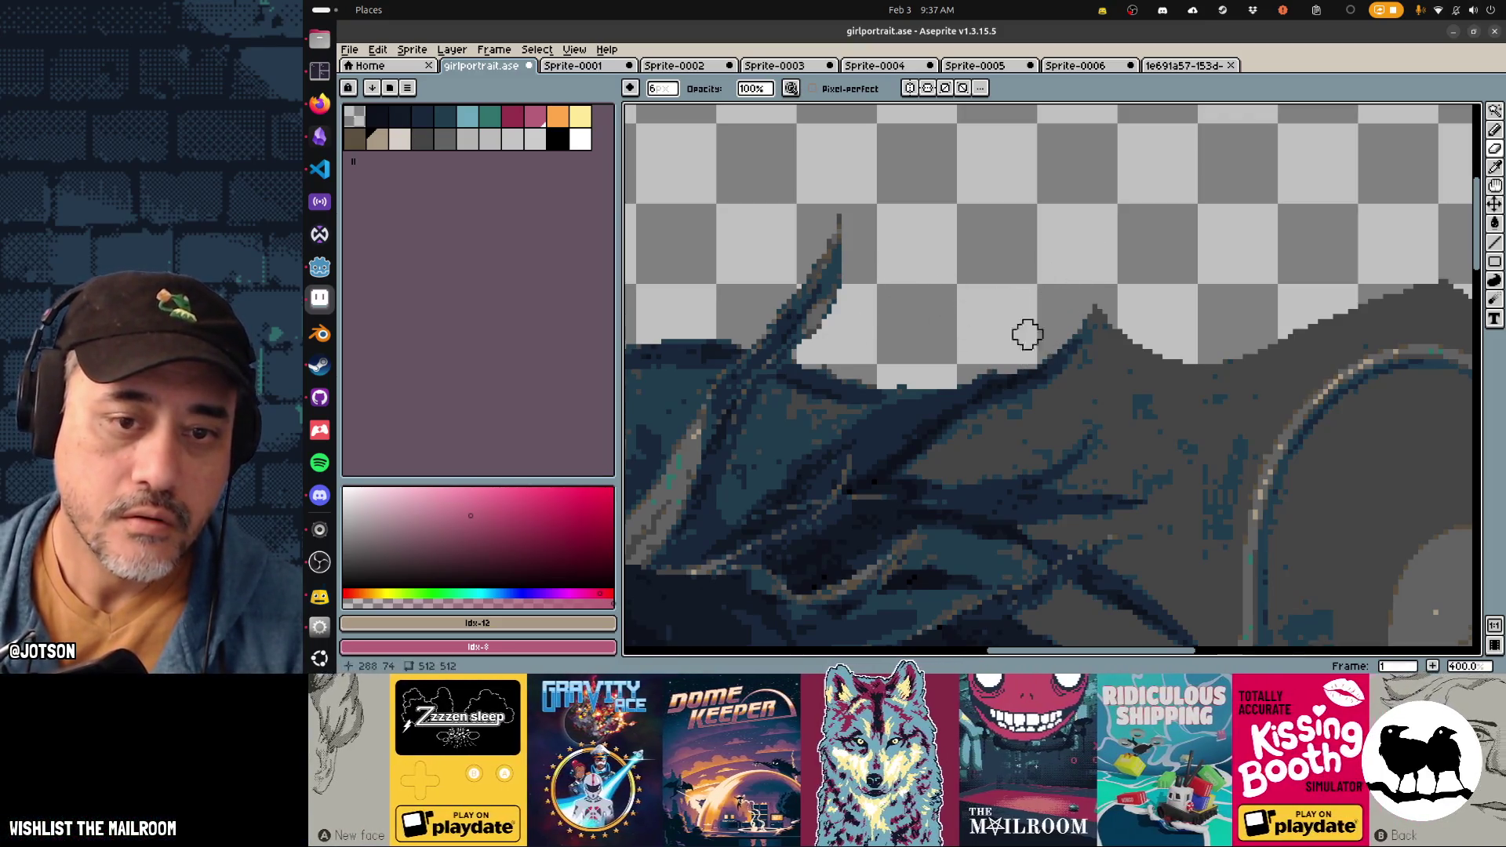
pyautogui.moveTo(1107, 304); pyautogui.dragTo(1083, 396)
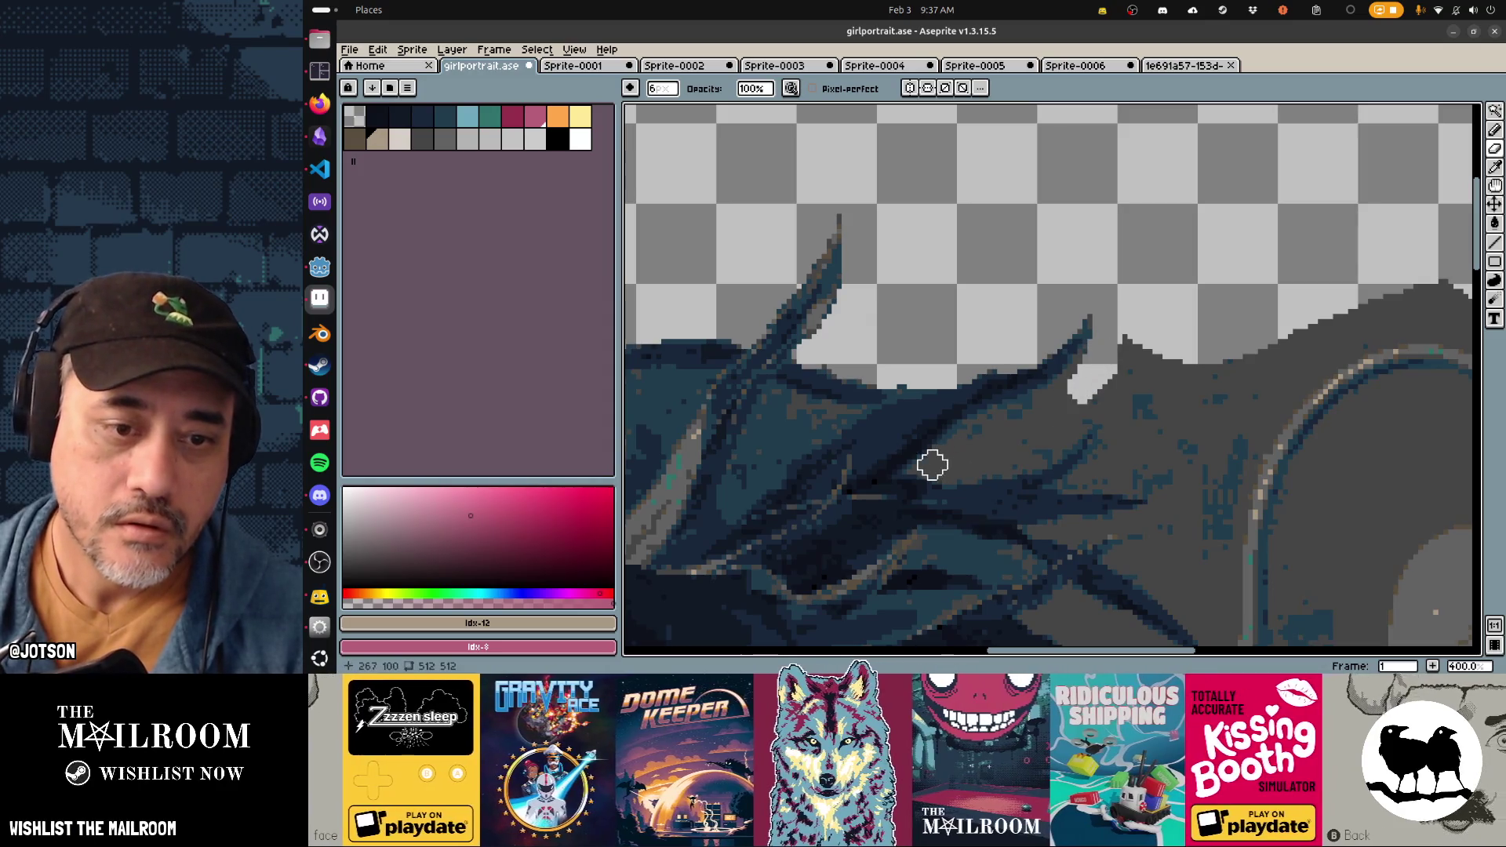
pyautogui.moveTo(947, 460)
pyautogui.mouseDown()
pyautogui.moveTo(1055, 396)
pyautogui.moveTo(1112, 320)
pyautogui.moveTo(1045, 420)
pyautogui.moveTo(963, 465)
pyautogui.moveTo(1072, 421)
pyautogui.moveTo(1092, 380)
pyautogui.moveTo(982, 450)
pyautogui.mouseUp()
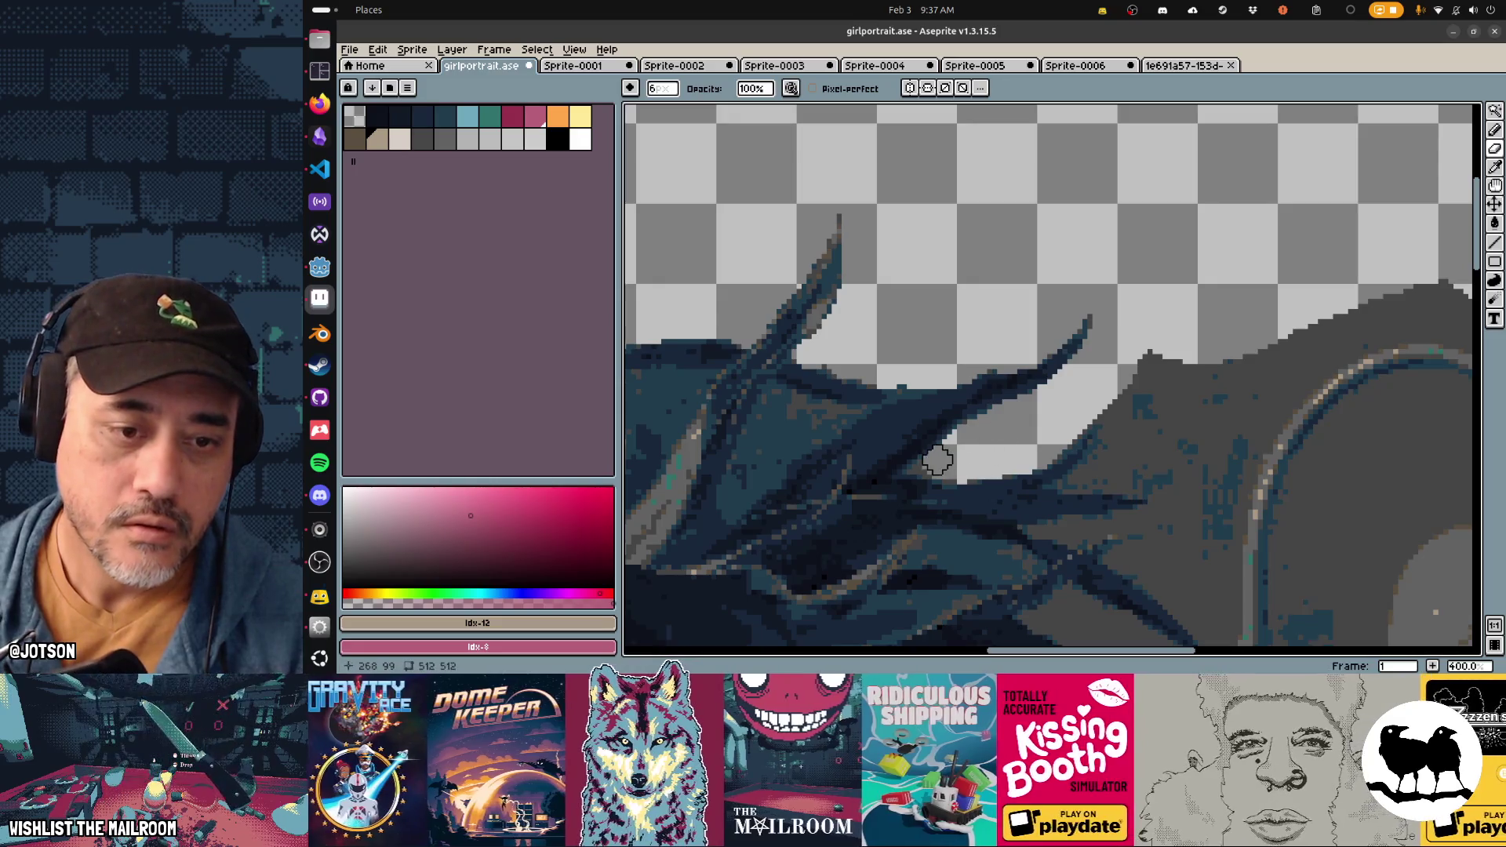
# Step: Undo a bad stroke, enlarge the eraser to 9, and clear more grey around the strands
pyautogui.press('-')
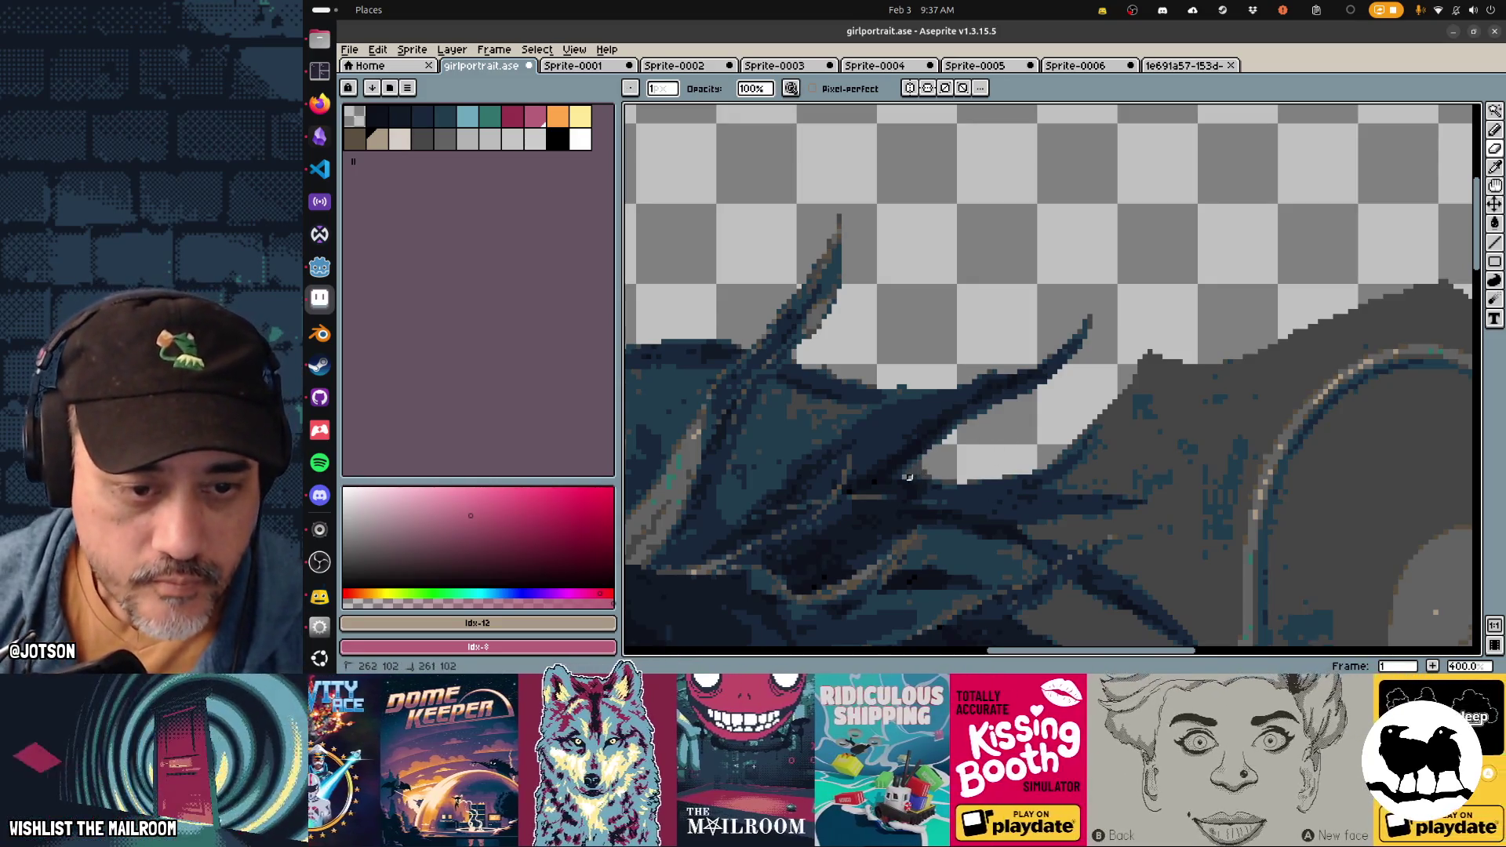
pyautogui.hotkey('ctrl', 'z')
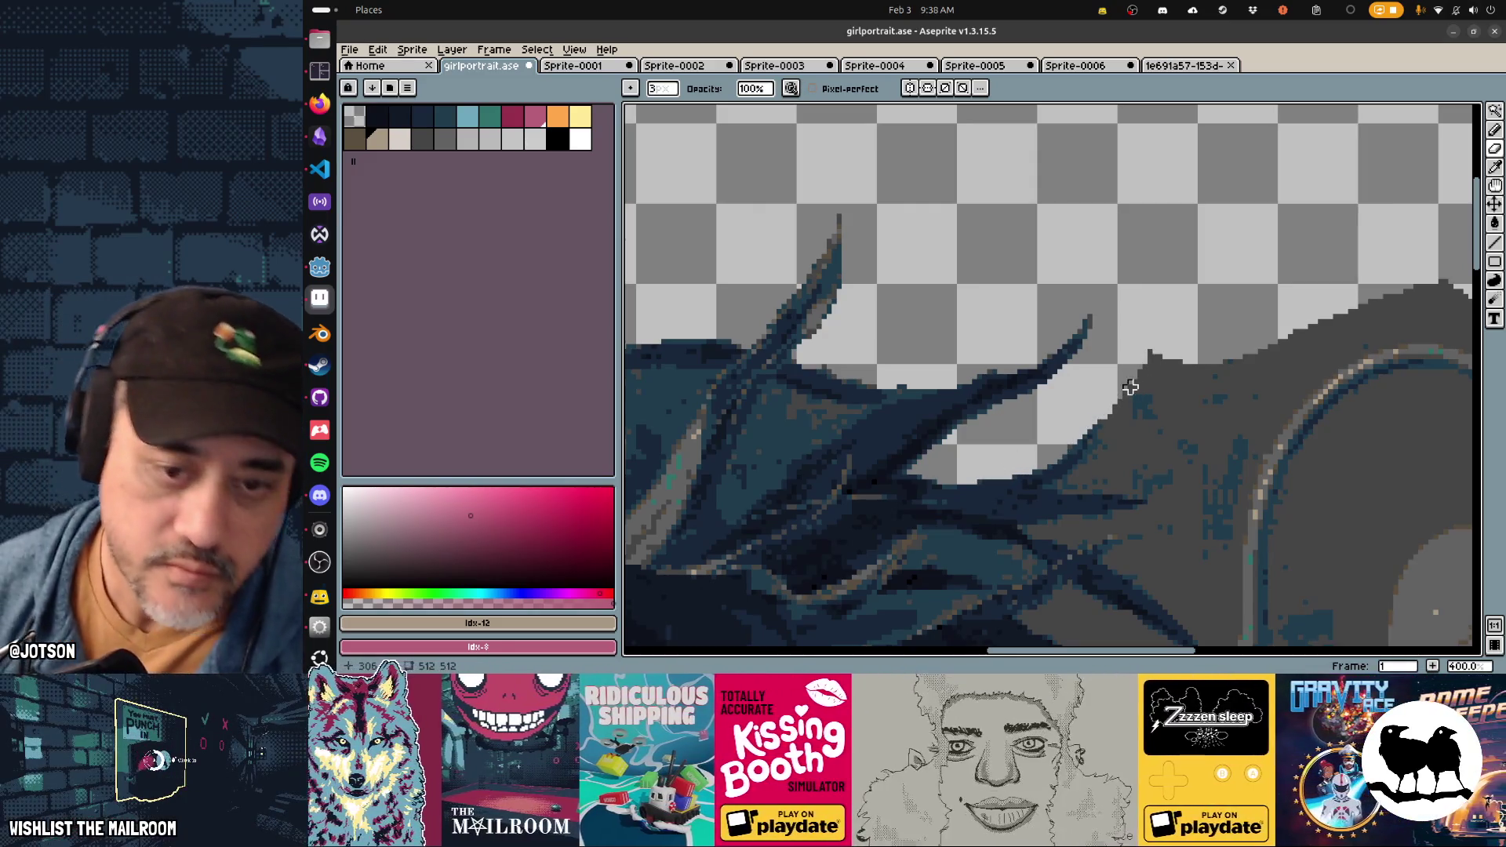
pyautogui.press('+')
pyautogui.press('+')
pyautogui.moveTo(1126, 407)
pyautogui.mouseDown()
pyautogui.moveTo(1116, 427)
pyautogui.moveTo(1193, 350)
pyautogui.moveTo(1221, 416)
pyautogui.moveTo(1335, 251)
pyautogui.mouseUp()
pyautogui.moveTo(1169, 321)
pyautogui.mouseDown()
pyautogui.moveTo(1217, 363)
pyautogui.moveTo(1237, 437)
pyautogui.moveTo(1281, 340)
pyautogui.moveTo(1257, 480)
pyautogui.moveTo(1254, 421)
pyautogui.moveTo(1258, 403)
pyautogui.moveTo(1257, 512)
pyautogui.moveTo(1214, 463)
pyautogui.moveTo(1240, 497)
pyautogui.moveTo(1228, 492)
pyautogui.mouseUp()
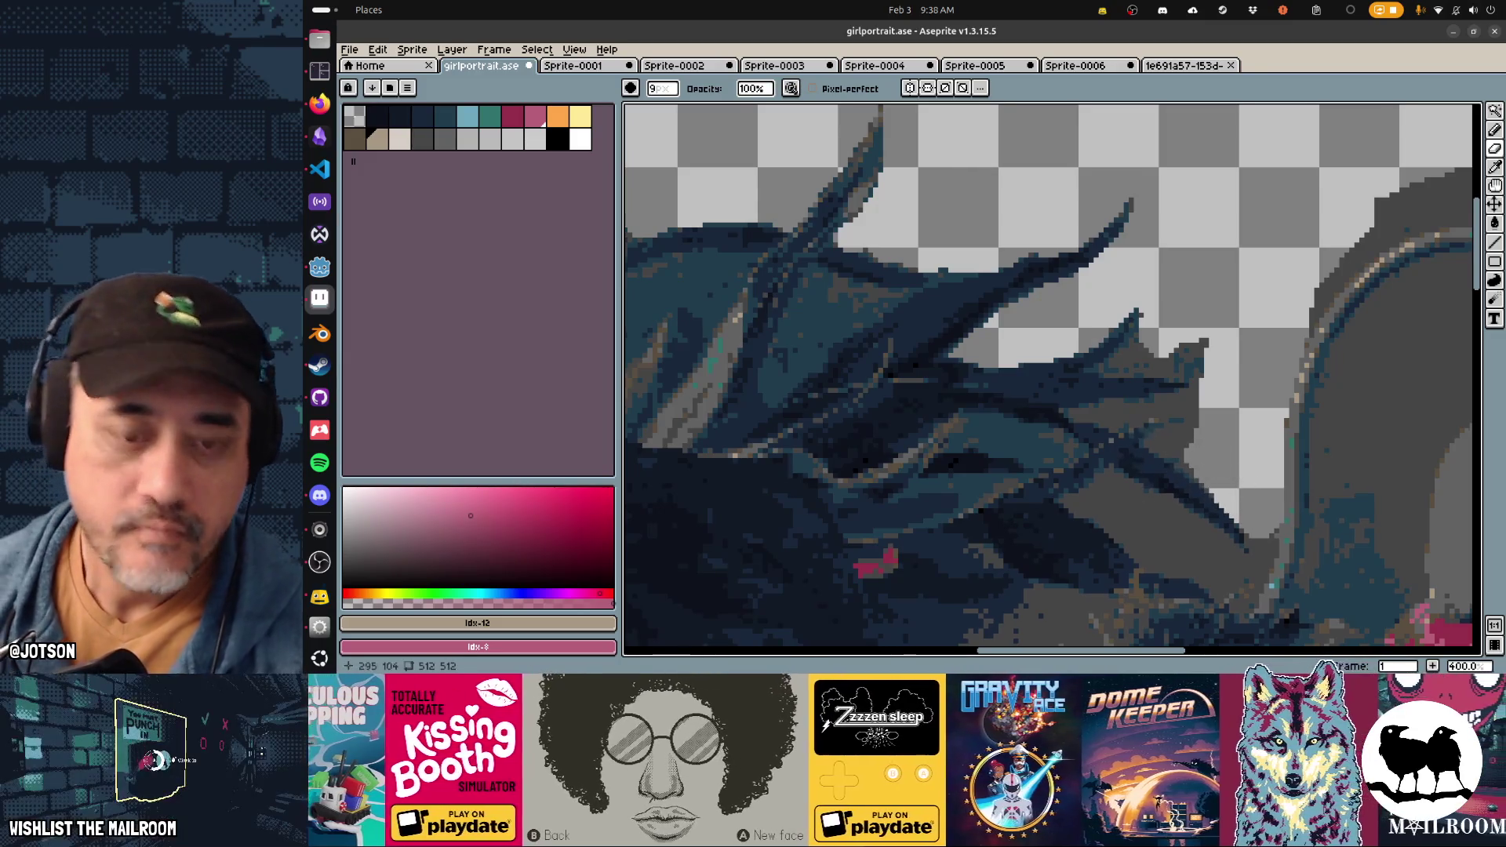
# Step: Shrink the eraser to size 3, undo the last stroke, and save the portrait
pyautogui.scroll(-2, 1101, 358)
pyautogui.press('-')
pyautogui.press('-')
pyautogui.press('-')
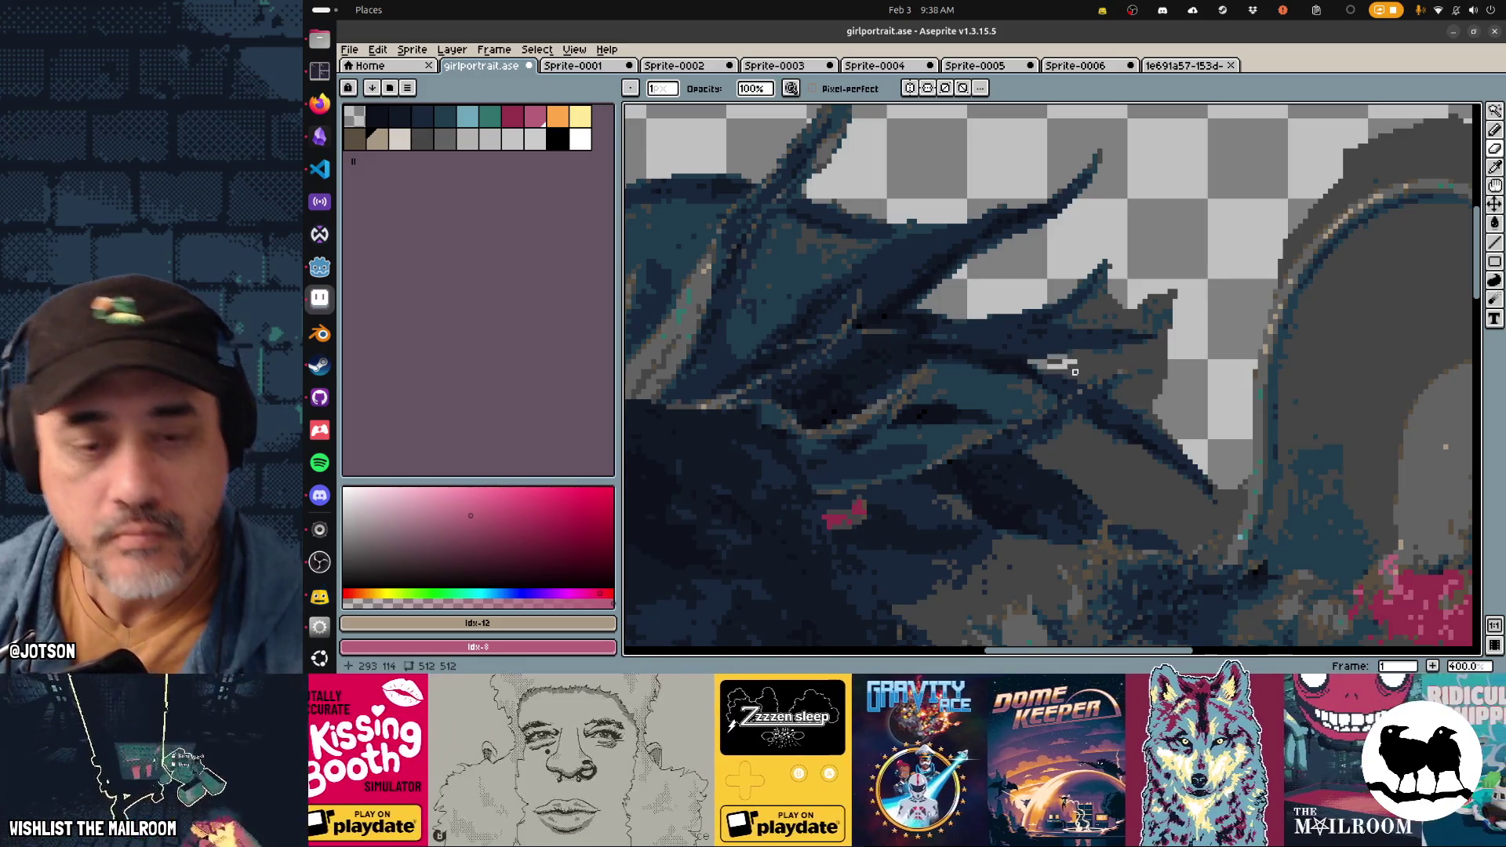
pyautogui.hotkey('ctrl', 'z')
pyautogui.hotkey('ctrl', 's')
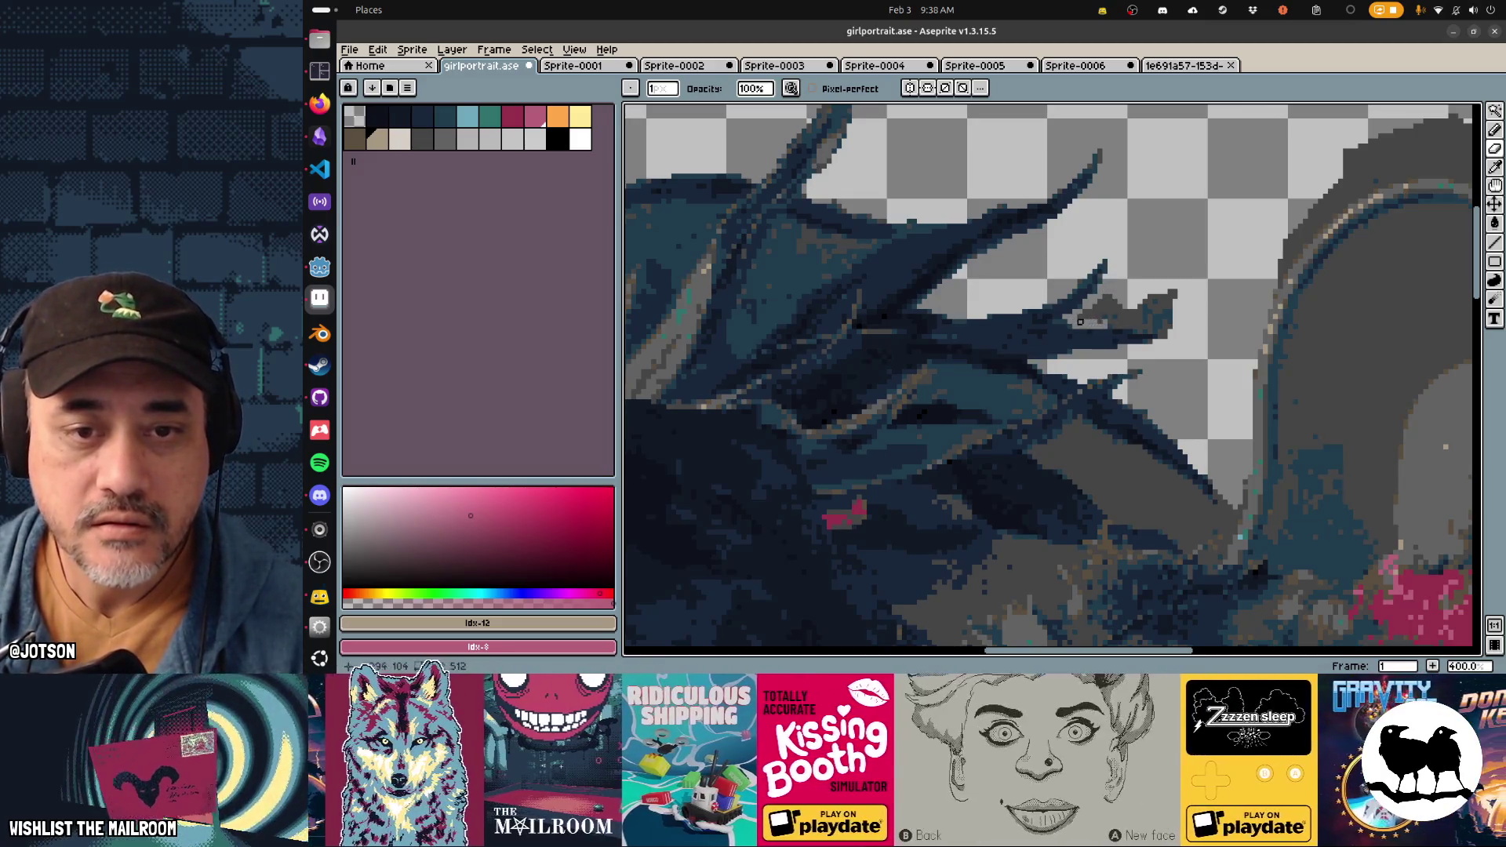
# Step: Erase the stray dark hair-tip pixels poking into the transparent area above her head
pyautogui.moveTo(1160, 331)
pyautogui.mouseDown()
pyautogui.moveTo(1161, 297)
pyautogui.moveTo(1091, 313)
pyautogui.mouseUp()
pyautogui.press('+')
pyautogui.press('+')
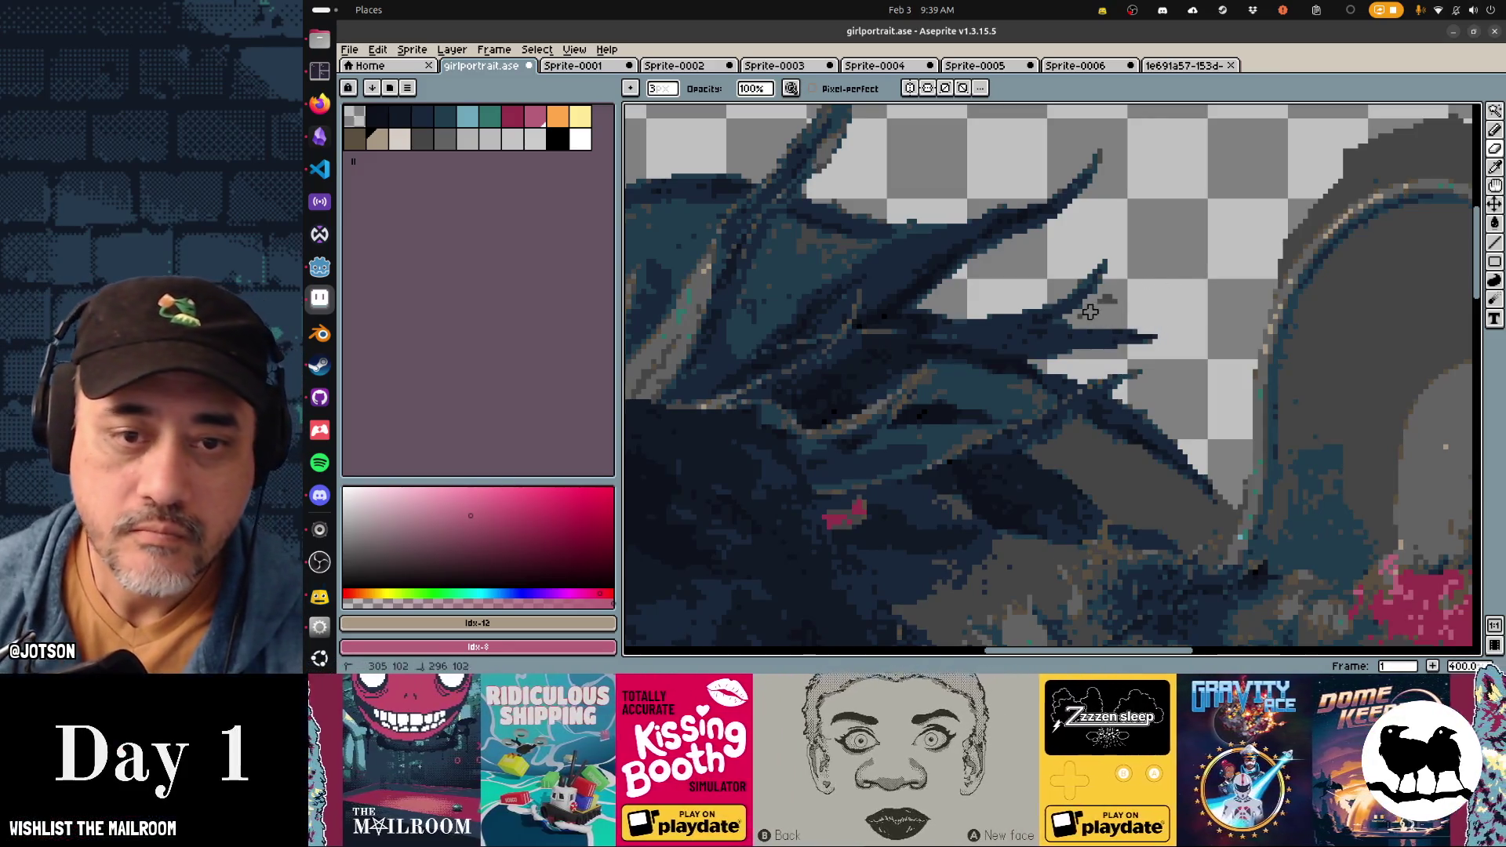
pyautogui.scroll(-3, 1070, 340)
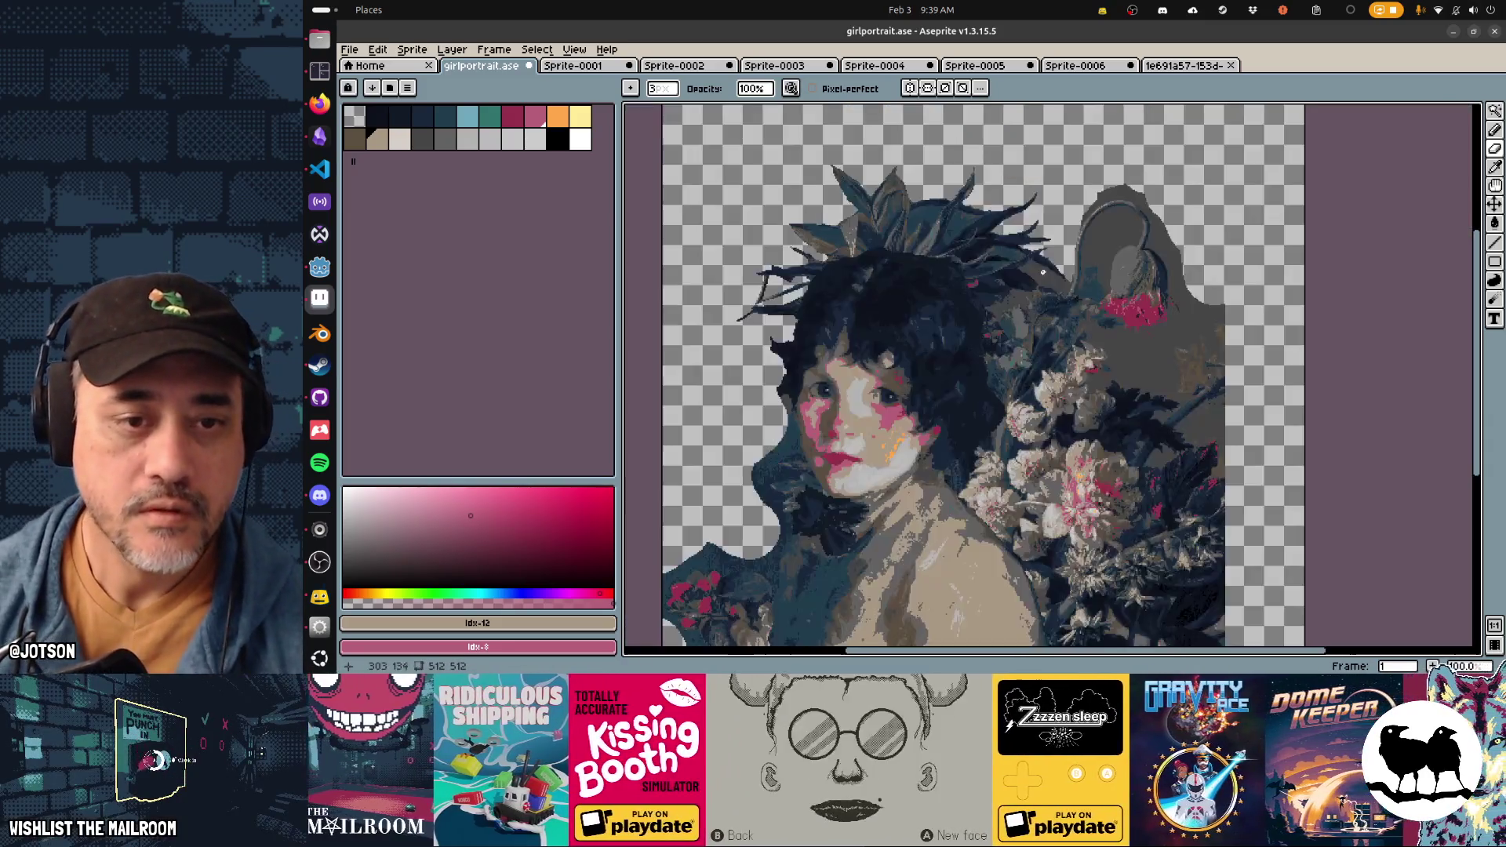
# Step: Pan around the canvas to review the cleaned edges and switch to the Magic Wand (W)
pyautogui.hscroll(-2, 972, 275)
pyautogui.scroll(1, 972, 275)
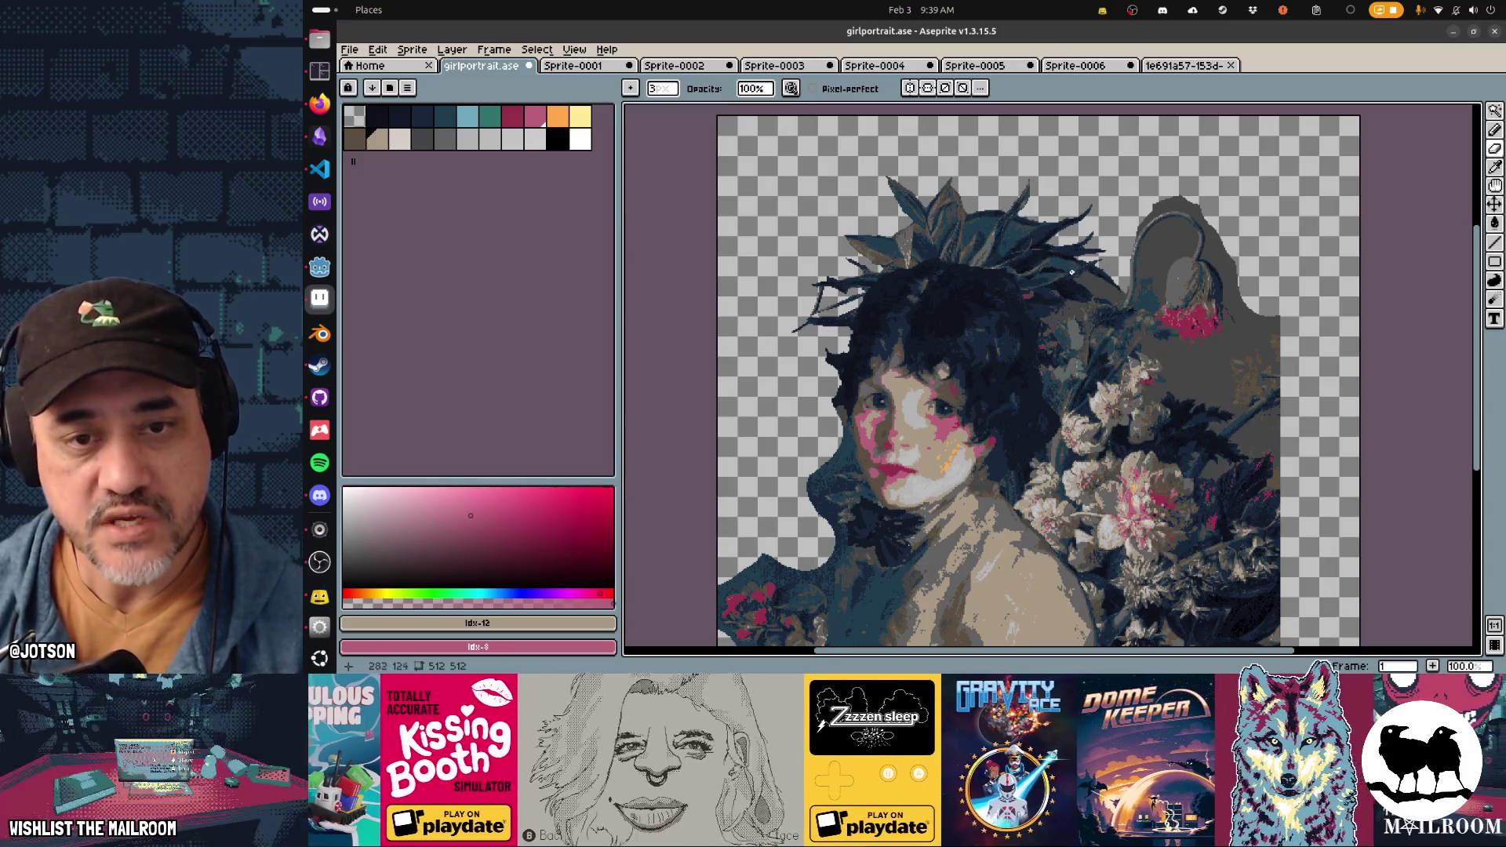
pyautogui.scroll(-1, 1028, 287)
pyautogui.hscroll(1, 1057, 291)
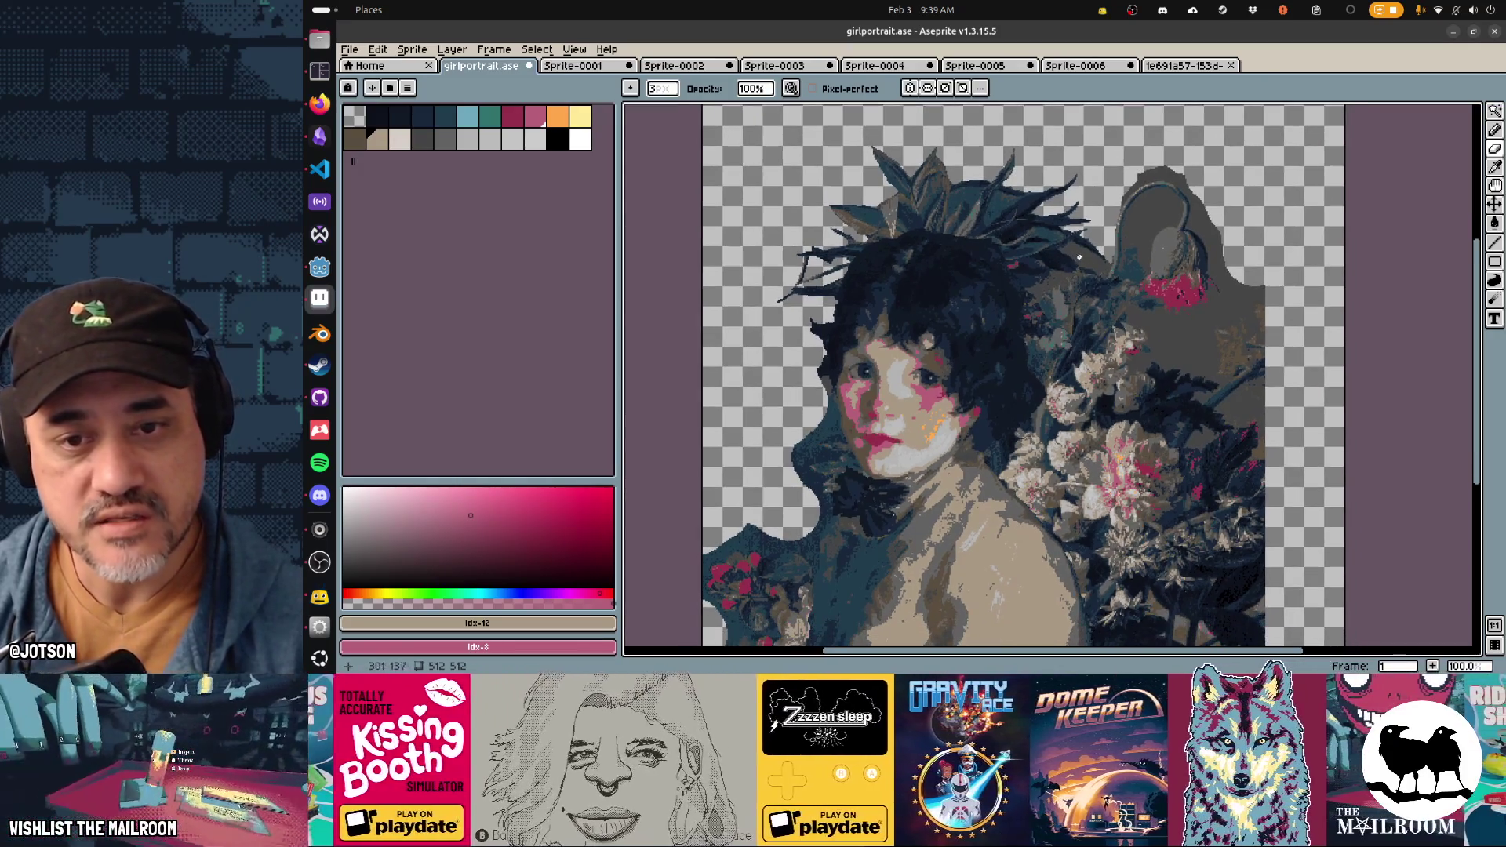
pyautogui.scroll(3, 1087, 262)
pyautogui.press('w')
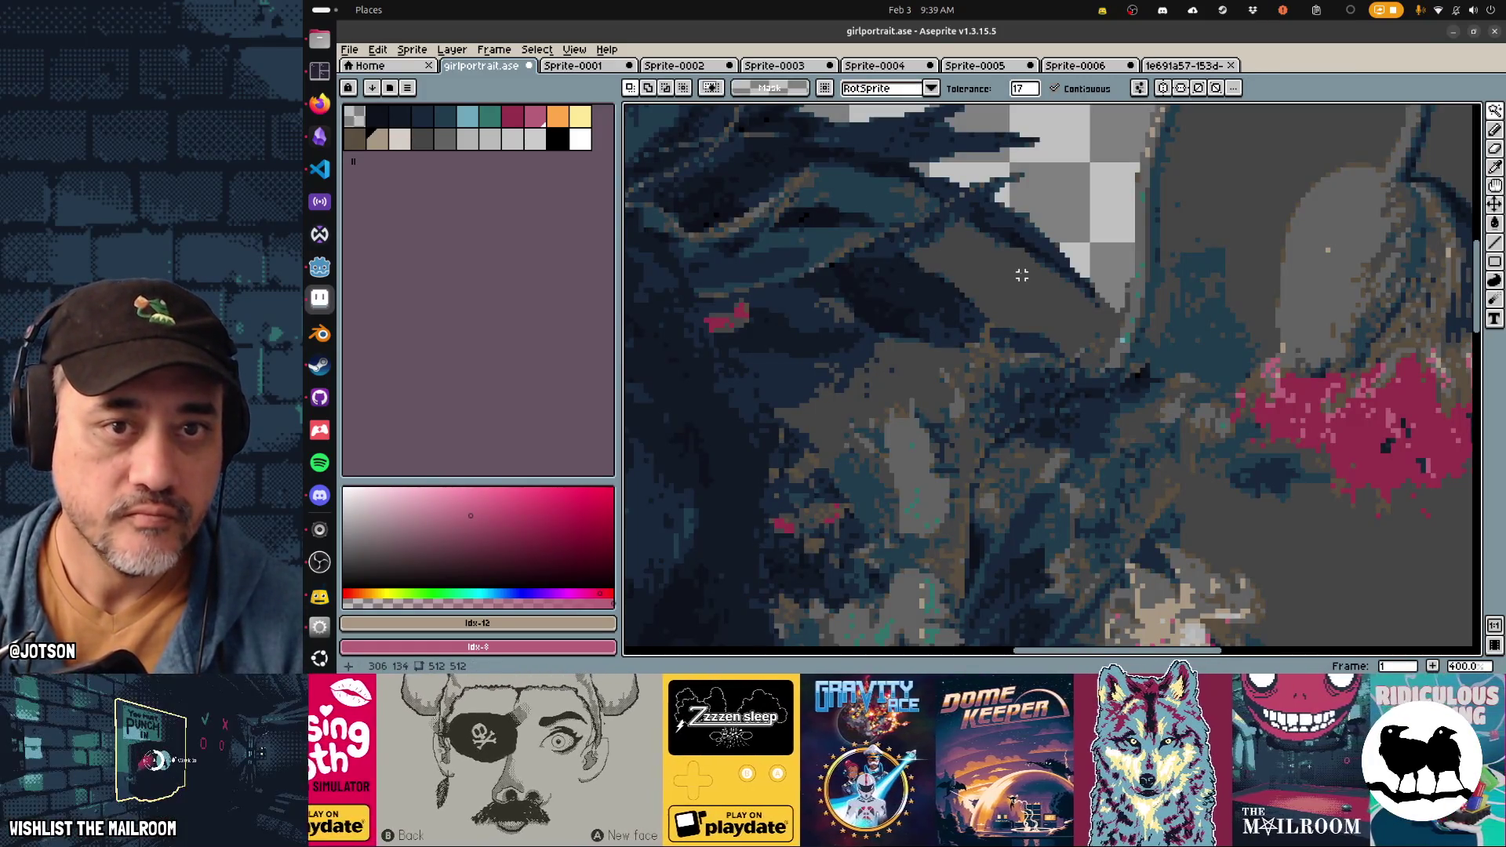
# Step: Set Magic Wand tolerance to 0 and delete the flat grey area beside the flower
pyautogui.scroll(-3, 1022, 280)
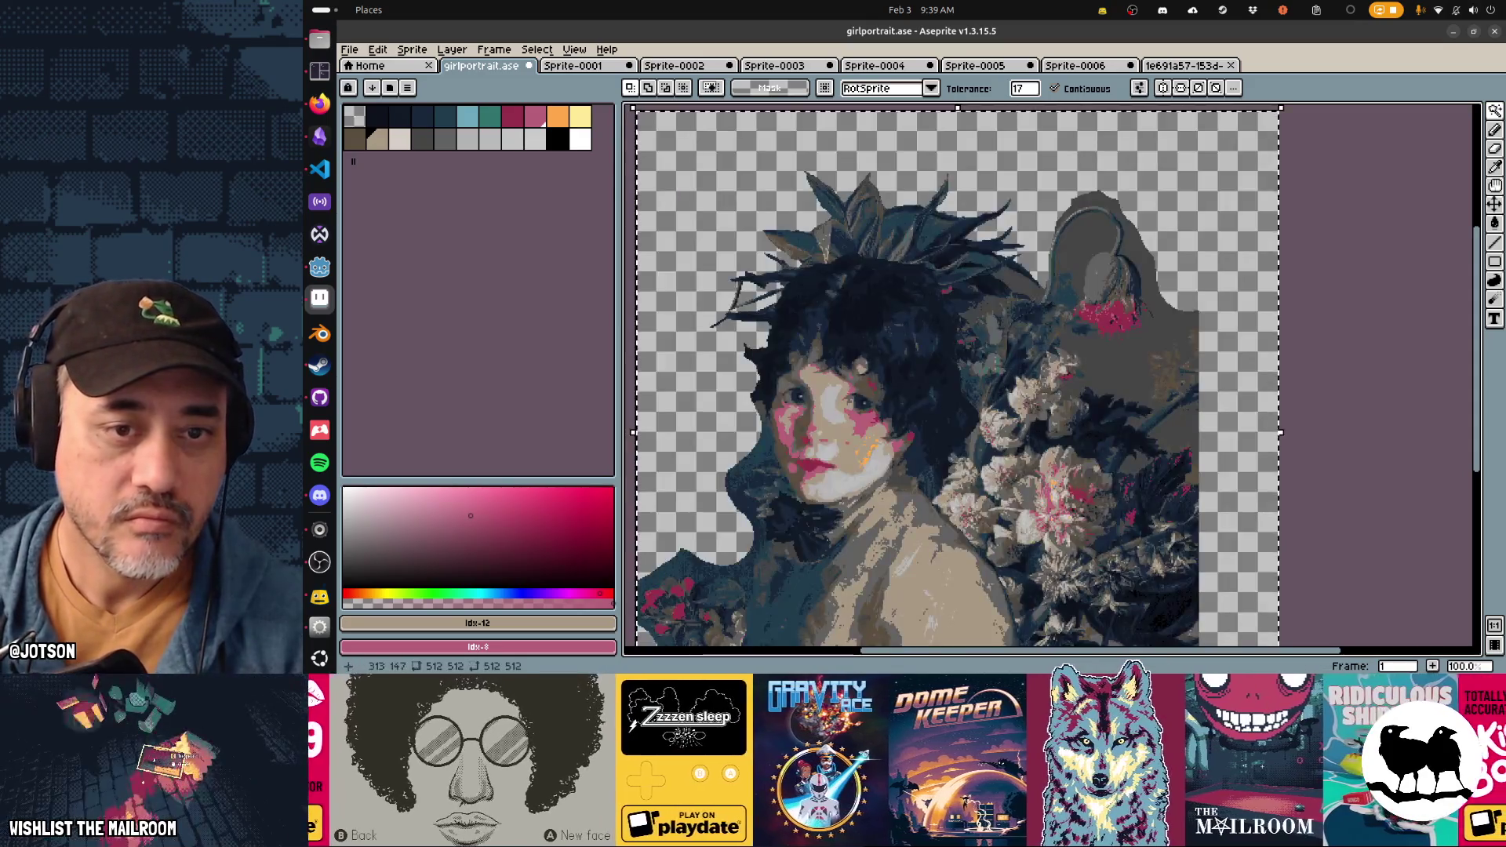
pyautogui.moveTo(1021, 88); pyautogui.dragTo(1014, 107)
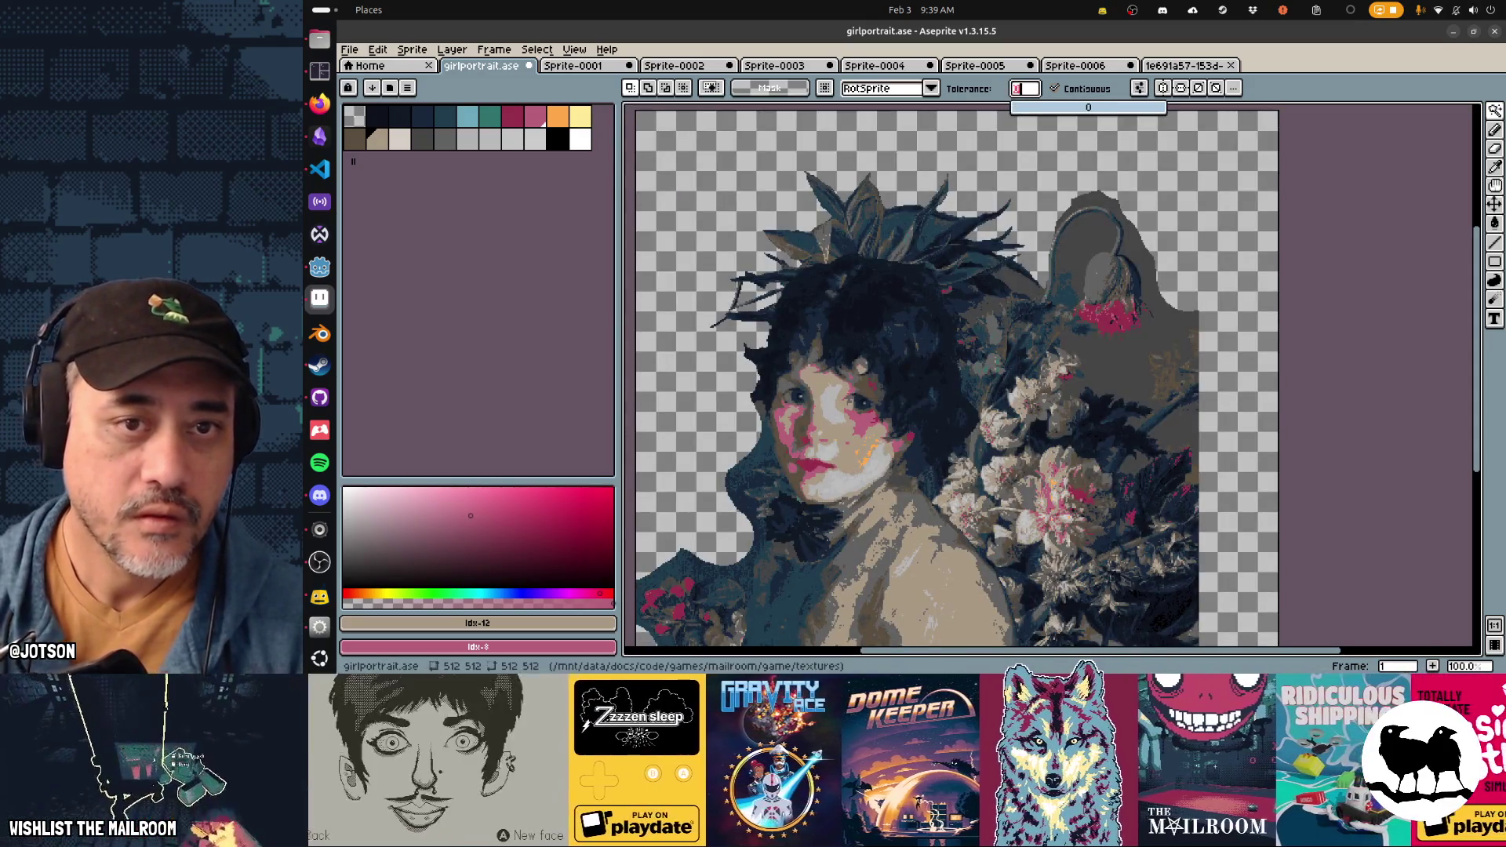
pyautogui.scroll(1, 1024, 292)
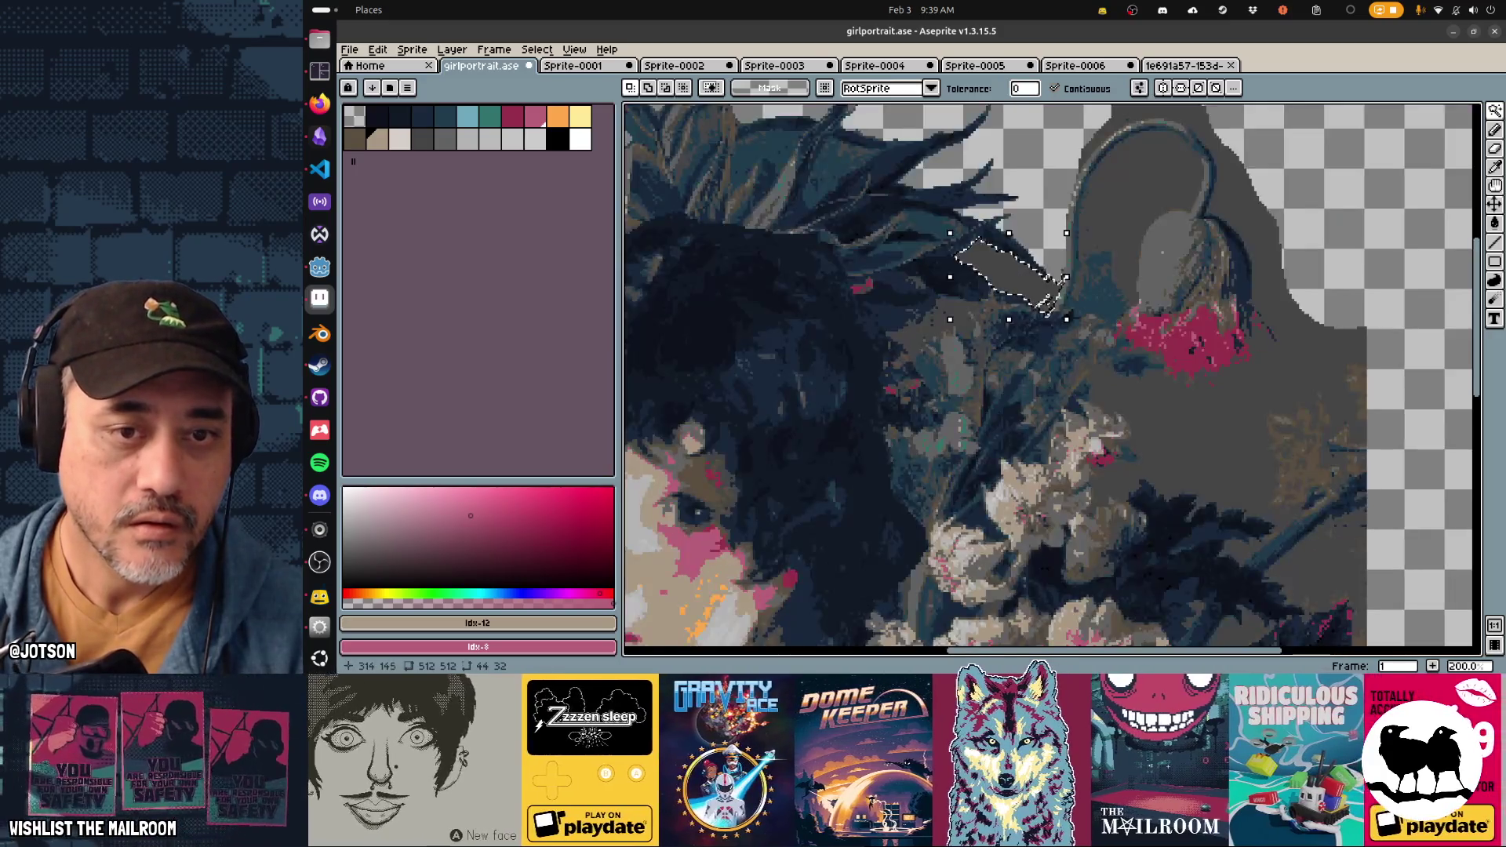
pyautogui.click(966, 320)
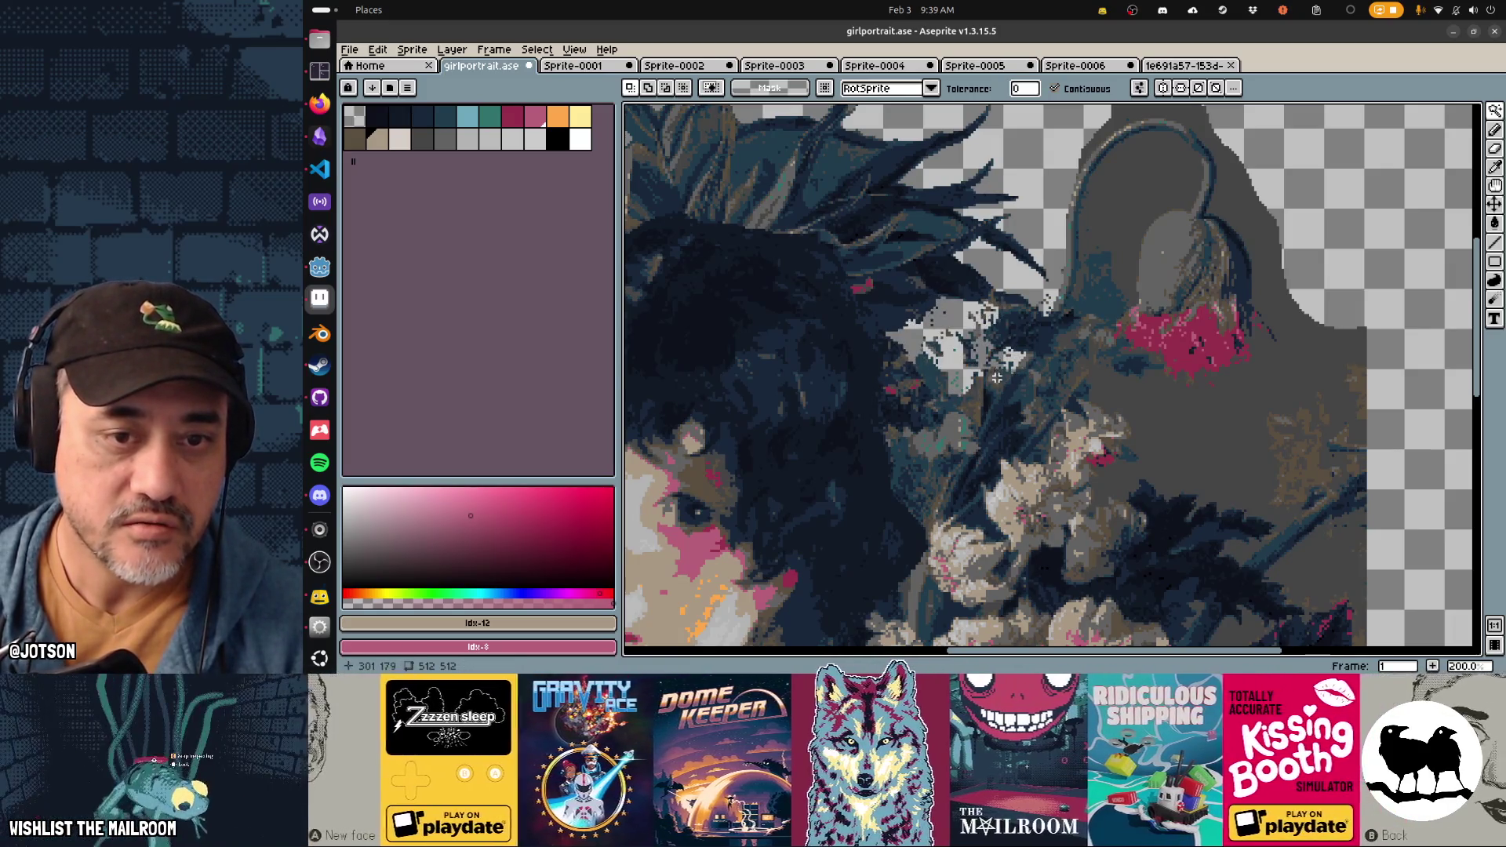
pyautogui.click(1100, 235)
pyautogui.press('Delete')
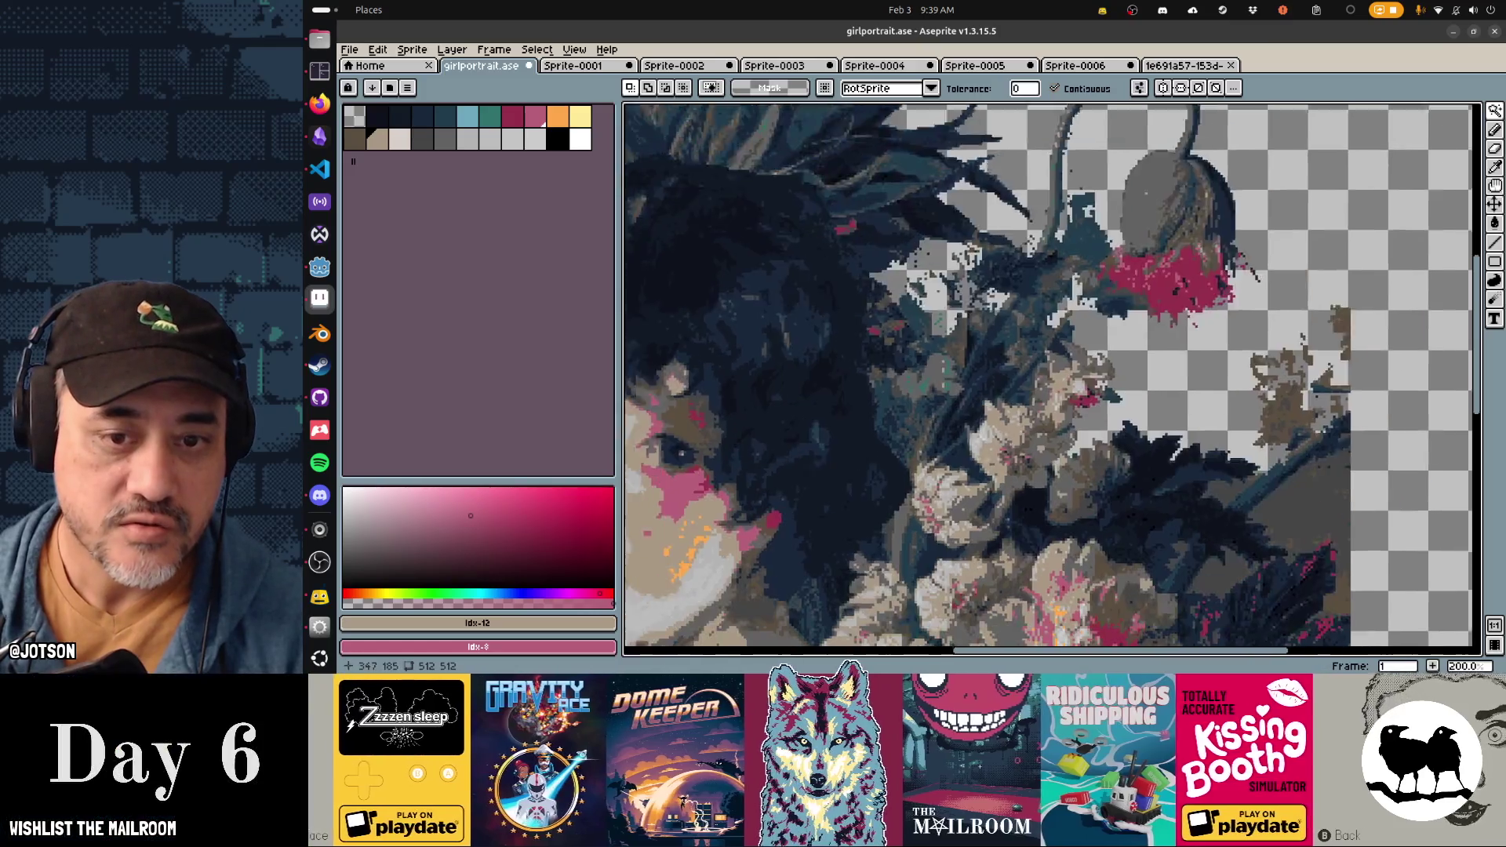
# Step: Delete two more flat grey background patches beside the flower and foliage
pyautogui.scroll(-3, 1090, 237)
pyautogui.click(1210, 314)
pyautogui.press('Delete')
pyautogui.click(1166, 387)
pyautogui.press('Delete')
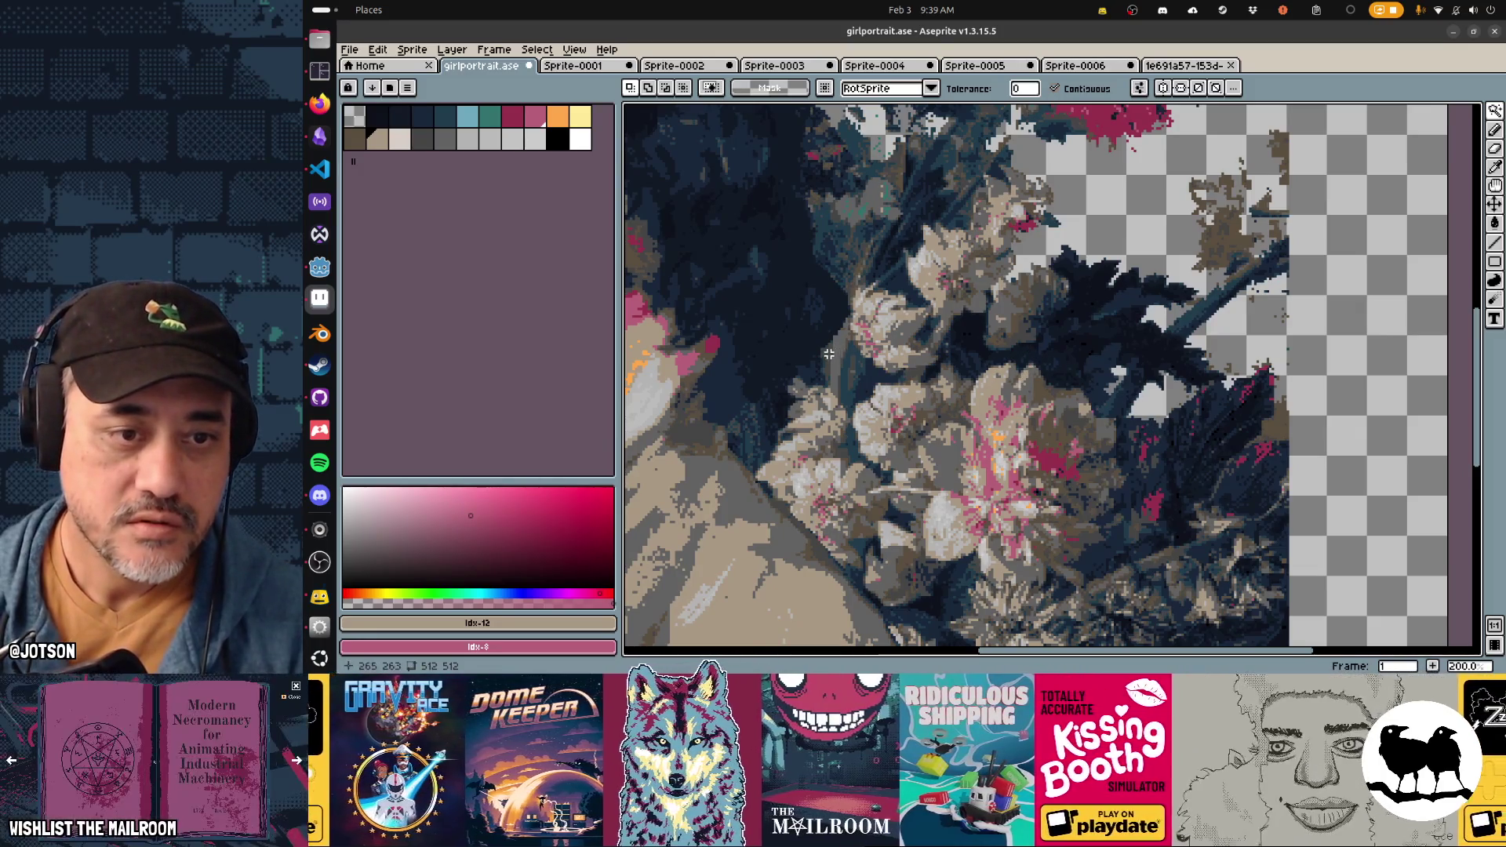
pyautogui.scroll(-4, 844, 374)
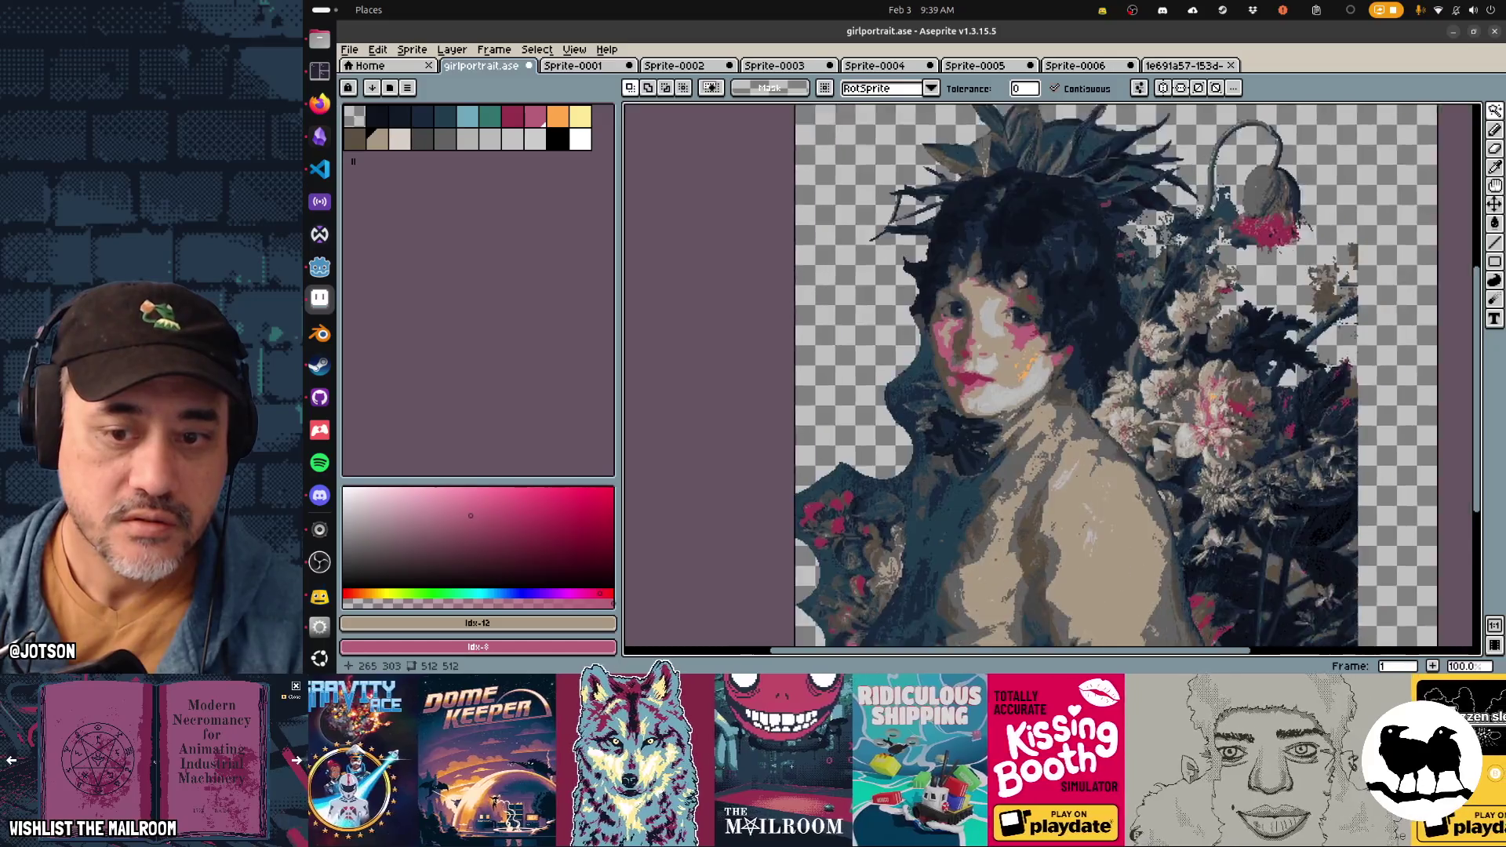
pyautogui.scroll(3, 1022, 353)
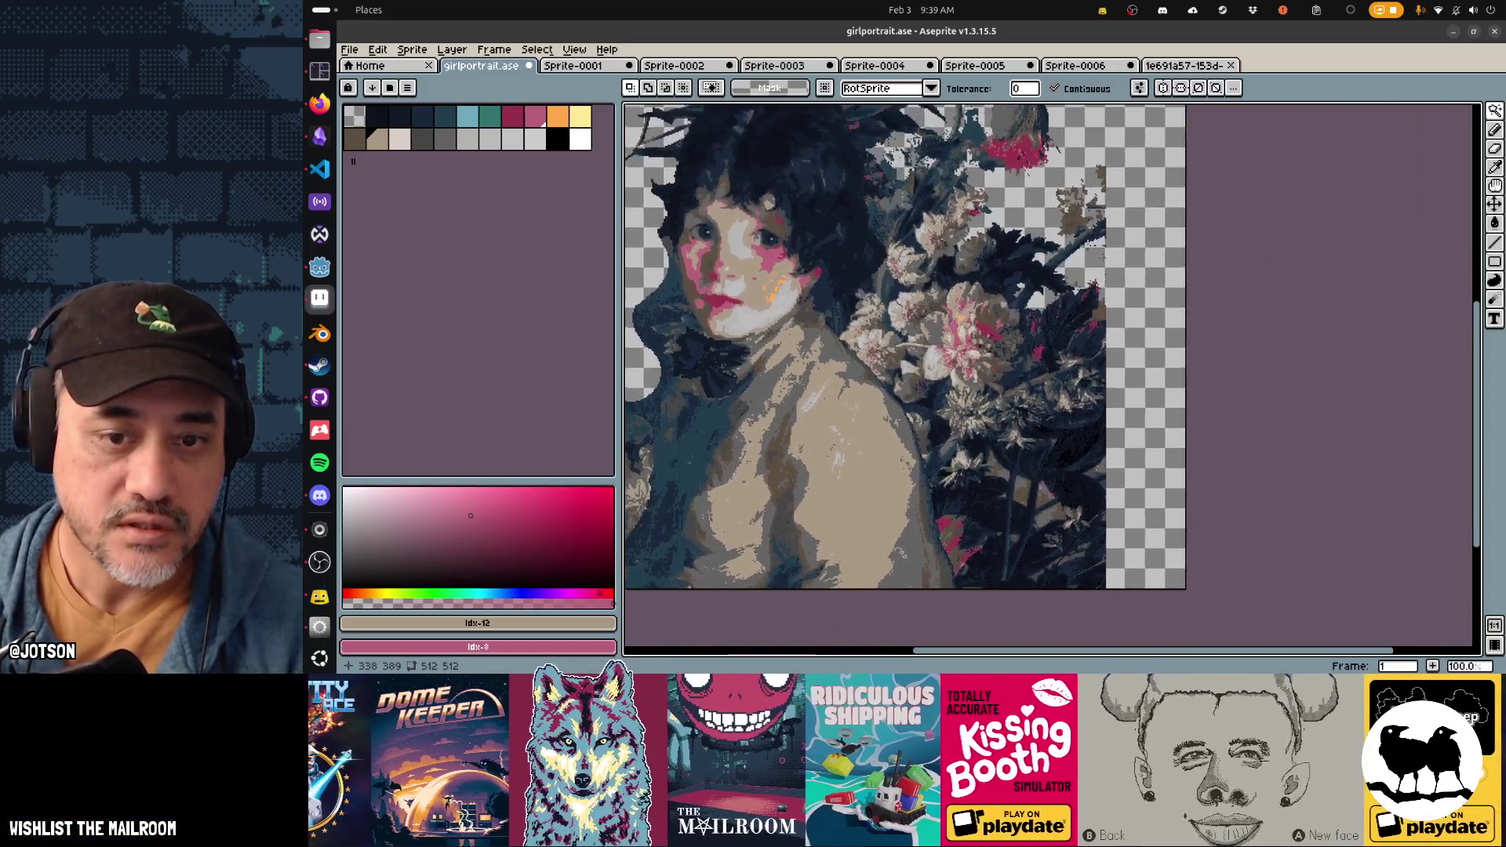
pyautogui.scroll(1, 1130, 249)
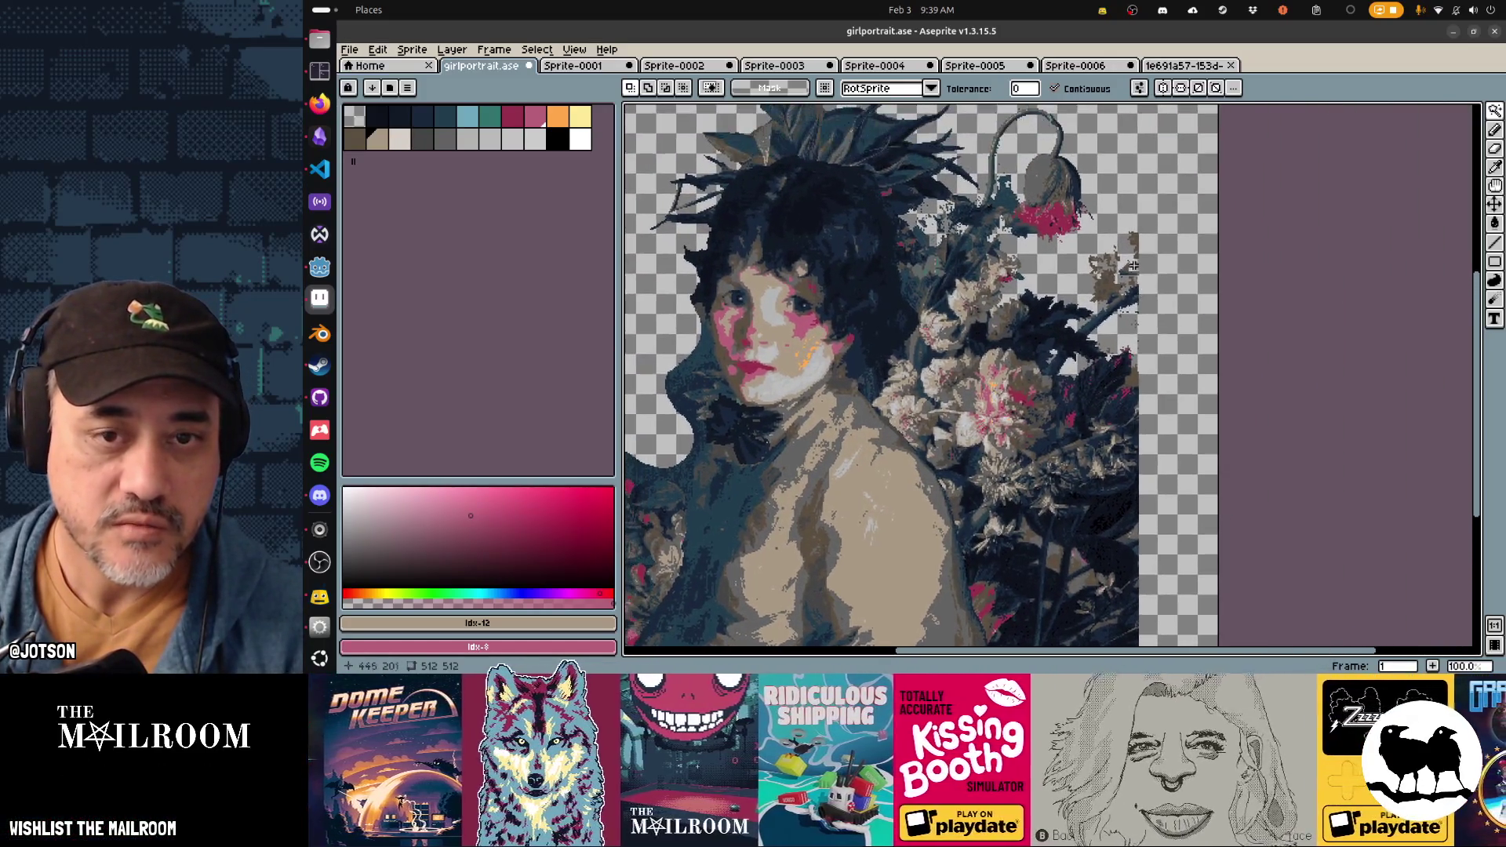
pyautogui.scroll(2, 1141, 251)
pyautogui.scroll(-2, 1142, 252)
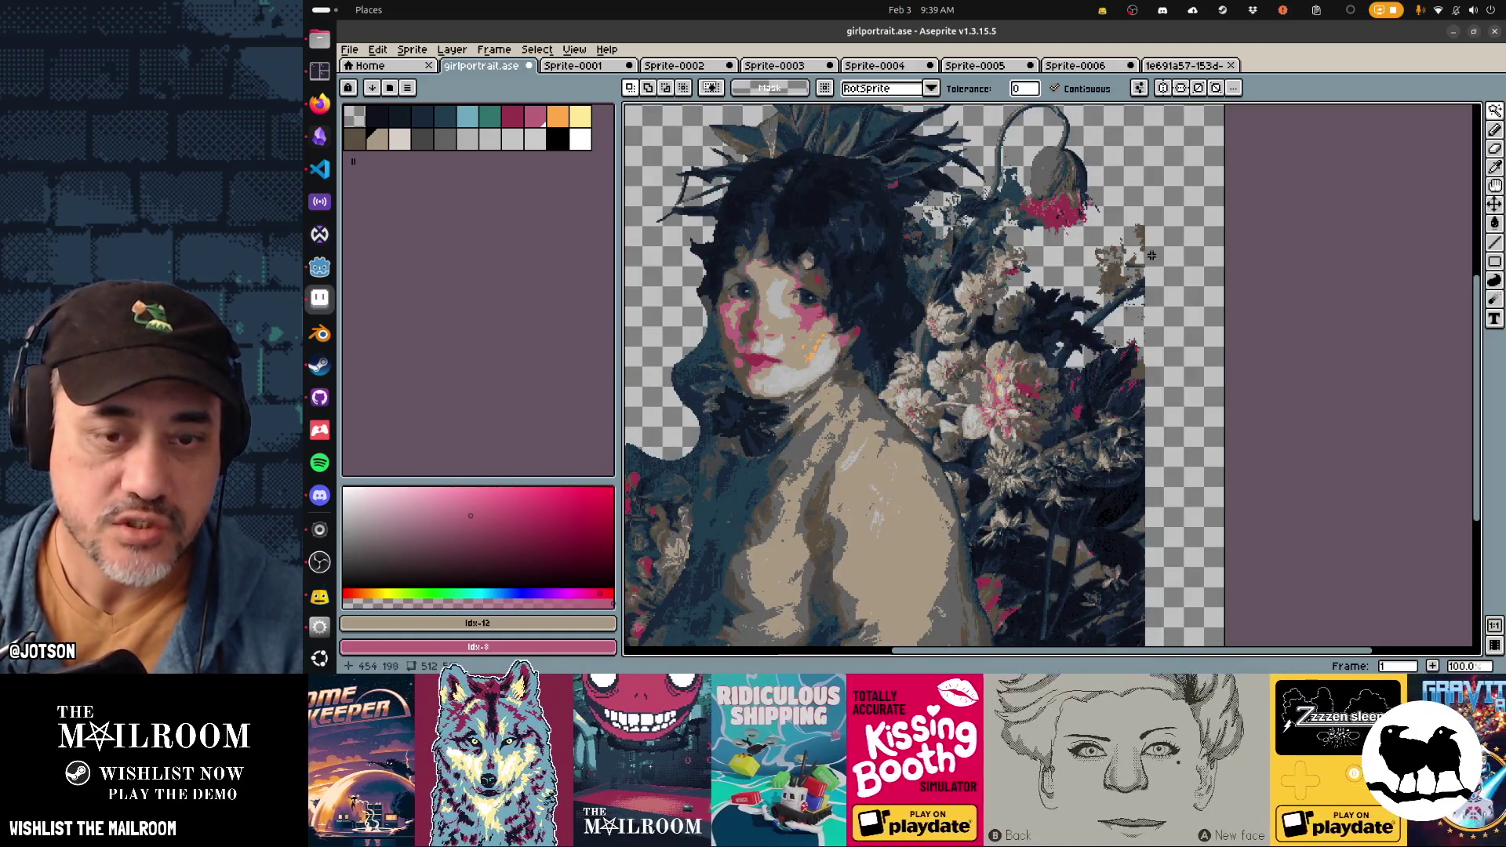
pyautogui.press('e')
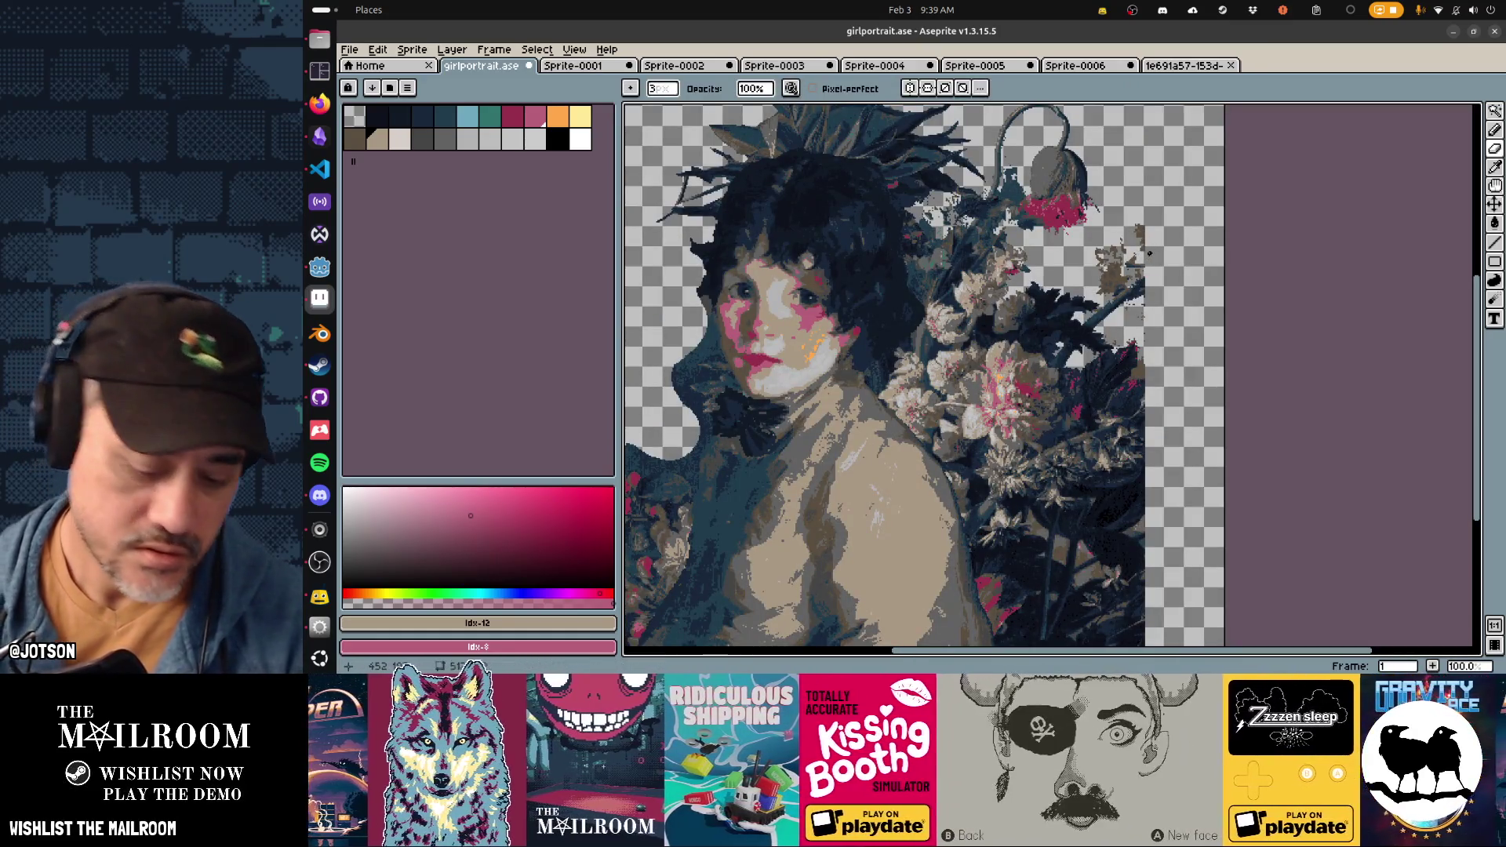
# Step: Erase the stray stem tip and specks to the right of the flowers
pyautogui.scroll(12, 1142, 239)
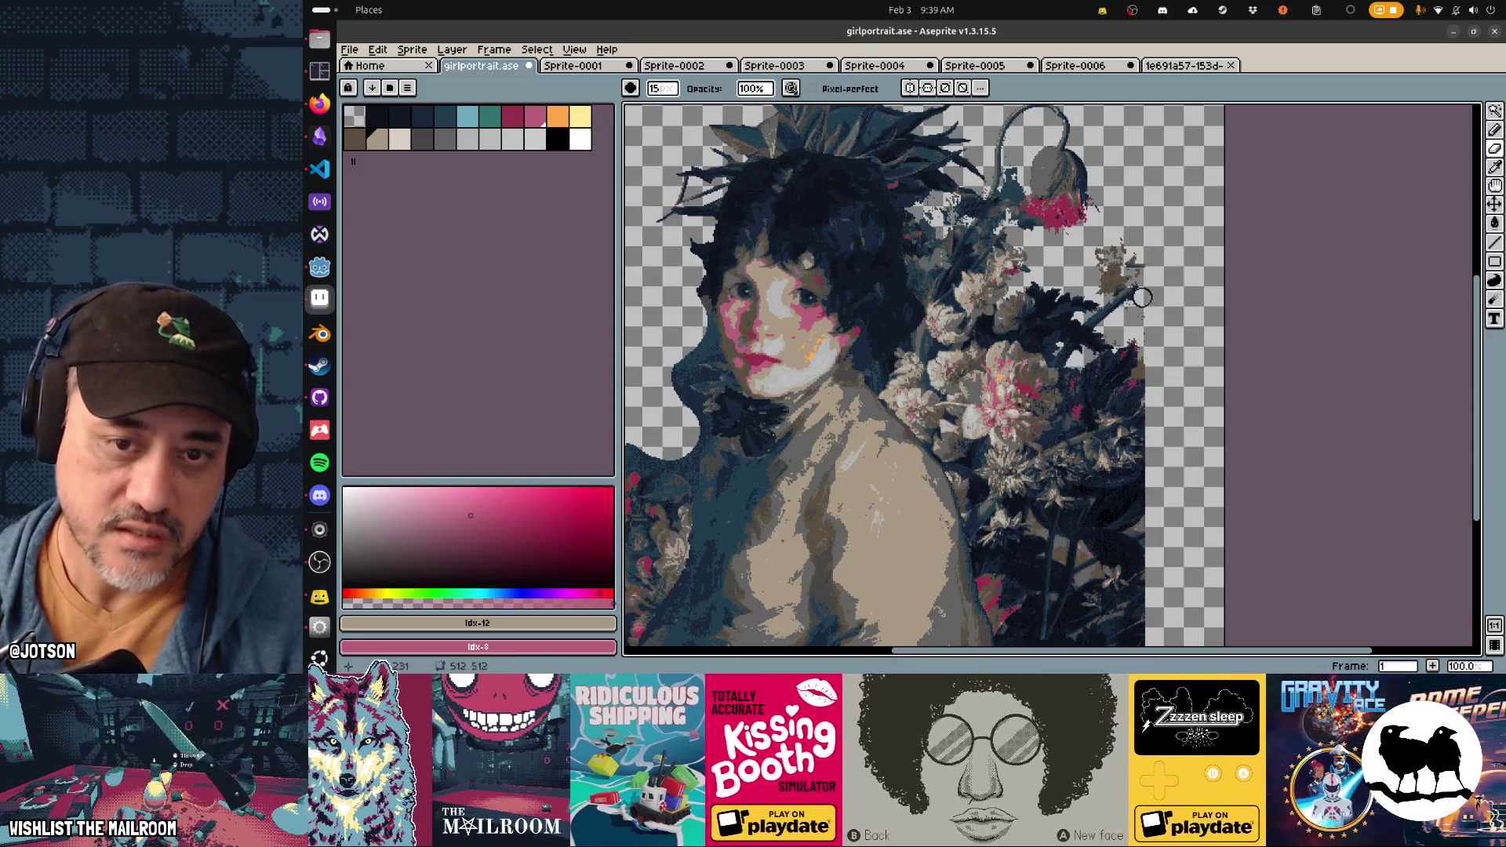
pyautogui.moveTo(1137, 297)
pyautogui.mouseDown()
pyautogui.moveTo(1132, 242)
pyautogui.moveTo(1146, 334)
pyautogui.mouseUp()
pyautogui.scroll(-2, 1149, 384)
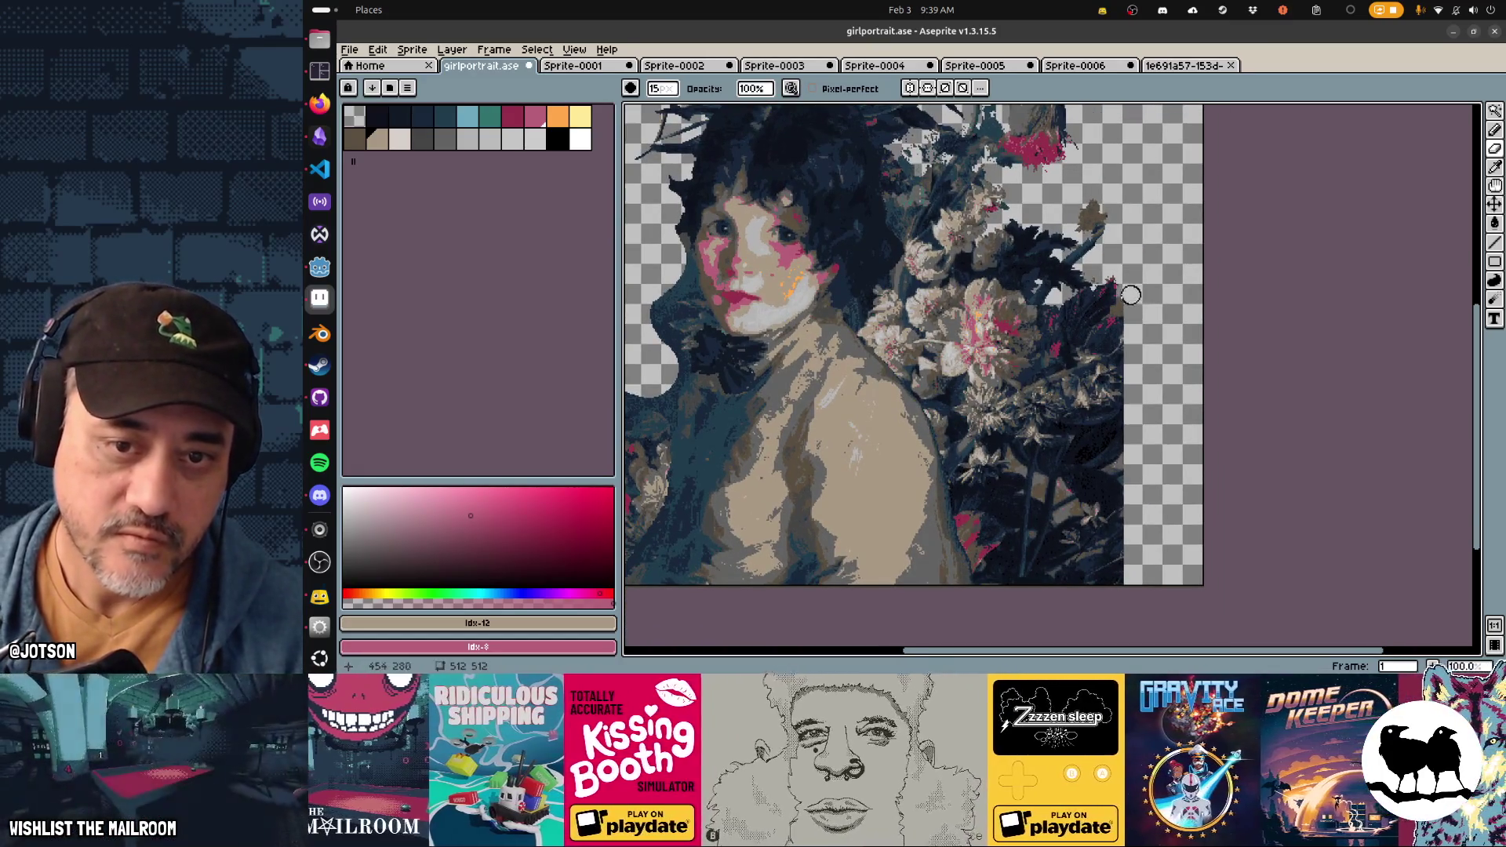
pyautogui.press('w')
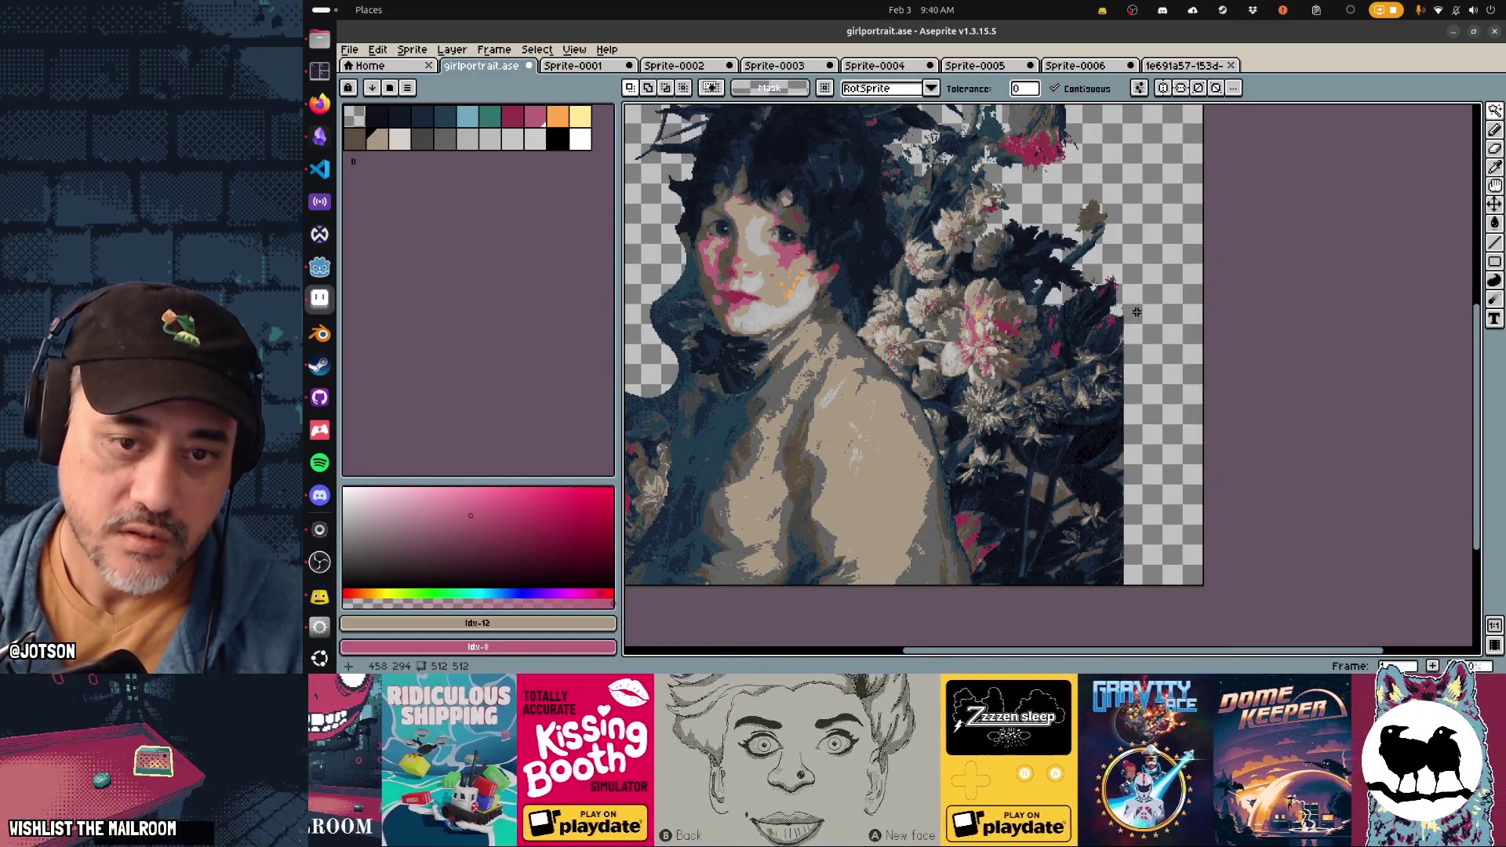
pyautogui.press('e')
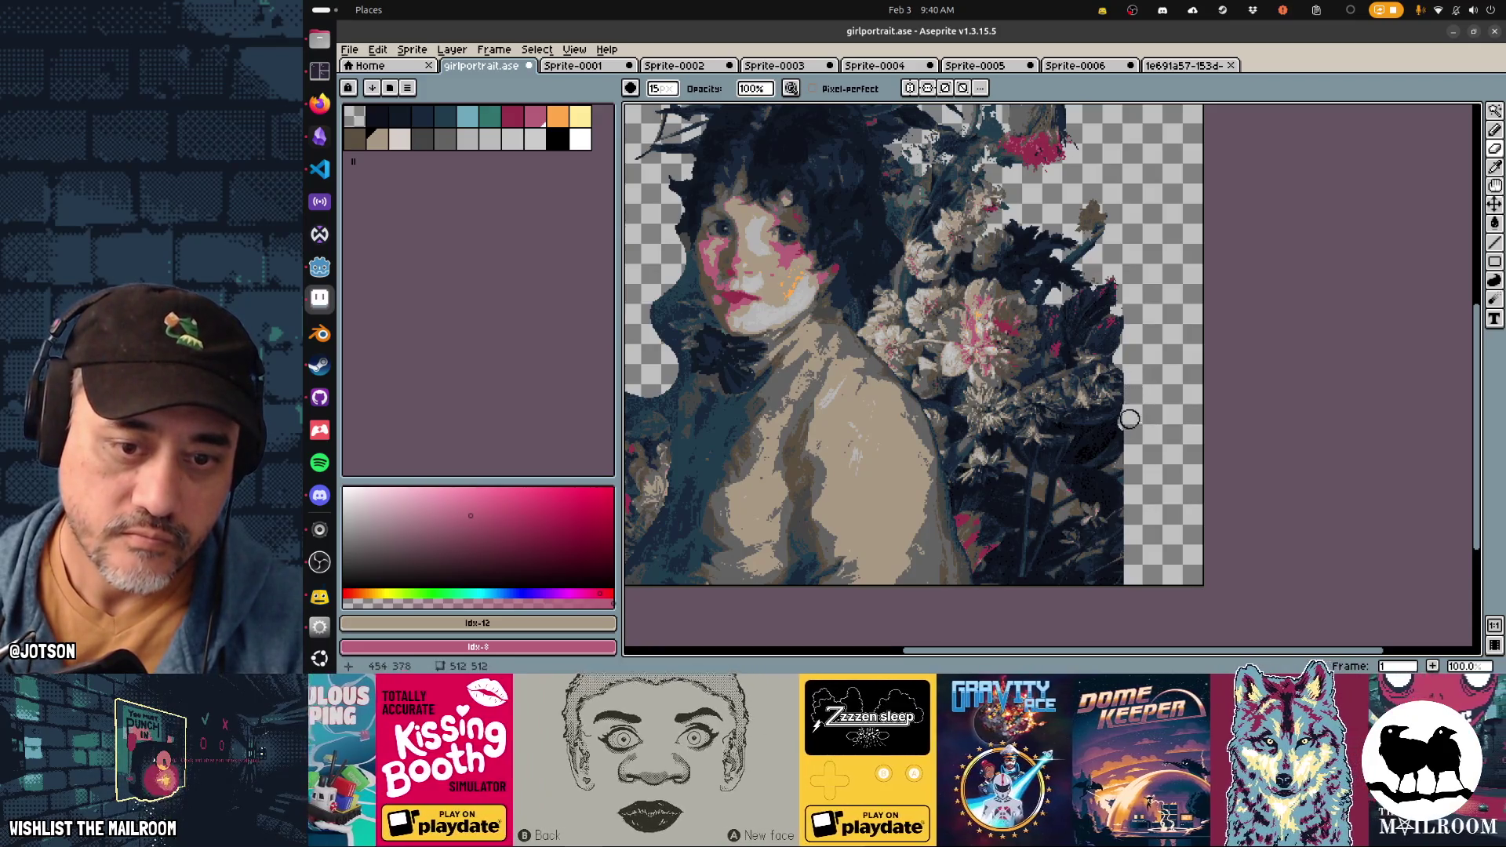
# Step: Re-erase the foliage's lower-right edge more carefully after undoing a first attempt
pyautogui.scroll(-2, 1137, 478)
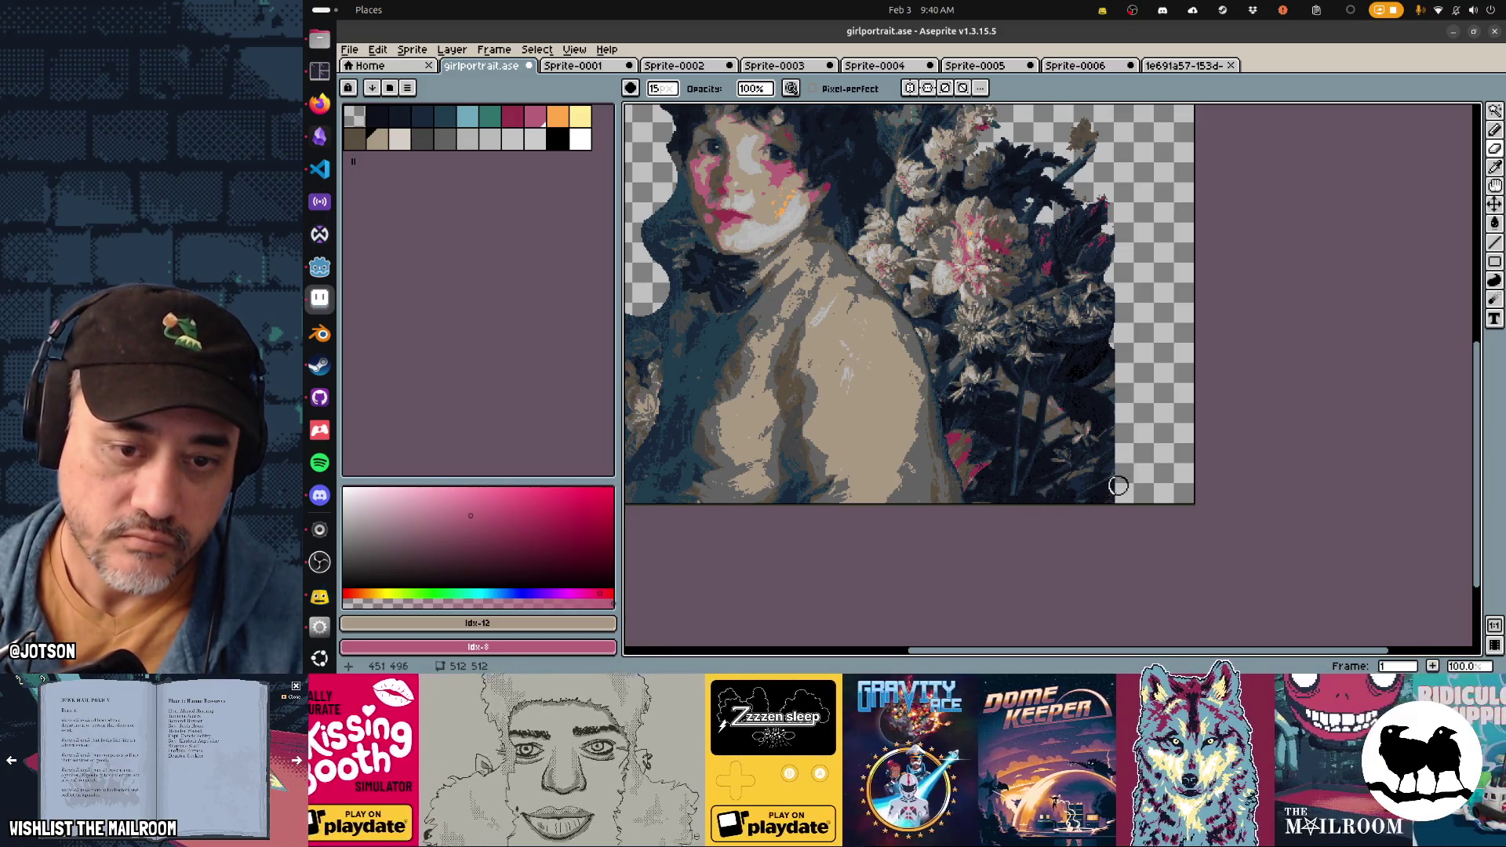
pyautogui.moveTo(1123, 462); pyautogui.dragTo(1086, 504)
pyautogui.hotkey('ctrl', 'z')
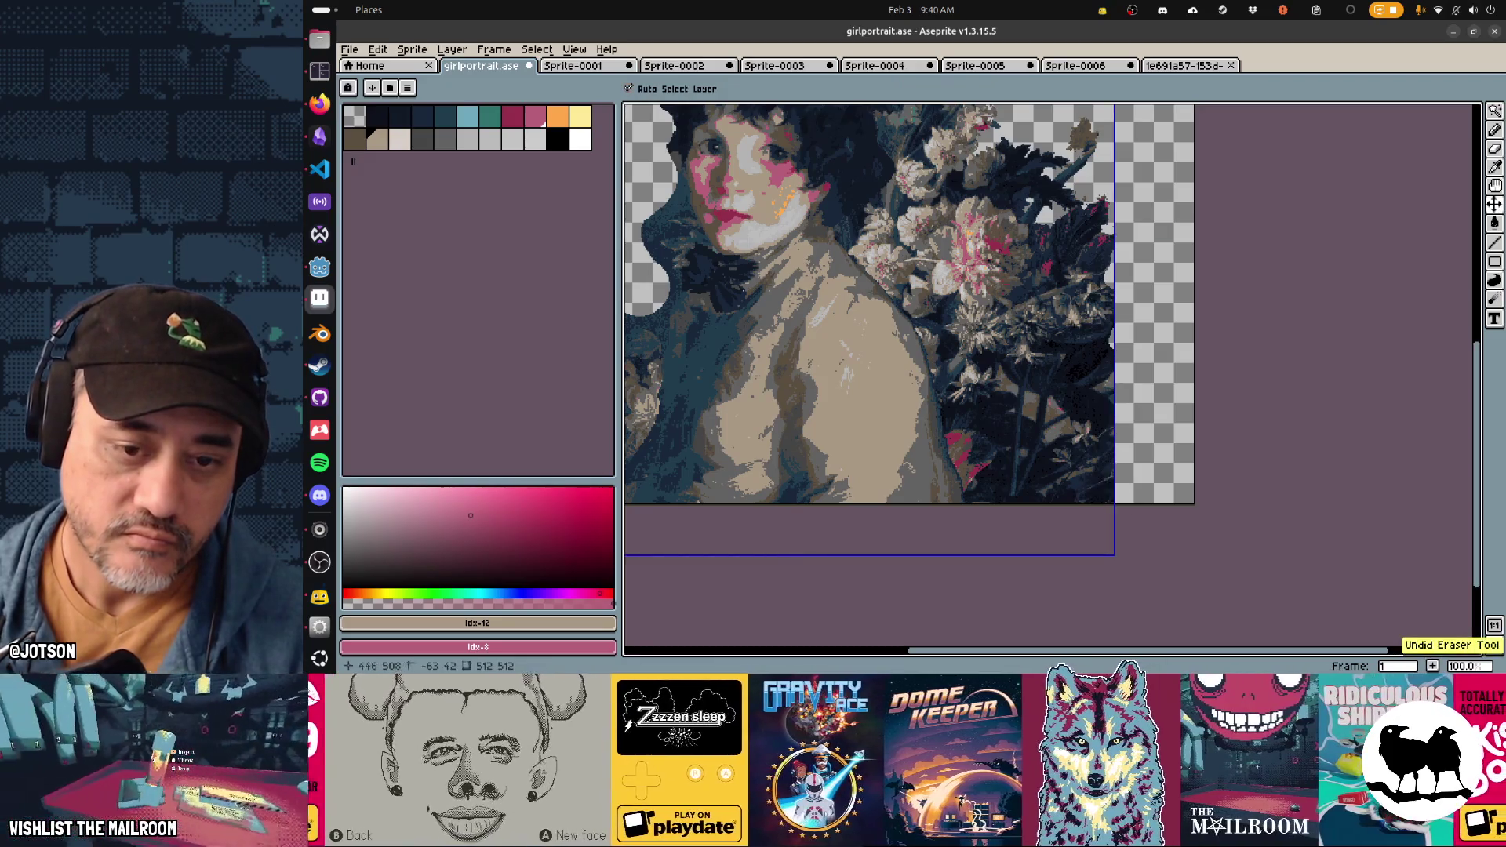
pyautogui.moveTo(1089, 510)
pyautogui.mouseDown()
pyautogui.moveTo(1109, 481)
pyautogui.moveTo(1107, 503)
pyautogui.moveTo(1120, 444)
pyautogui.mouseUp()
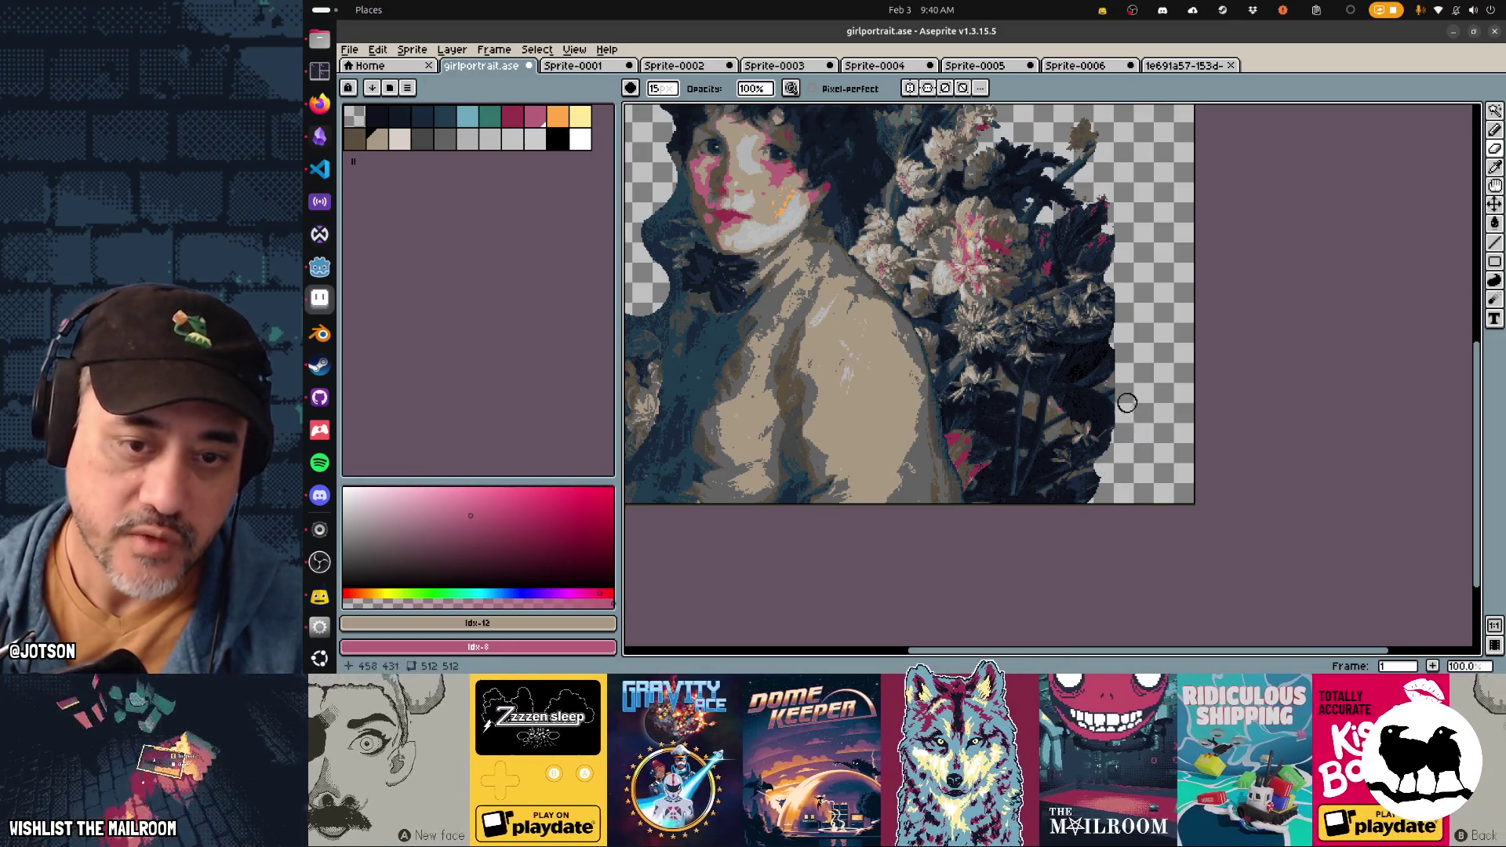
# Step: Pick black, set a 15 px brush, and trim dark pixels along the flowers' right edge
pyautogui.press('v')
pyautogui.press('b')
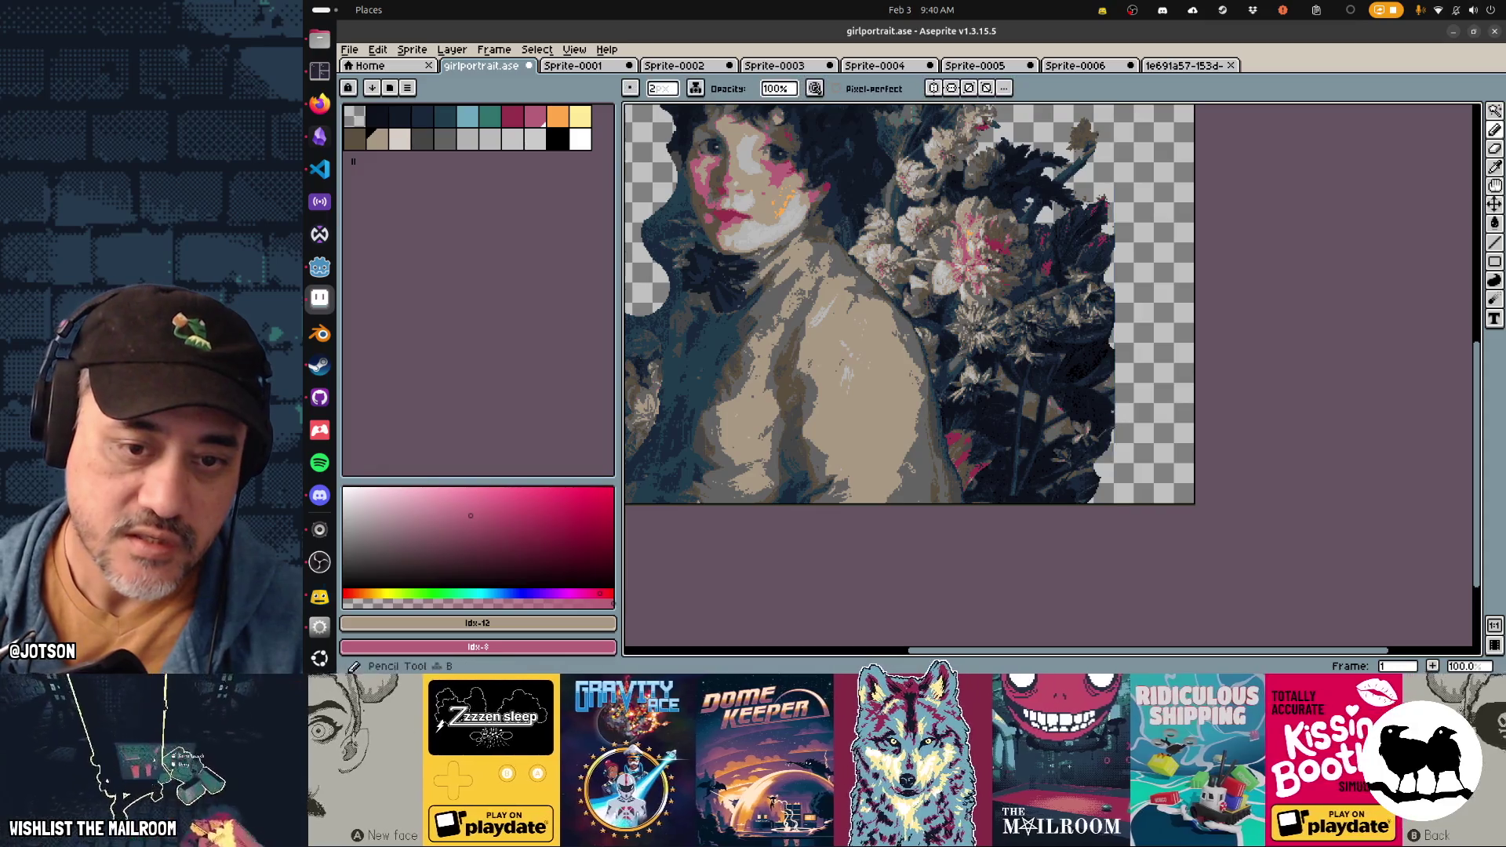
pyautogui.keyDown('alt'); pyautogui.click(1110, 424); pyautogui.keyUp('alt')
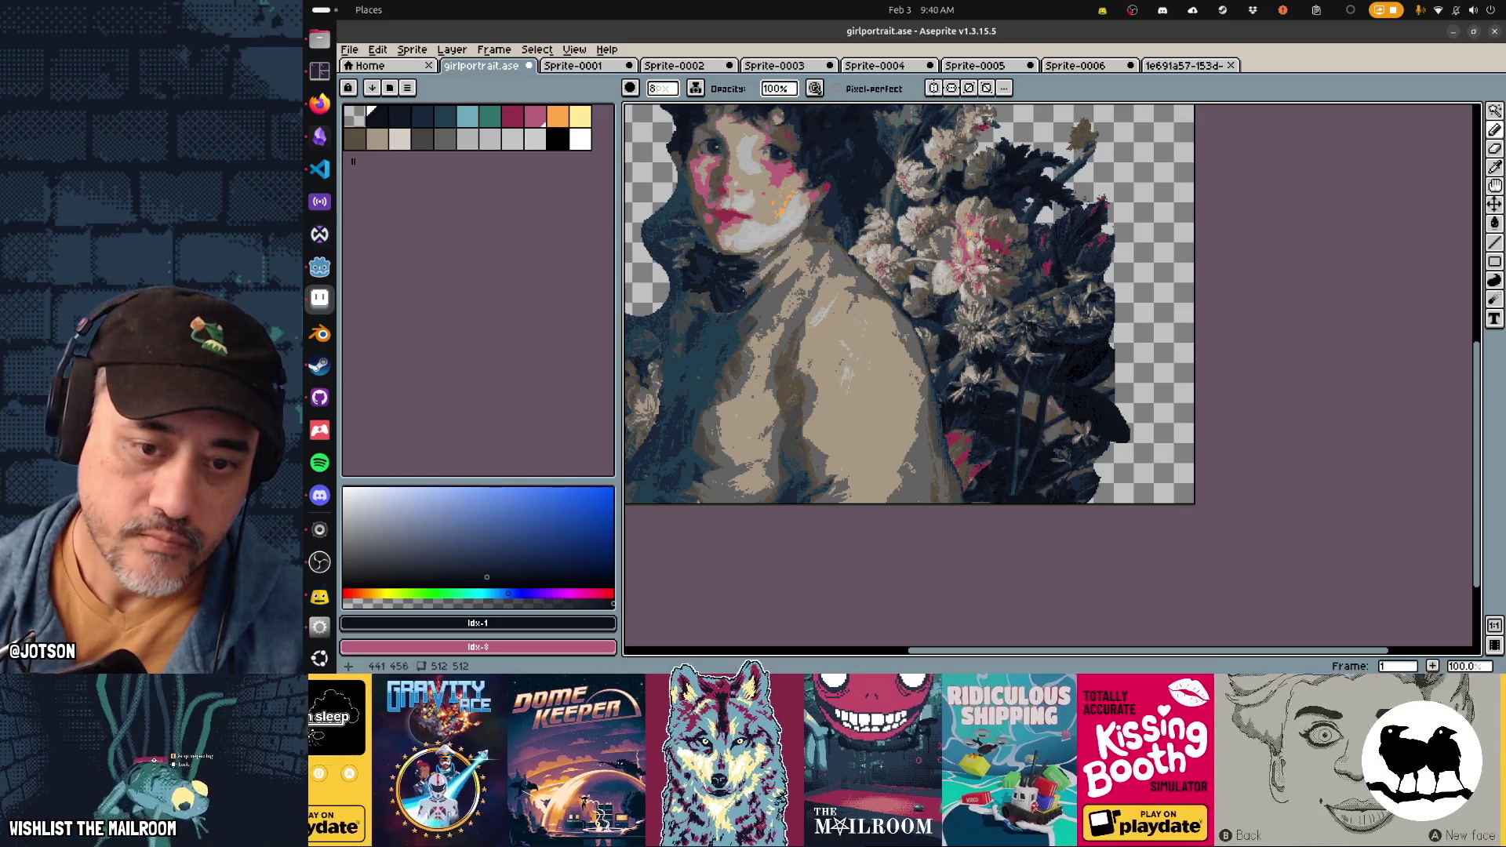
pyautogui.press('b')
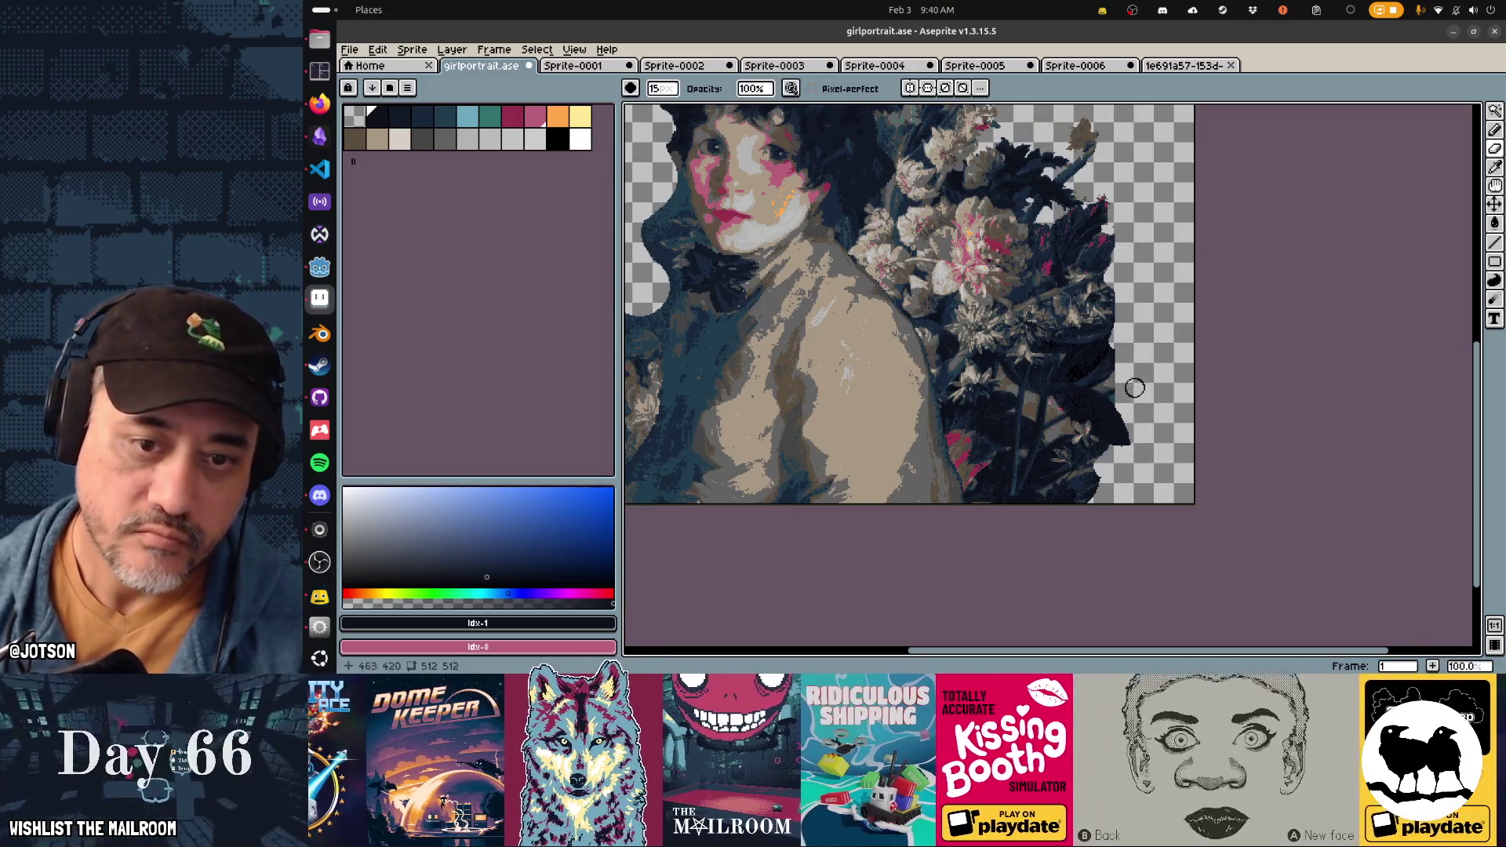
pyautogui.scroll(3, 1129, 381)
pyautogui.moveTo(1077, 392)
pyautogui.mouseDown()
pyautogui.moveTo(1082, 407)
pyautogui.moveTo(1085, 353)
pyautogui.moveTo(1073, 393)
pyautogui.moveTo(1075, 379)
pyautogui.moveTo(1012, 416)
pyautogui.moveTo(1059, 403)
pyautogui.moveTo(988, 427)
pyautogui.moveTo(1035, 447)
pyautogui.moveTo(996, 453)
pyautogui.mouseUp()
# Step: Sample a dark foliage colour and fill the gap at the foliage's right edge
pyautogui.press('b')
pyautogui.press('e')
pyautogui.press('b')
pyautogui.scroll(2, 996, 454)
pyautogui.scroll(1, 1103, 335)
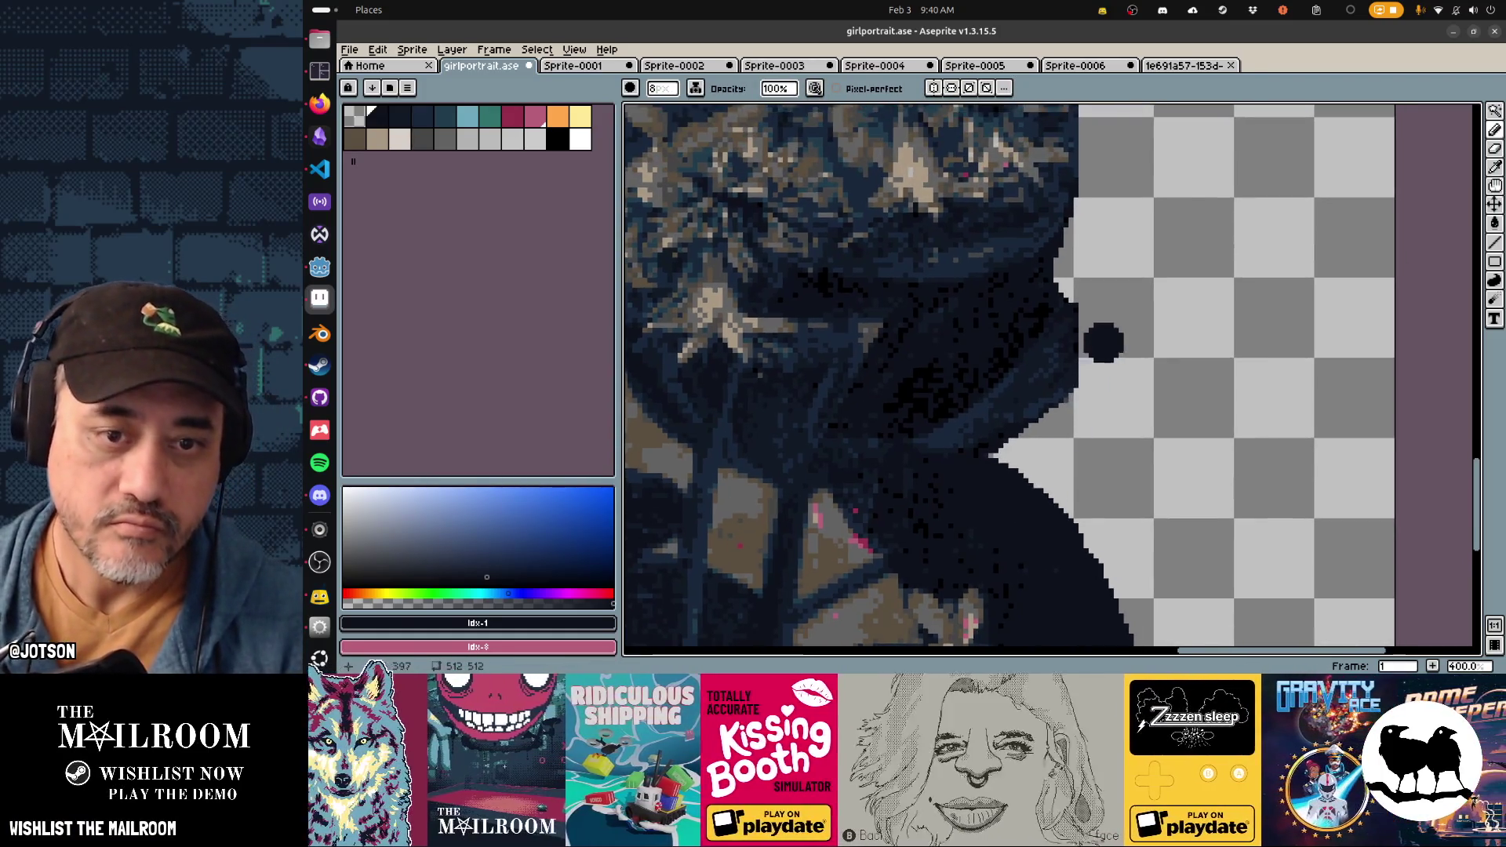
pyautogui.keyDown('alt'); pyautogui.click(1054, 373); pyautogui.keyUp('alt')
pyautogui.moveTo(1090, 369)
pyautogui.mouseDown()
pyautogui.moveTo(1114, 321)
pyautogui.moveTo(1094, 302)
pyautogui.moveTo(1120, 326)
pyautogui.moveTo(1143, 296)
pyautogui.moveTo(1092, 422)
pyautogui.mouseUp()
pyautogui.press('e')
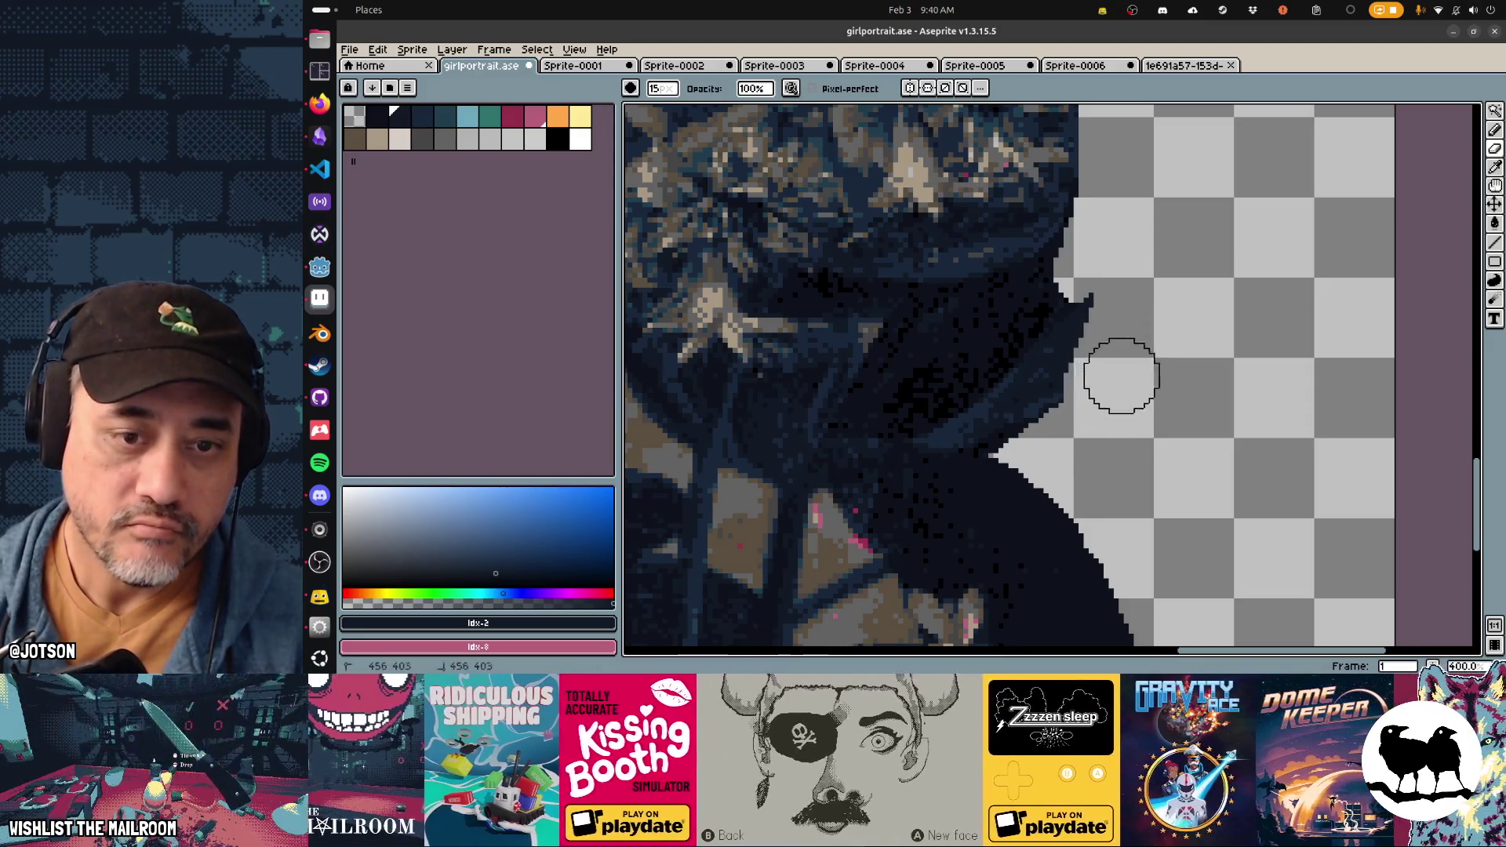
# Step: Paint navy over the black blob and extend the navy fill along the silhouette edge
pyautogui.scroll(2, 1098, 274)
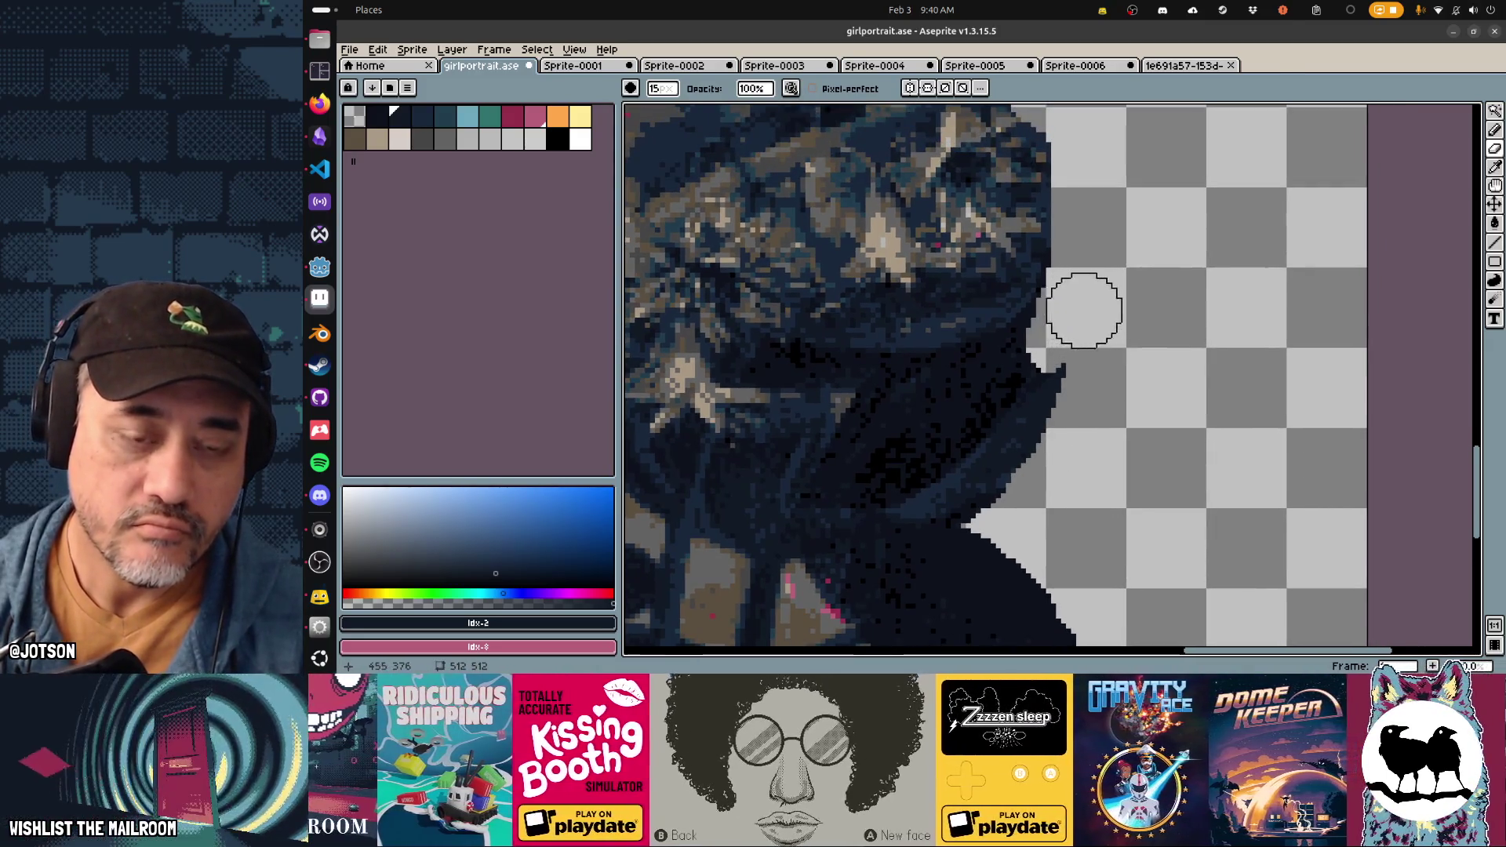
pyautogui.keyDown('alt'); pyautogui.click(1027, 337); pyautogui.keyUp('alt')
pyautogui.press('b')
pyautogui.click(1031, 337)
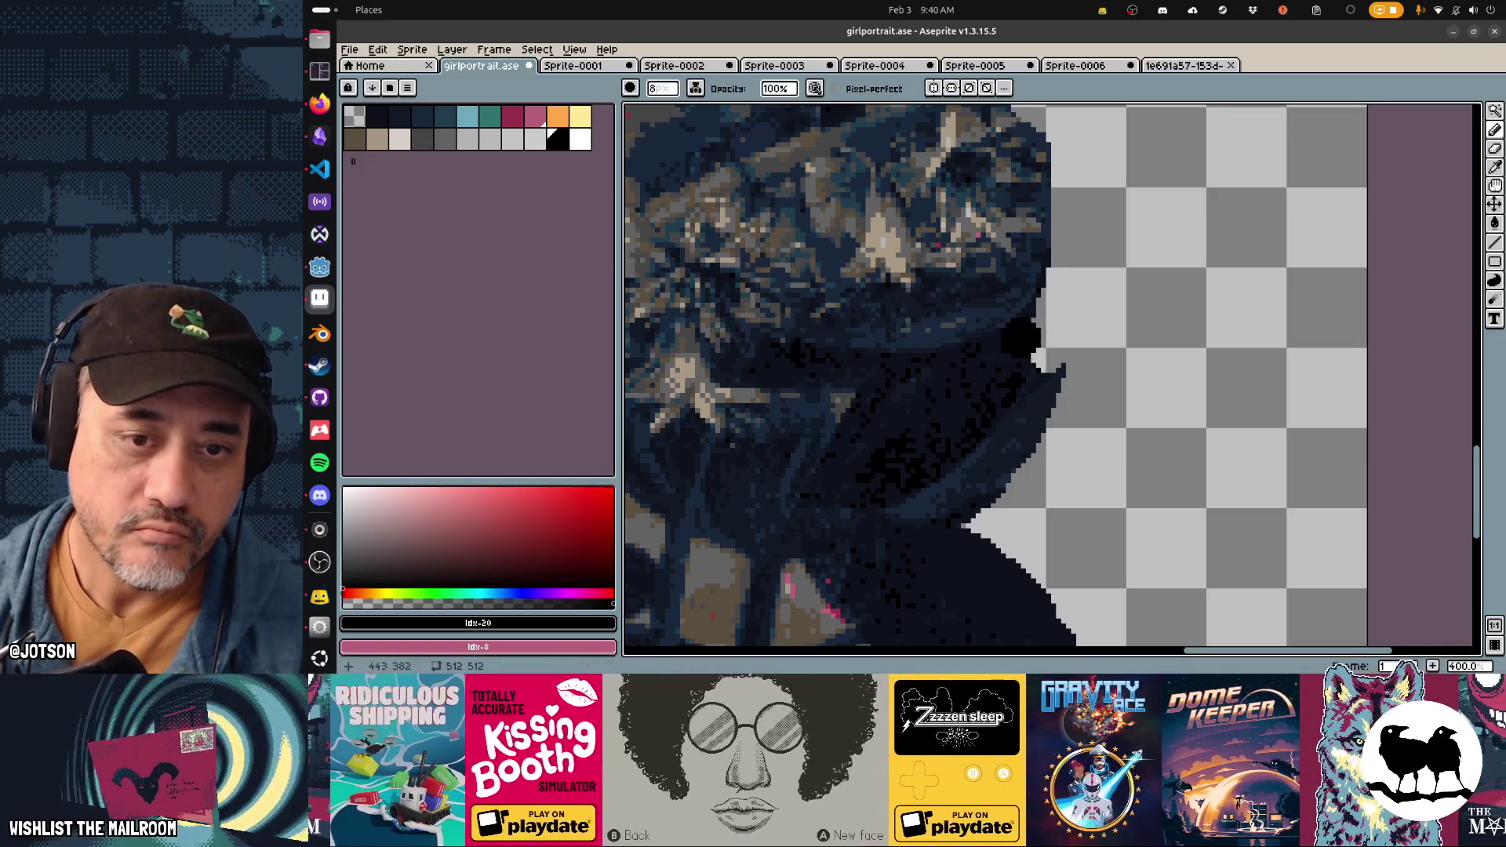
pyautogui.keyDown('alt'); pyautogui.click(1011, 337); pyautogui.keyUp('alt')
pyautogui.moveTo(1035, 337); pyautogui.dragTo(1071, 306)
pyautogui.moveTo(1027, 365)
pyautogui.mouseDown()
pyautogui.moveTo(1071, 333)
pyautogui.moveTo(1078, 301)
pyautogui.moveTo(1059, 282)
pyautogui.moveTo(1102, 314)
pyautogui.moveTo(1109, 286)
pyautogui.moveTo(1098, 381)
pyautogui.mouseUp()
# Step: Trim back the navy bulge, then clear stray edge pixels with a 1 px eraser
pyautogui.press('e')
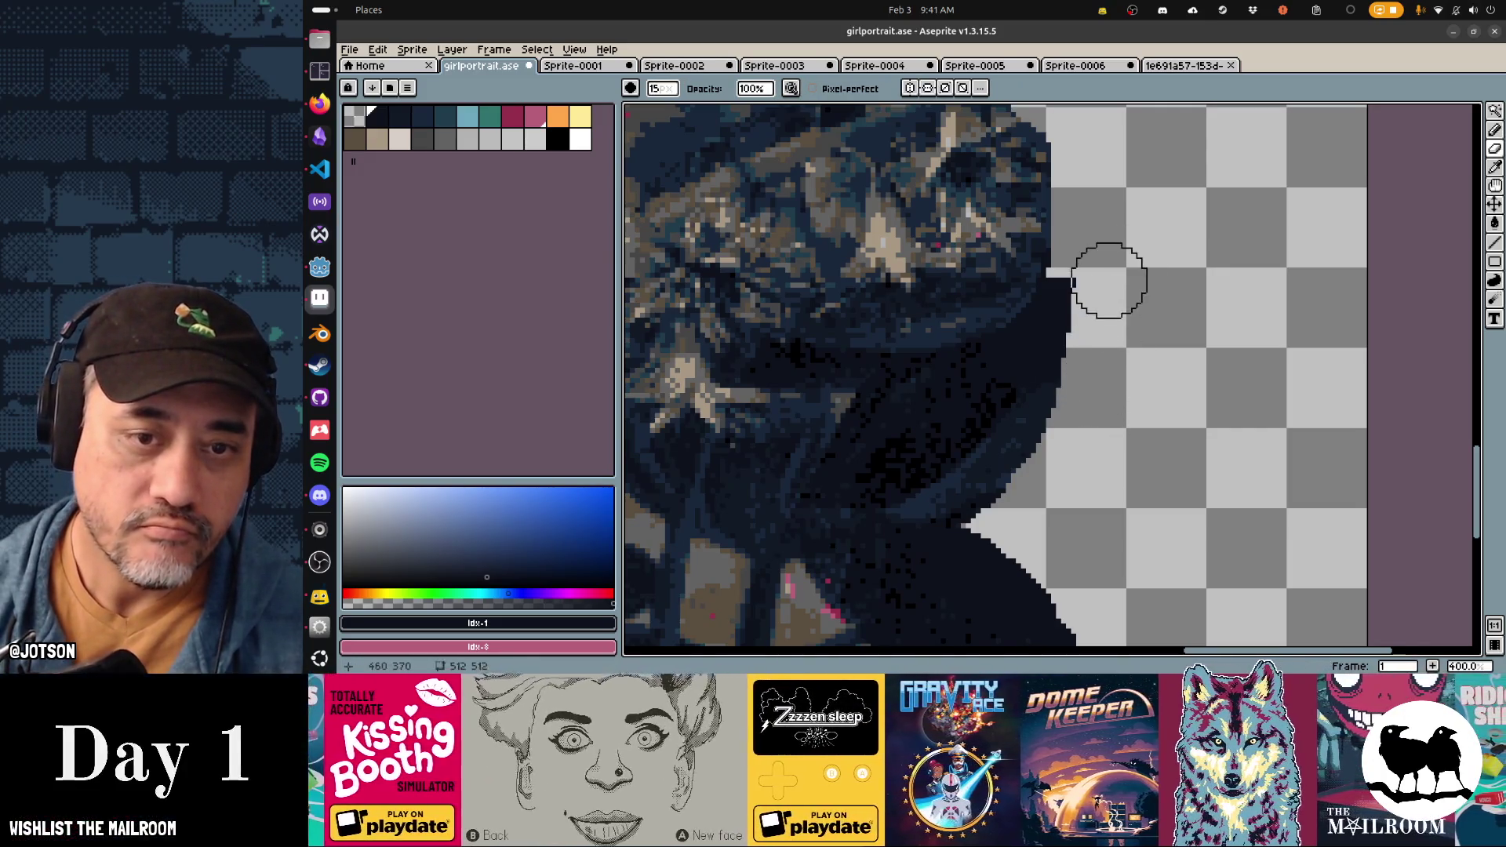
pyautogui.scroll(5, 1109, 390)
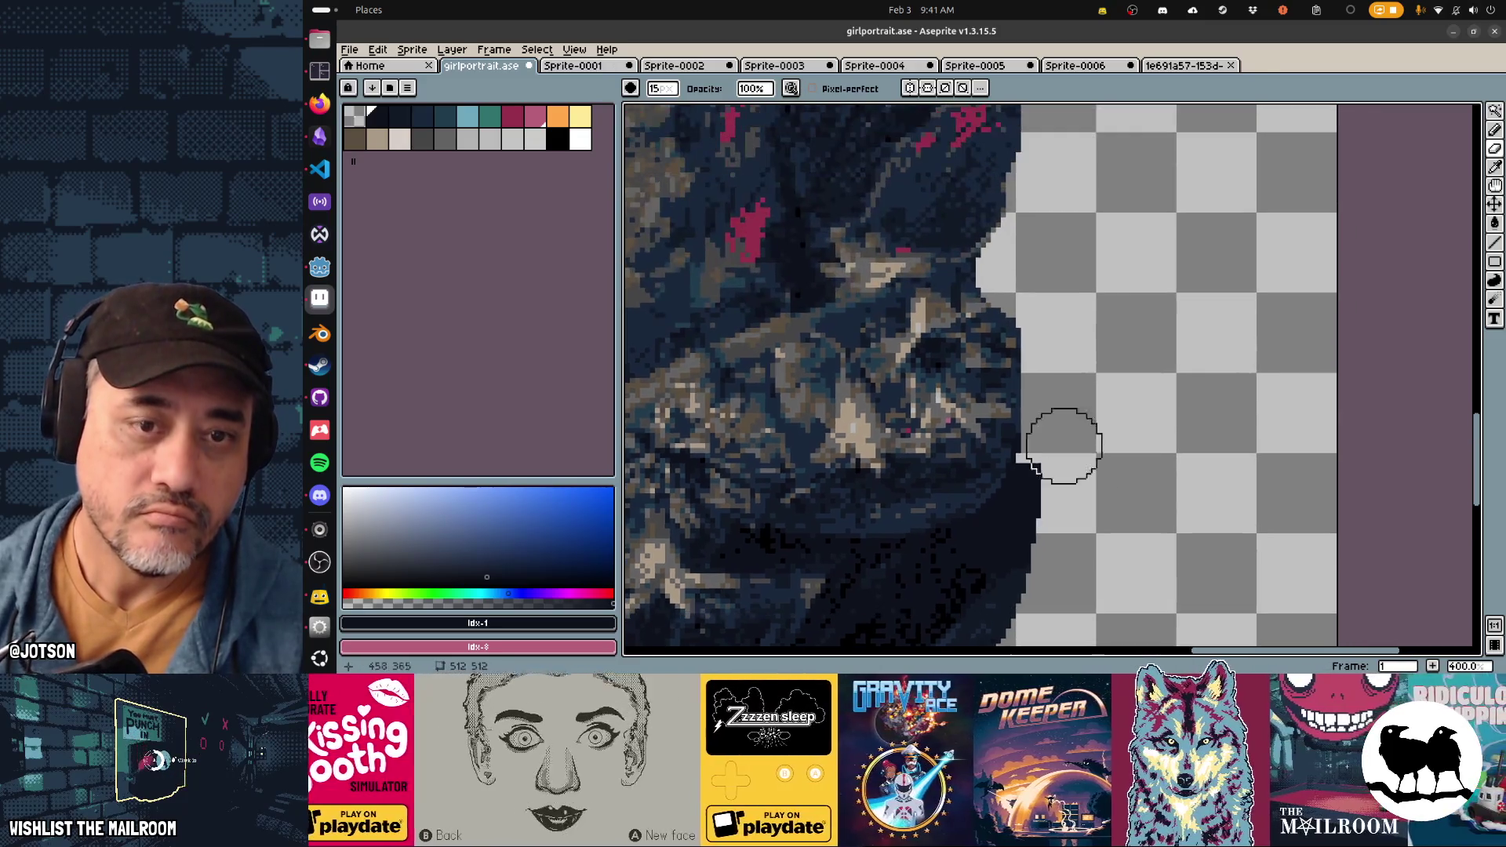
pyautogui.press('alt')
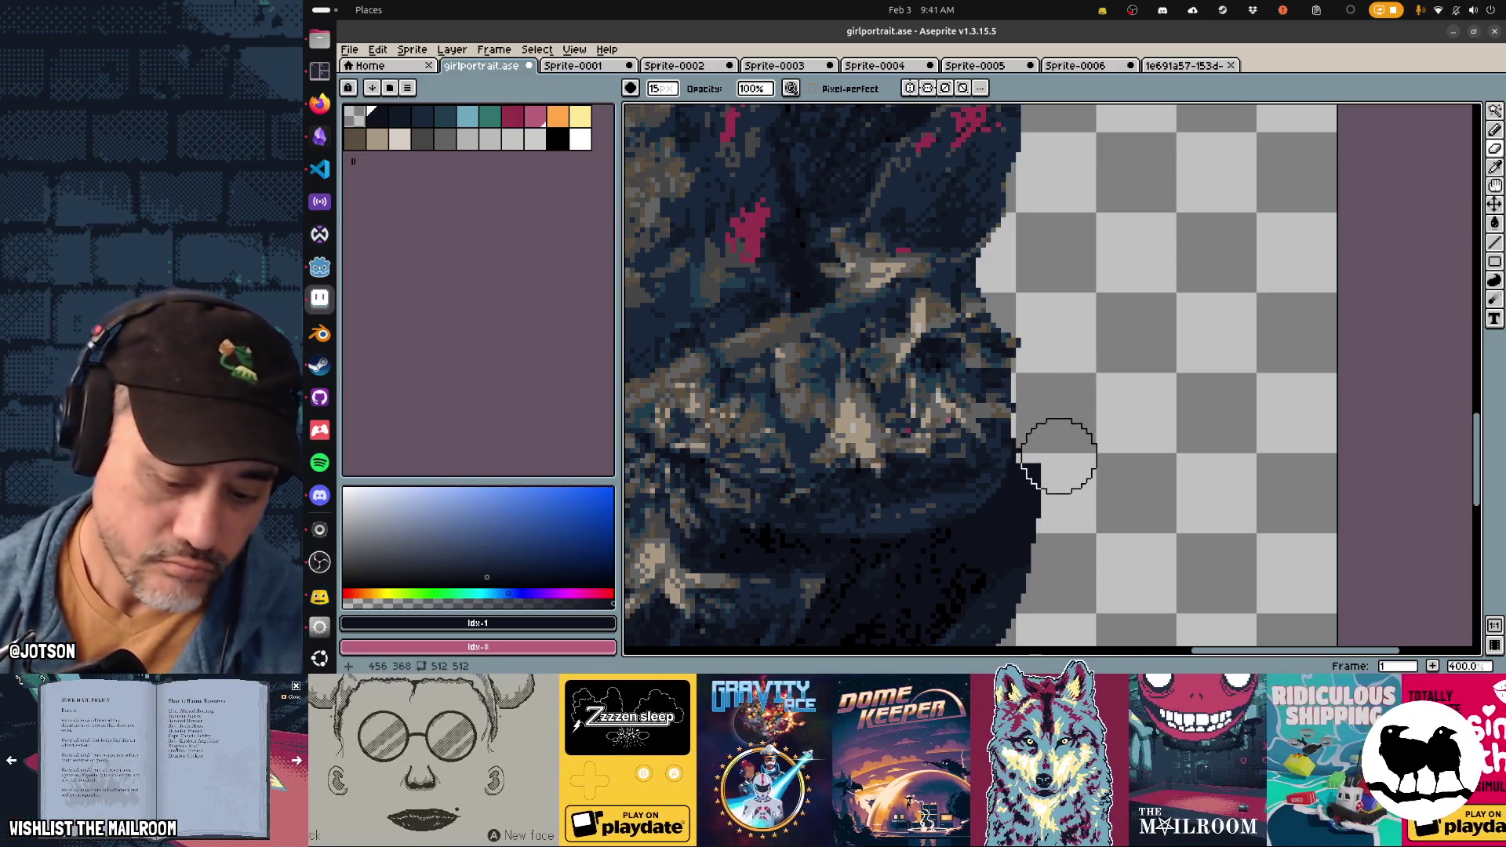
pyautogui.press('b')
pyautogui.moveTo(982, 422); pyautogui.dragTo(1015, 452)
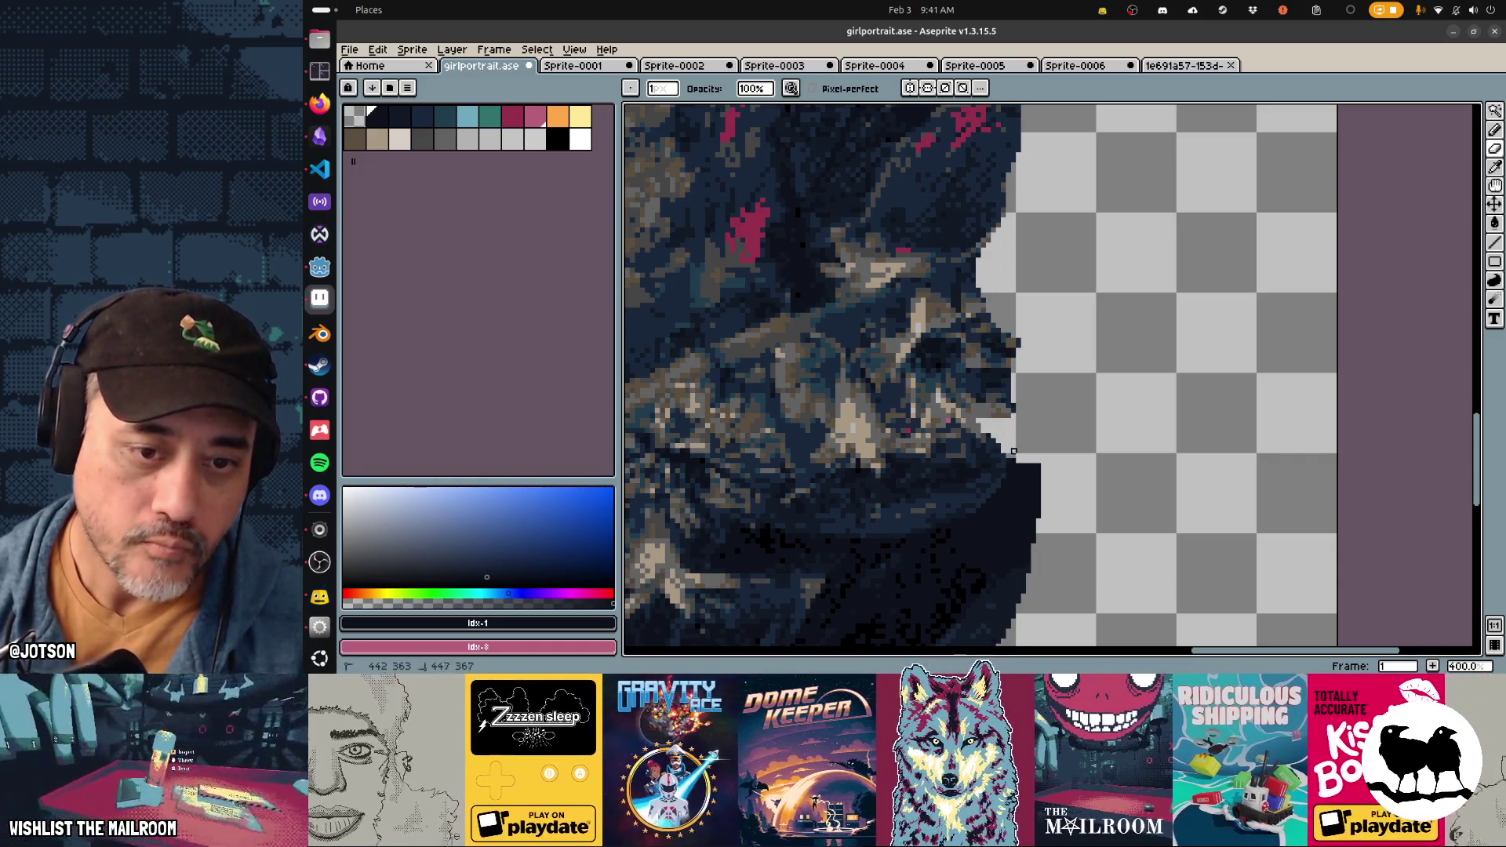
# Step: Trim jagged pixels along the foliage's right silhouette edge from bottom to top
pyautogui.moveTo(963, 436); pyautogui.dragTo(979, 452)
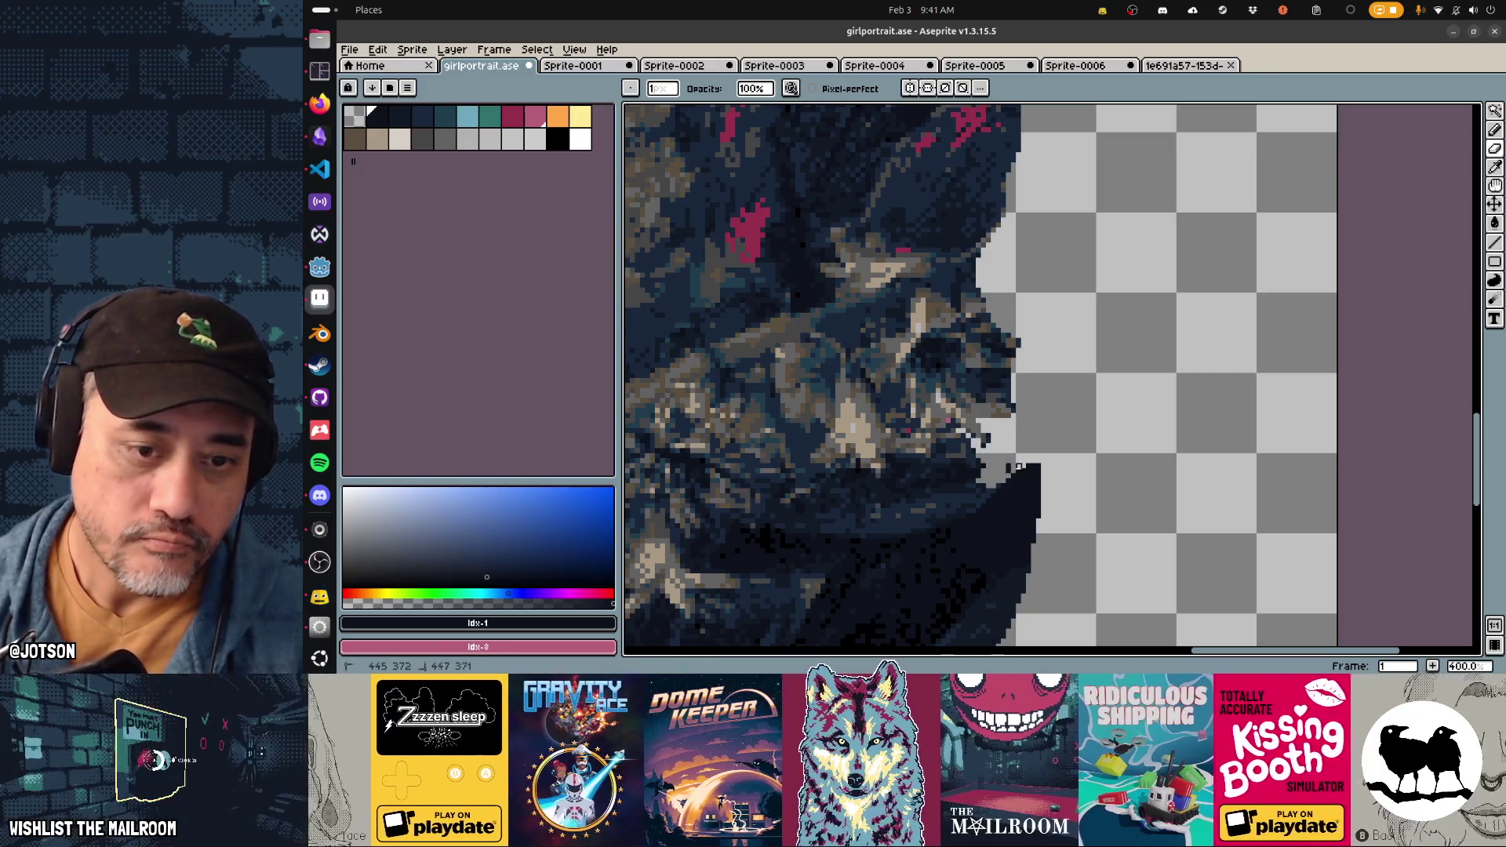
pyautogui.moveTo(1039, 455); pyautogui.dragTo(1018, 471)
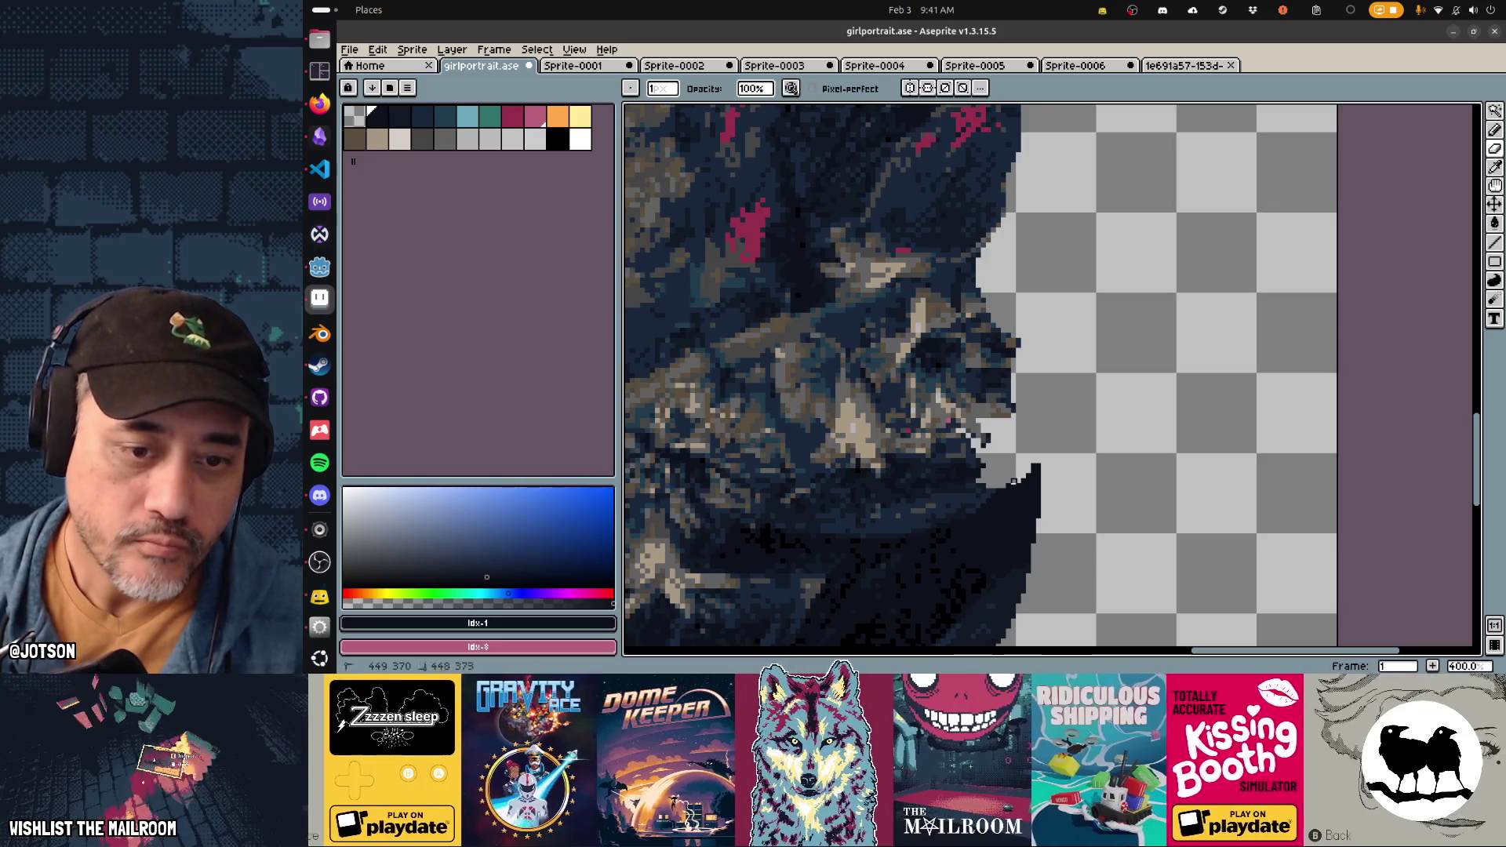
pyautogui.moveTo(1013, 410); pyautogui.dragTo(1009, 384)
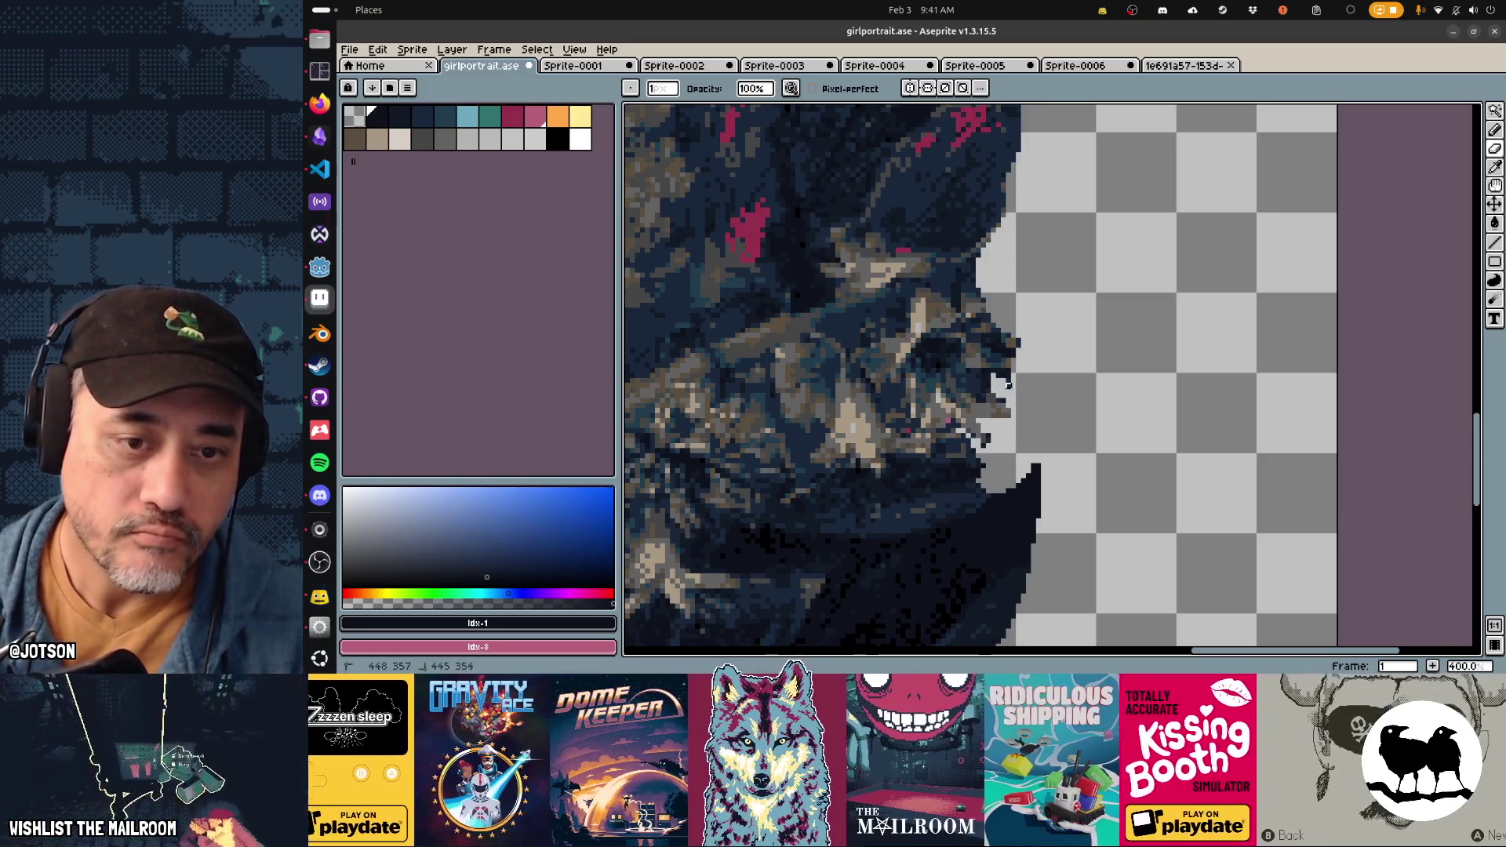
pyautogui.moveTo(979, 301)
pyautogui.mouseDown()
pyautogui.moveTo(959, 286)
pyautogui.moveTo(973, 255)
pyautogui.moveTo(951, 279)
pyautogui.mouseUp()
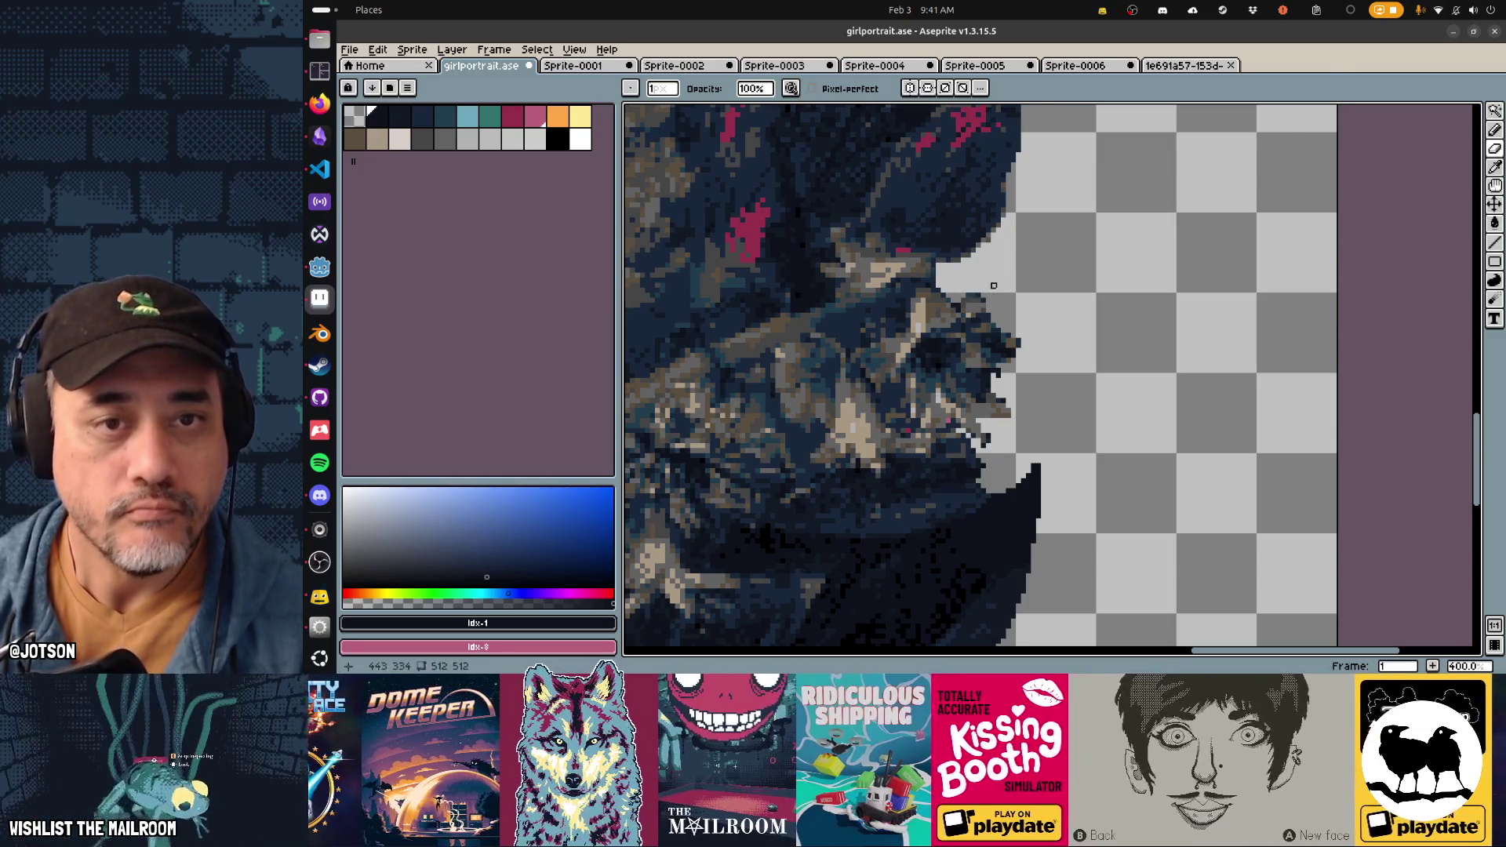
pyautogui.press('1')
pyautogui.press('3')
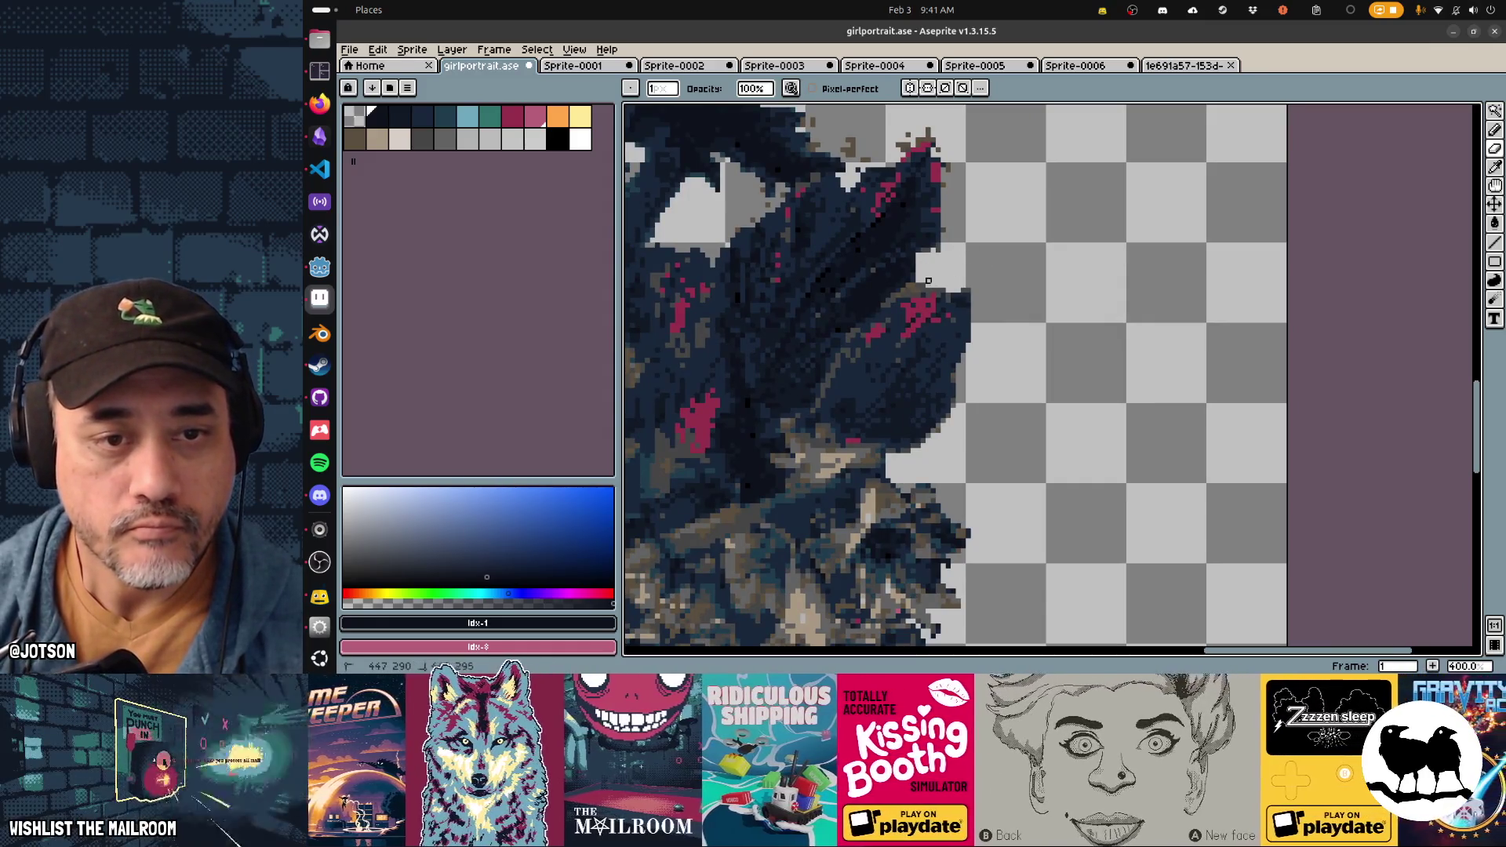
# Step: Trim the right side of the dark leaves, then eyedrop a foliage colour for the pencil
pyautogui.moveTo(978, 280)
pyautogui.mouseDown()
pyautogui.moveTo(953, 390)
pyautogui.moveTo(888, 462)
pyautogui.mouseUp()
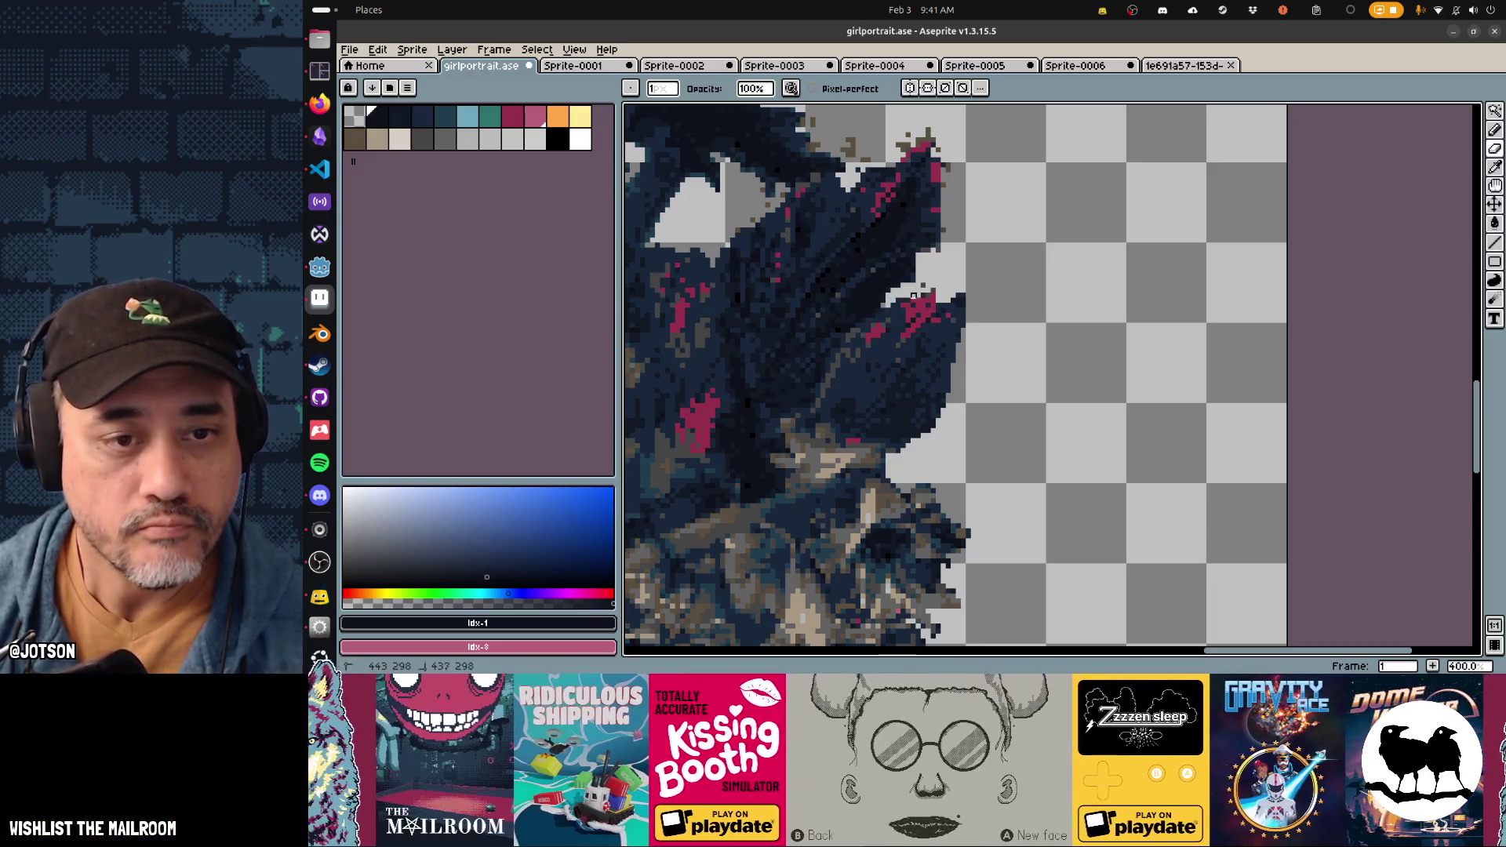
pyautogui.moveTo(910, 276)
pyautogui.mouseDown()
pyautogui.moveTo(887, 296)
pyautogui.moveTo(899, 285)
pyautogui.mouseUp()
pyautogui.press('b')
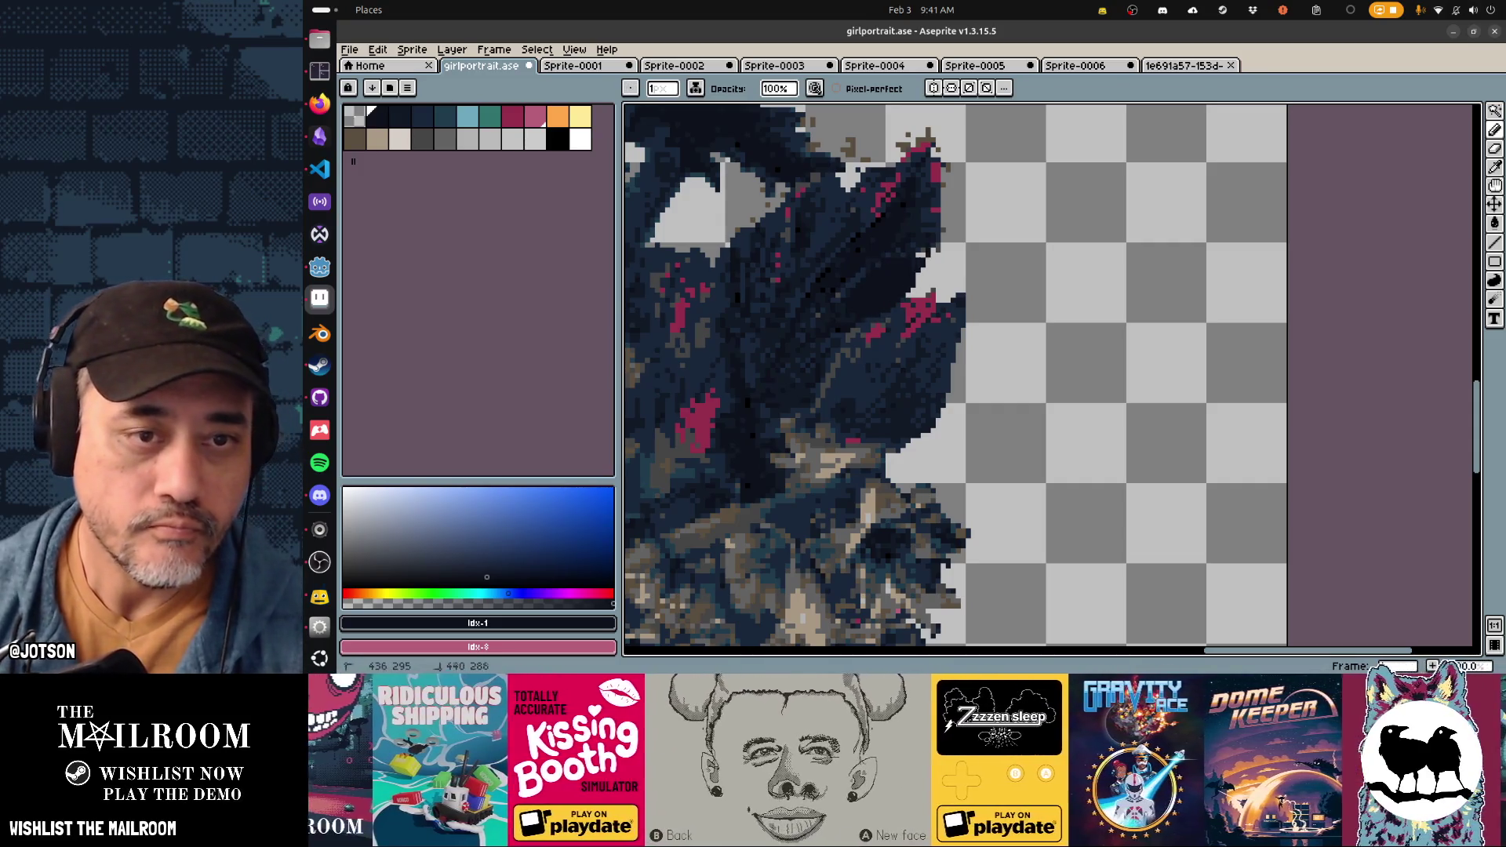
pyautogui.keyDown('alt'); pyautogui.click(874, 279); pyautogui.keyUp('alt')
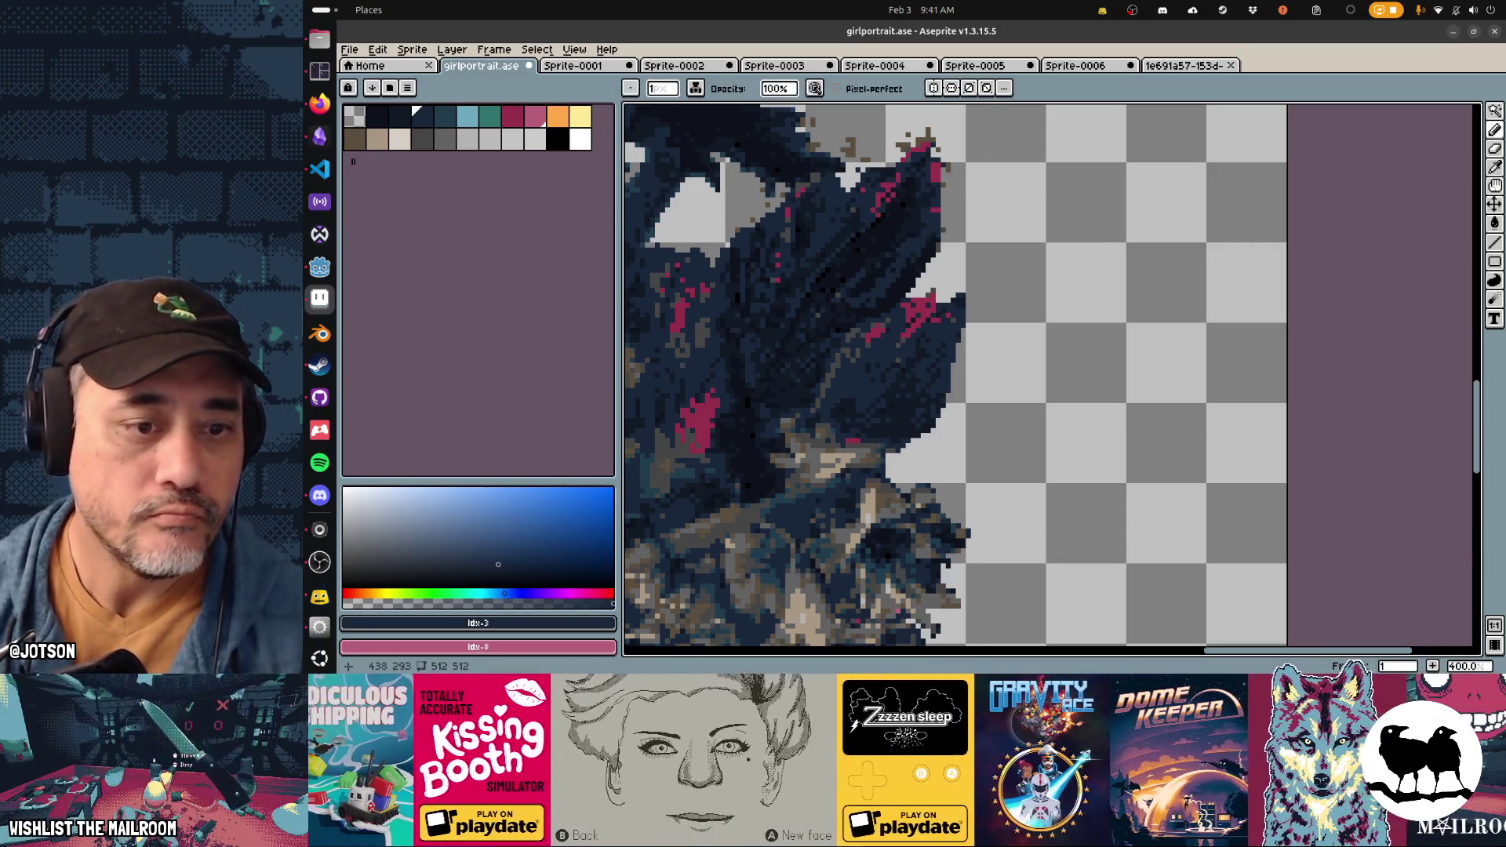
pyautogui.press('1')
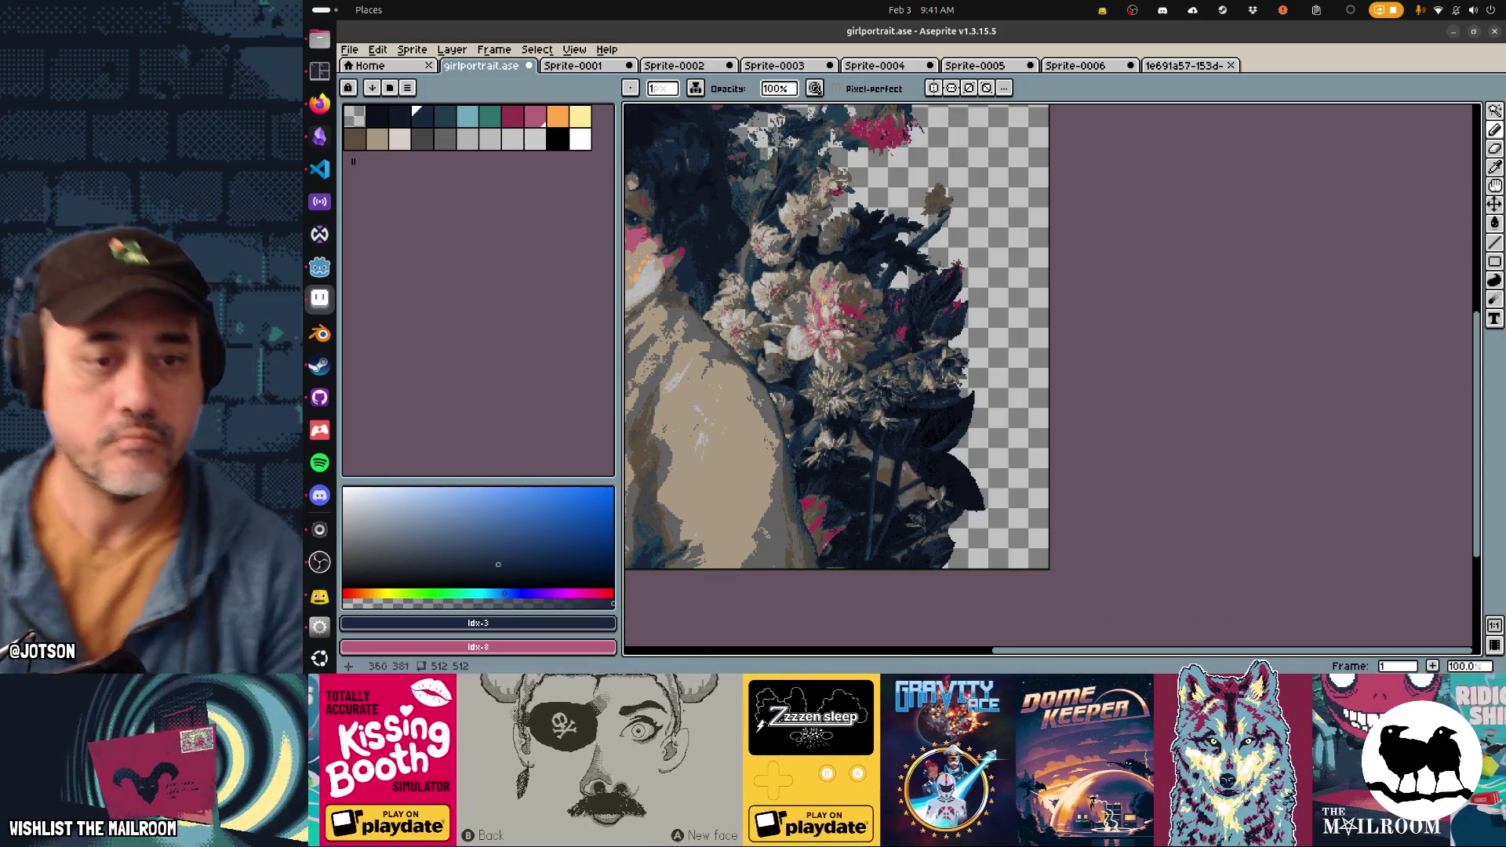
# Step: At 400% zoom, Magic Wand-select the six tan patches among the lower-right leaves and delete them
pyautogui.press('4')
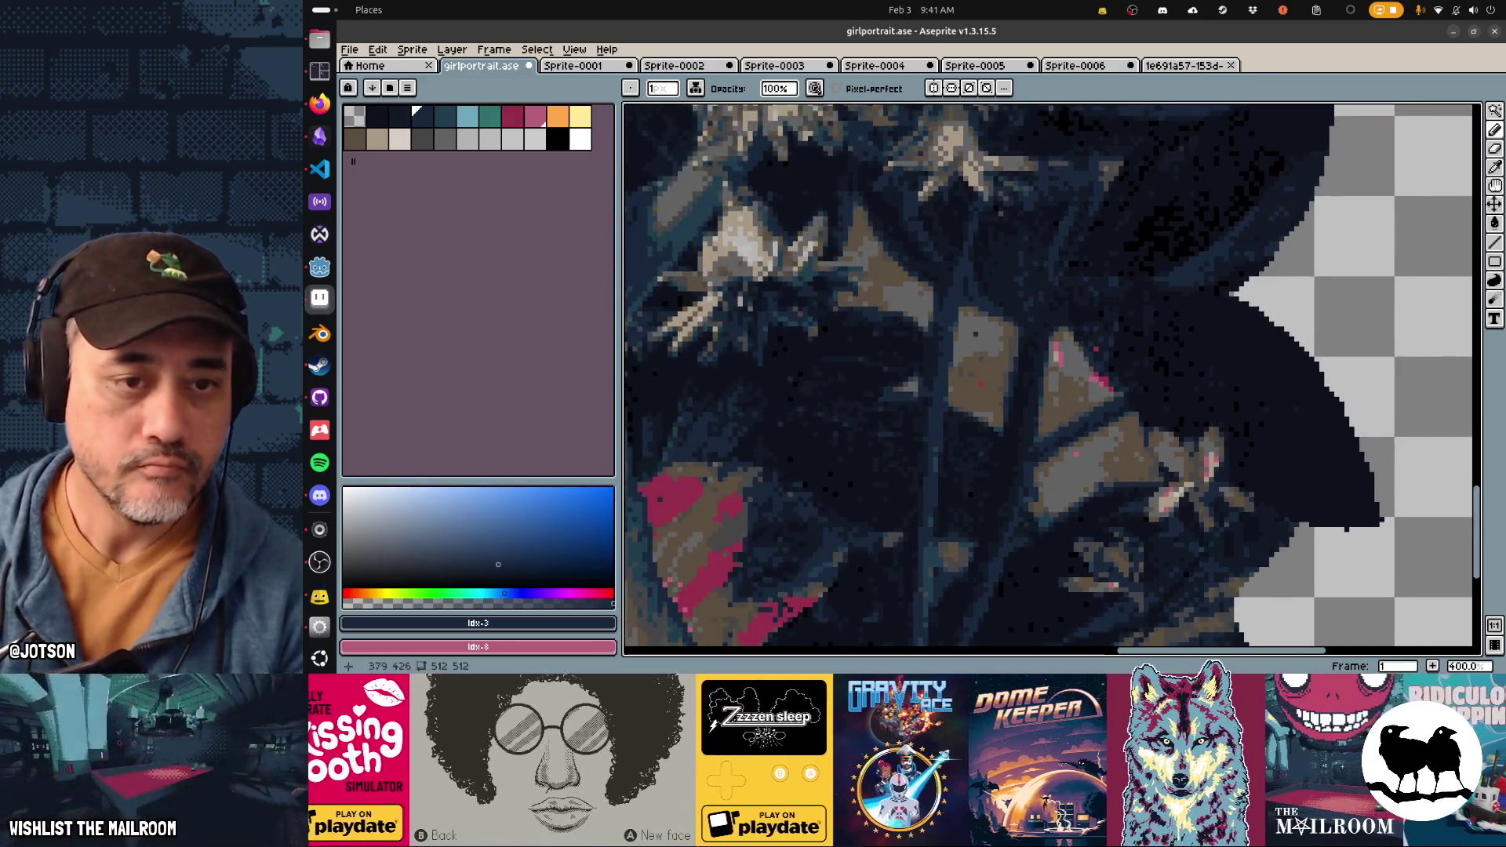
pyautogui.moveTo(862, 284); pyautogui.dragTo(925, 320)
pyautogui.press('w')
pyautogui.click(926, 317)
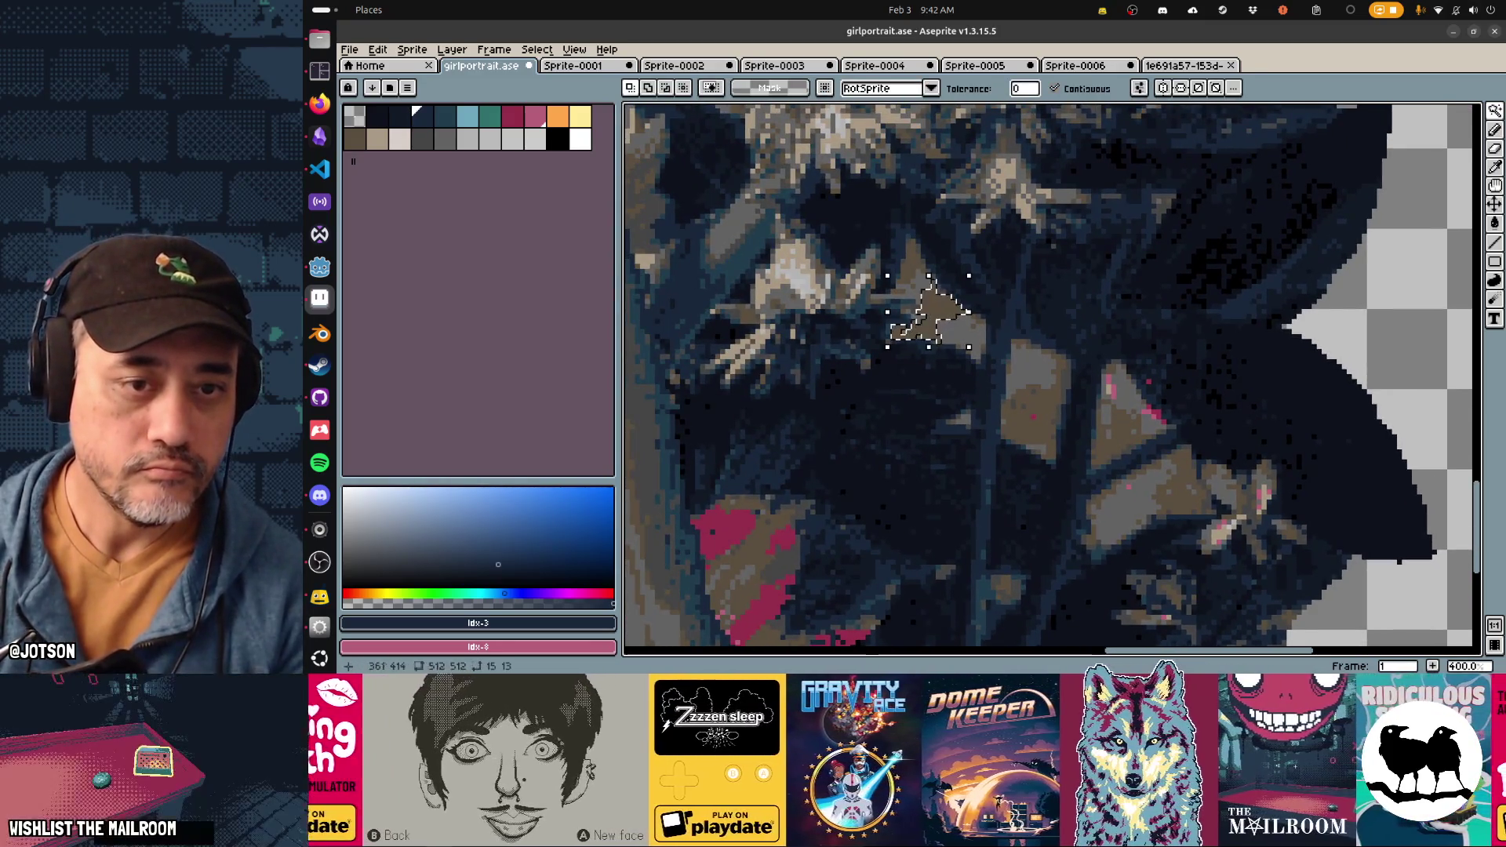
pyautogui.keyDown('shift'); pyautogui.click(910, 267); pyautogui.keyUp('shift')
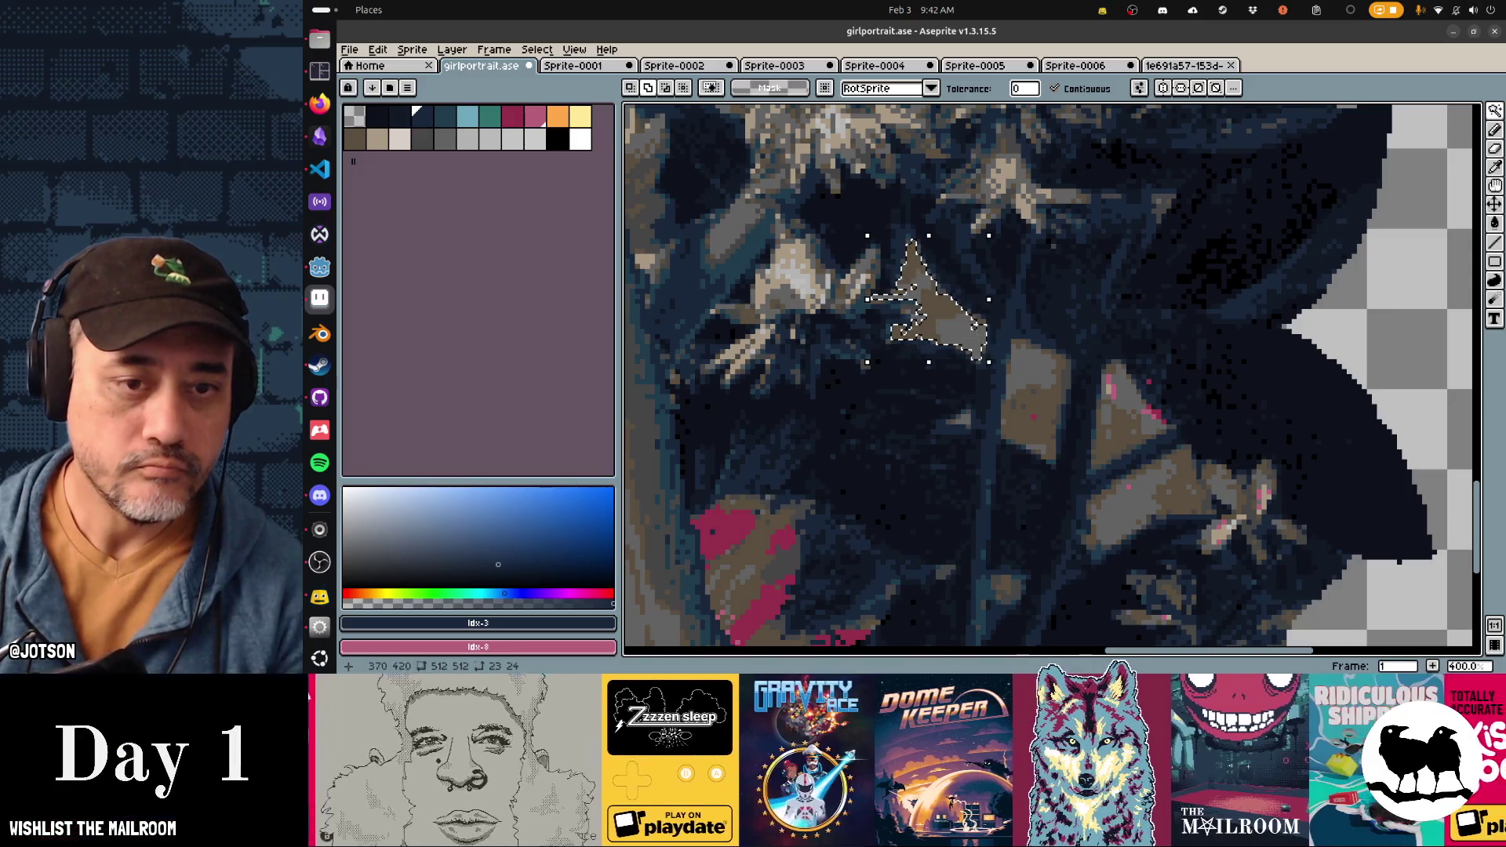
pyautogui.keyDown('shift'); pyautogui.click(1035, 359); pyautogui.keyUp('shift')
pyautogui.keyDown('shift'); pyautogui.click(1121, 416); pyautogui.keyUp('shift')
pyautogui.keyDown('shift'); pyautogui.click(1143, 485); pyautogui.keyUp('shift')
pyautogui.keyDown('shift'); pyautogui.click(1184, 486); pyautogui.keyUp('shift')
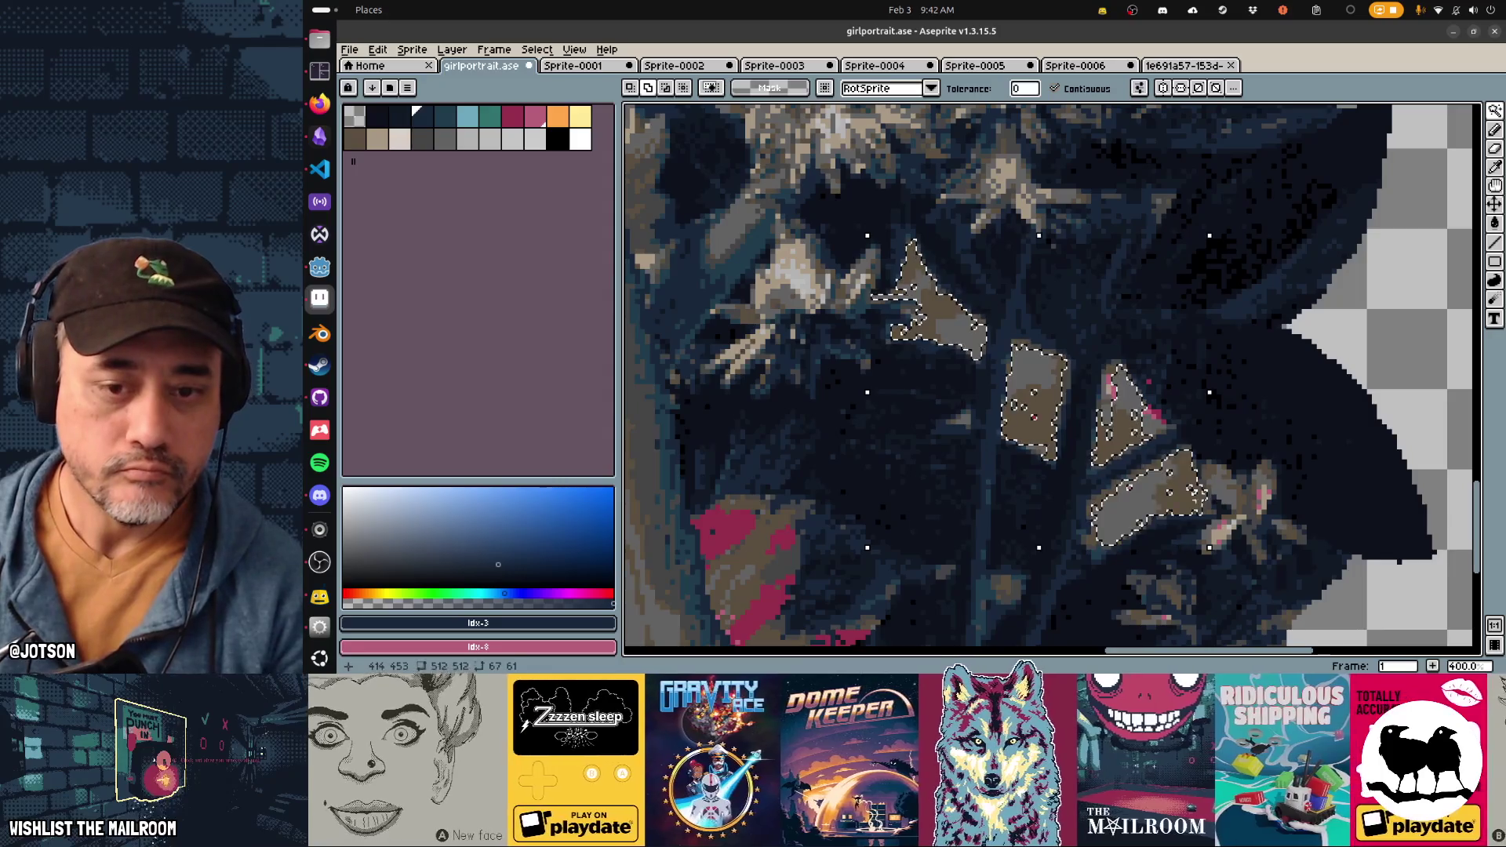
pyautogui.press('Delete')
pyautogui.press('Delete')
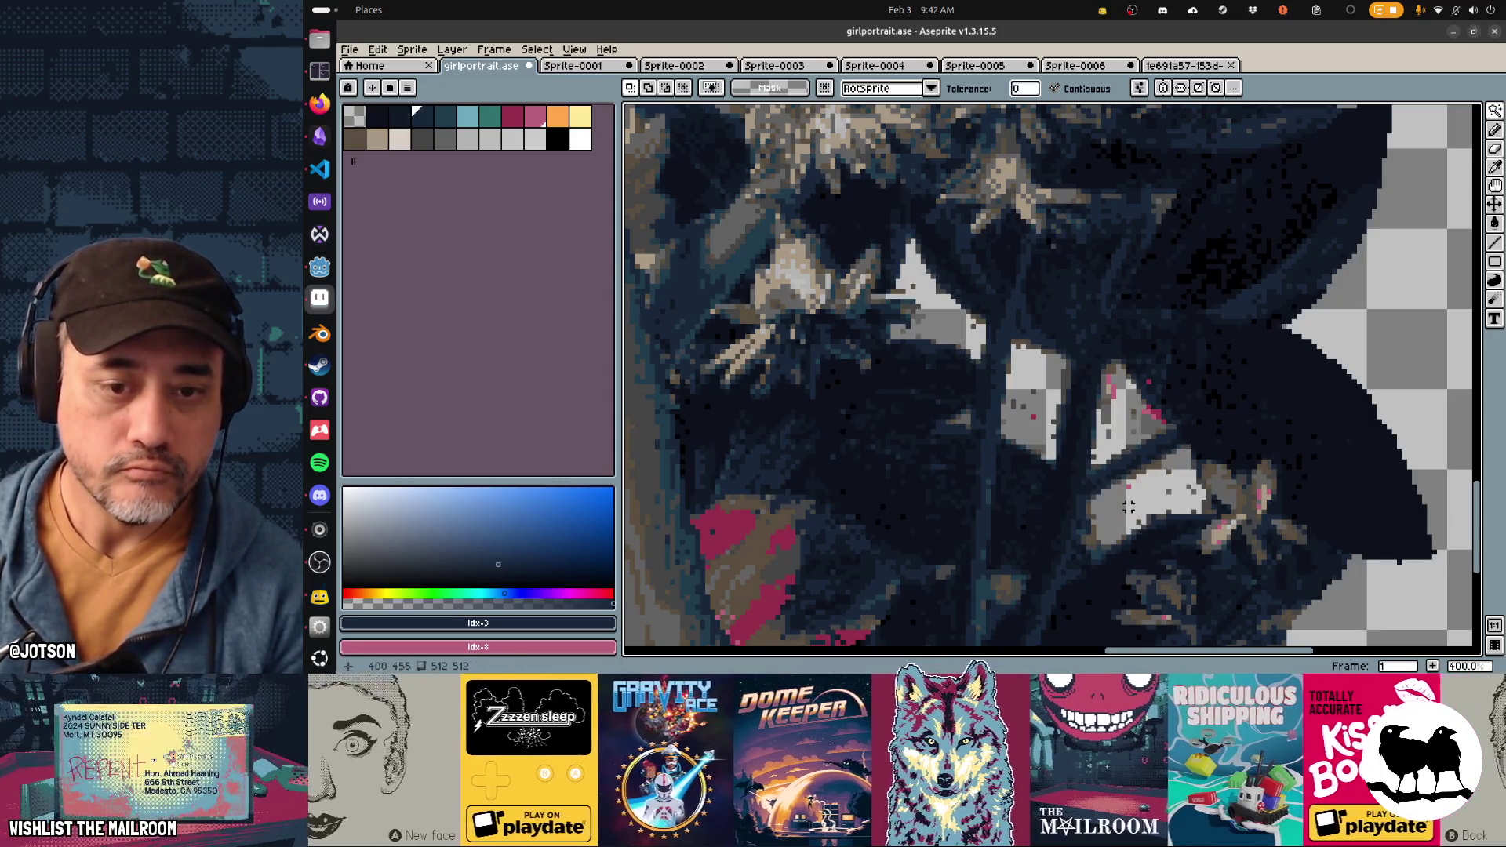
# Step: Erase the leftover dark pixels and lines around the new transparent gaps
pyautogui.press('e')
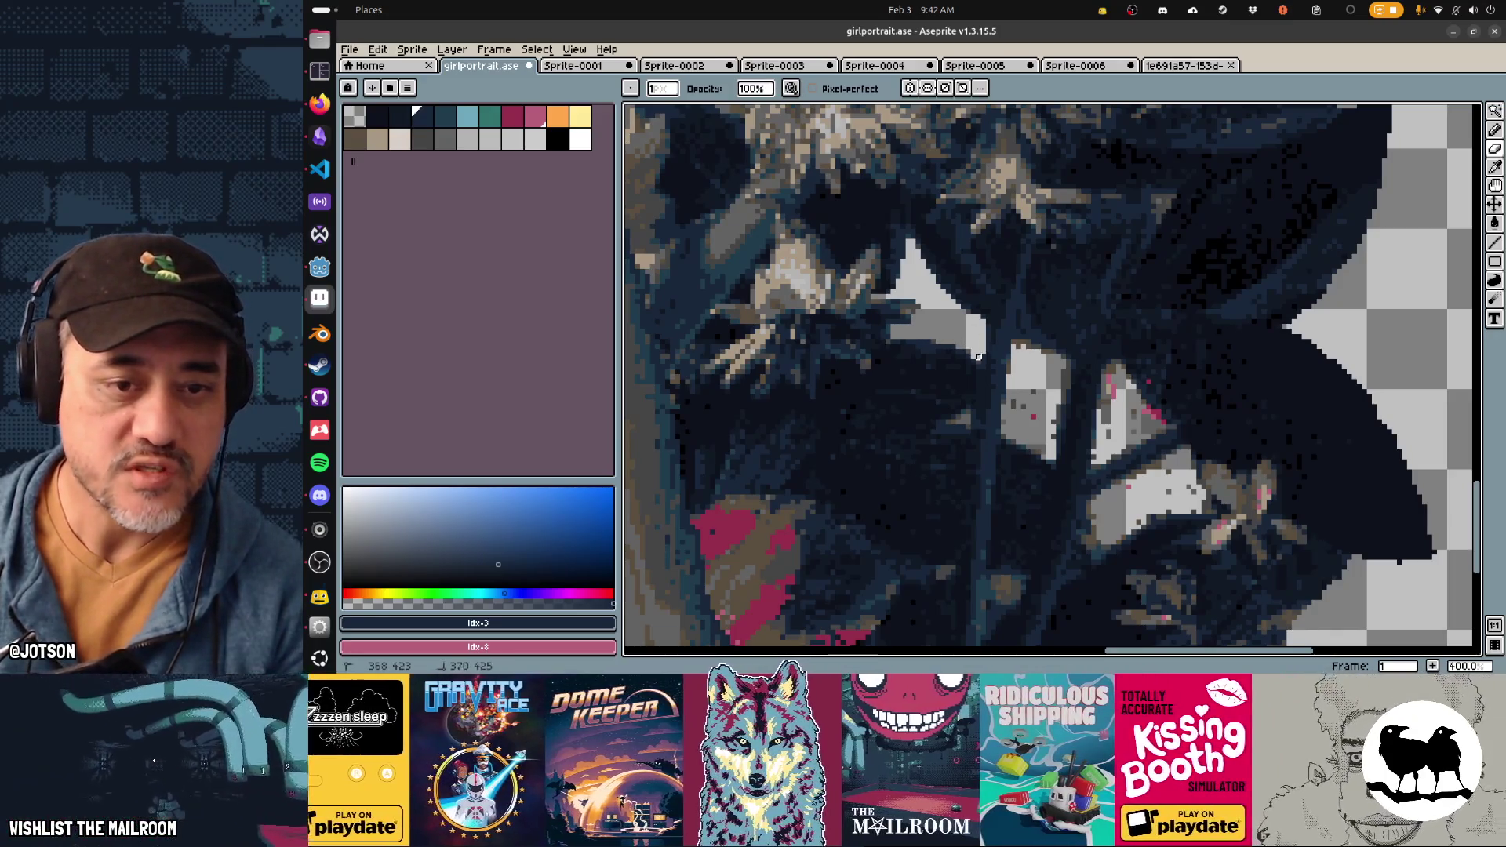
pyautogui.moveTo(1008, 352); pyautogui.dragTo(1014, 357)
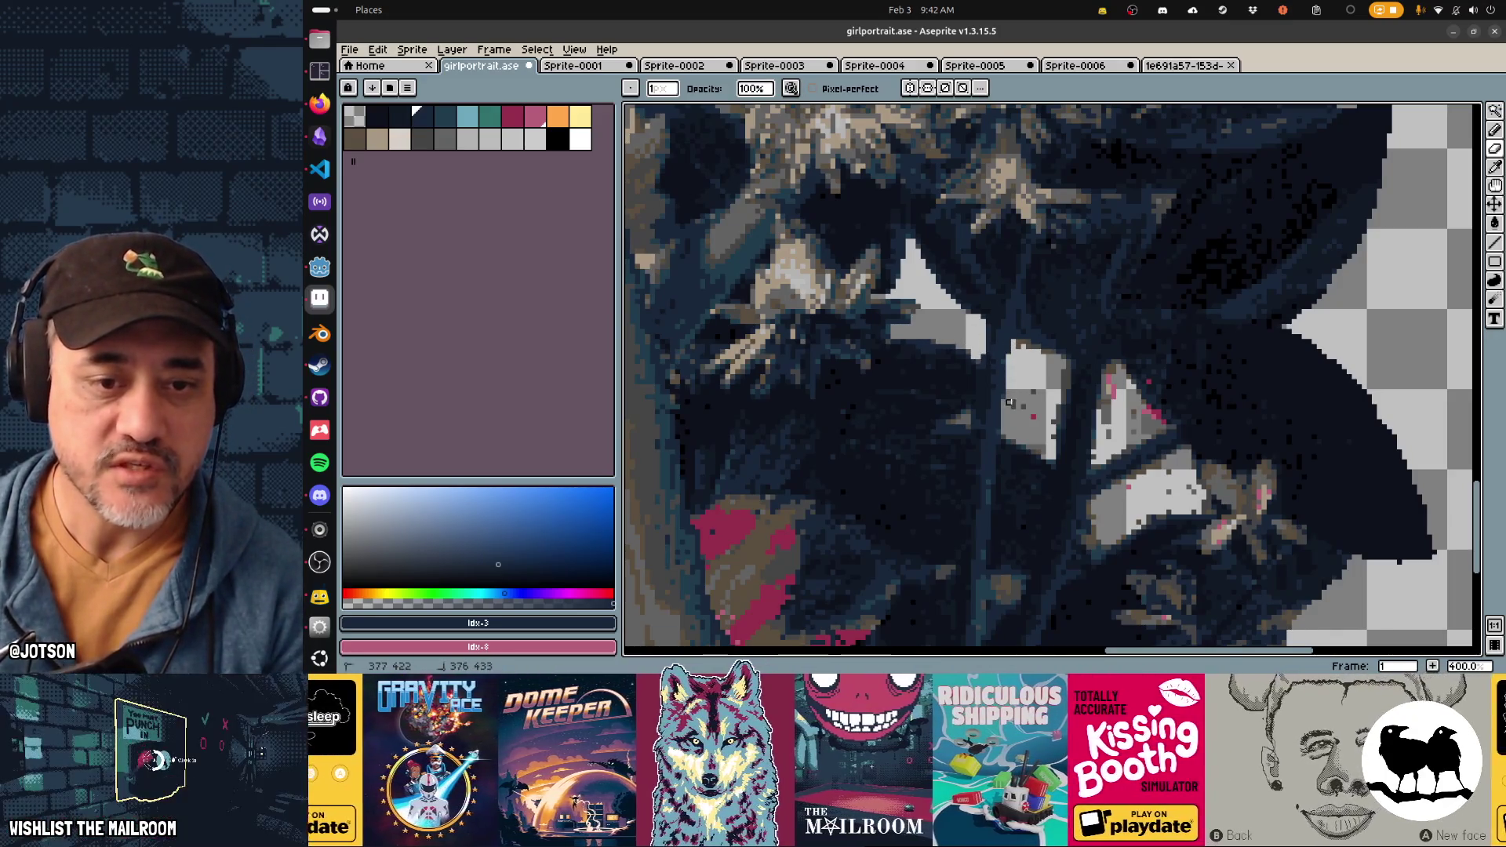
pyautogui.moveTo(1054, 403)
pyautogui.mouseDown()
pyautogui.moveTo(1049, 437)
pyautogui.moveTo(1064, 382)
pyautogui.moveTo(1045, 353)
pyautogui.moveTo(1034, 362)
pyautogui.mouseUp()
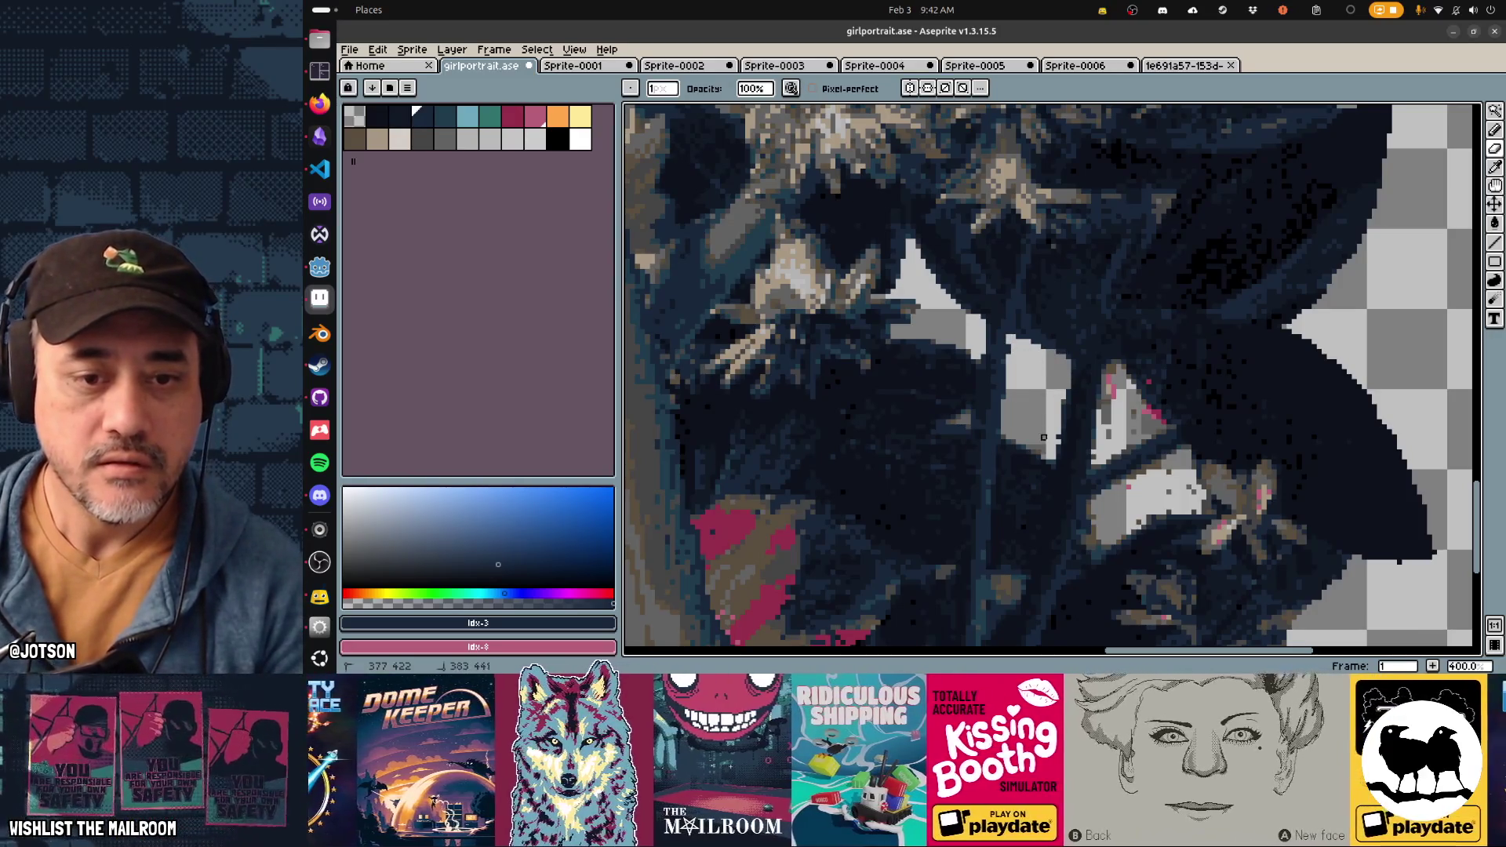
pyautogui.moveTo(1003, 433)
pyautogui.mouseDown()
pyautogui.moveTo(1035, 445)
pyautogui.moveTo(1053, 428)
pyautogui.mouseUp()
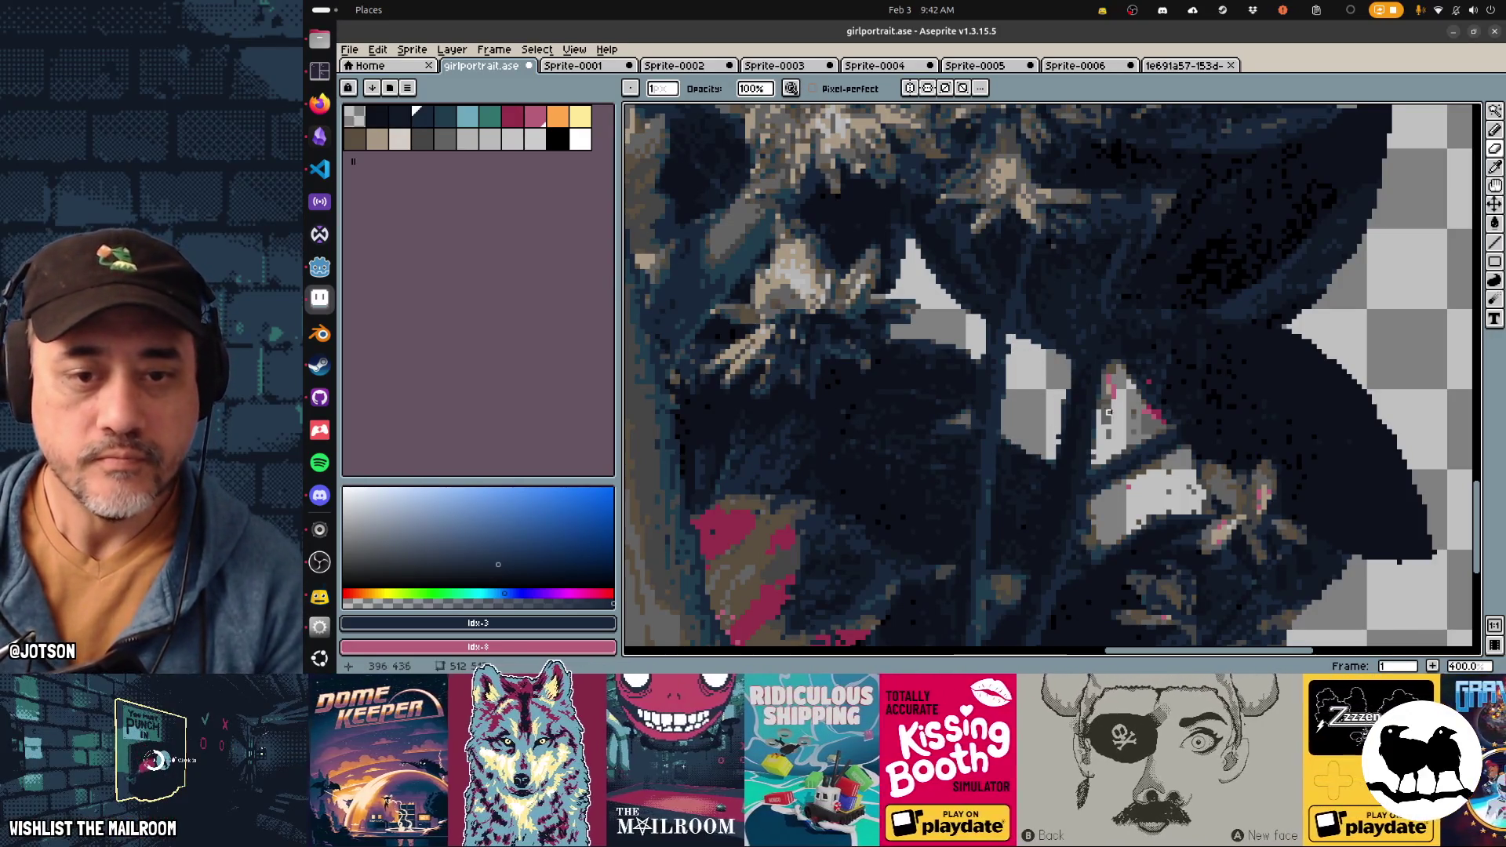
pyautogui.moveTo(1113, 368)
pyautogui.mouseDown()
pyautogui.moveTo(1102, 428)
pyautogui.moveTo(1114, 397)
pyautogui.mouseUp()
pyautogui.moveTo(1093, 457)
pyautogui.mouseDown()
pyautogui.moveTo(1108, 372)
pyautogui.moveTo(1129, 438)
pyautogui.moveTo(1161, 428)
pyautogui.moveTo(1104, 464)
pyautogui.moveTo(1155, 432)
pyautogui.mouseUp()
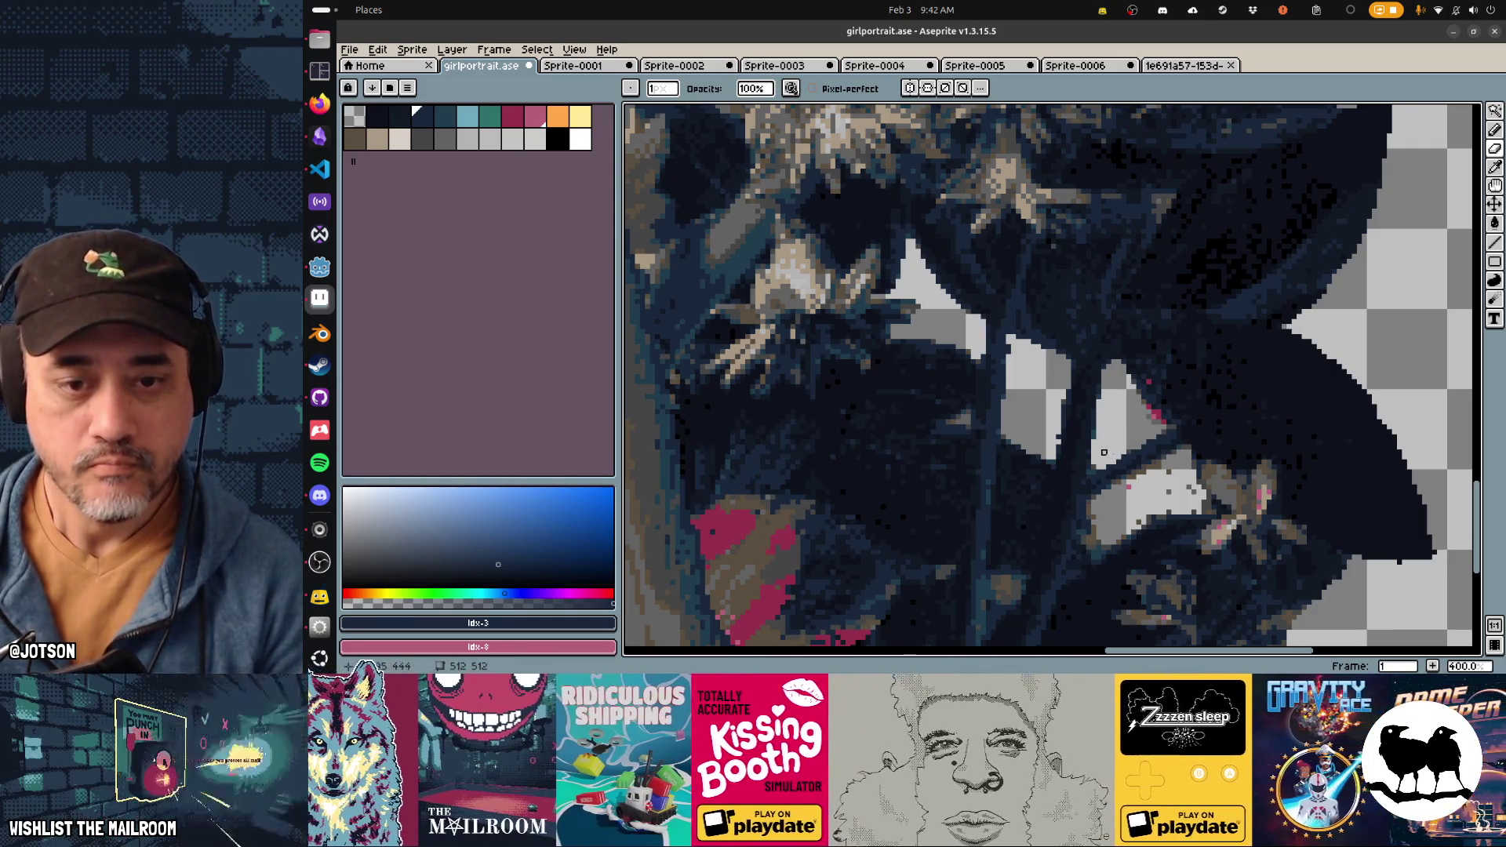
pyautogui.moveTo(1098, 517)
pyautogui.mouseDown()
pyautogui.moveTo(1088, 543)
pyautogui.moveTo(1174, 513)
pyautogui.moveTo(1184, 482)
pyautogui.moveTo(1144, 472)
pyautogui.moveTo(1170, 494)
pyautogui.moveTo(1098, 498)
pyautogui.moveTo(1164, 457)
pyautogui.mouseUp()
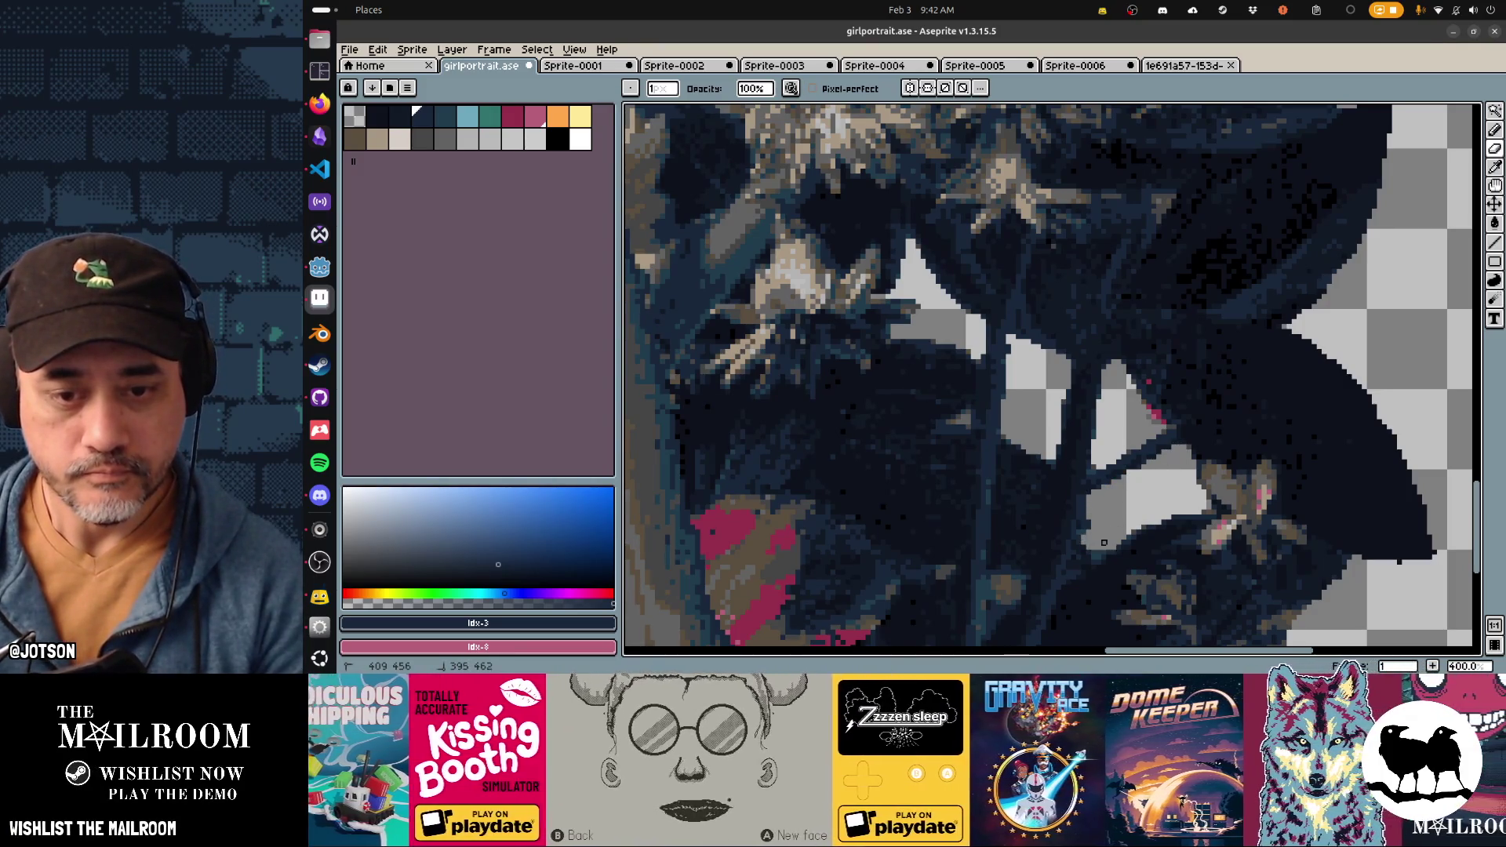
pyautogui.moveTo(1139, 512)
pyautogui.mouseDown()
pyautogui.moveTo(1098, 492)
pyautogui.moveTo(1159, 456)
pyautogui.mouseUp()
# Step: Eyedrop the maroon-pink flower colour as the drawing colour
pyautogui.press('b')
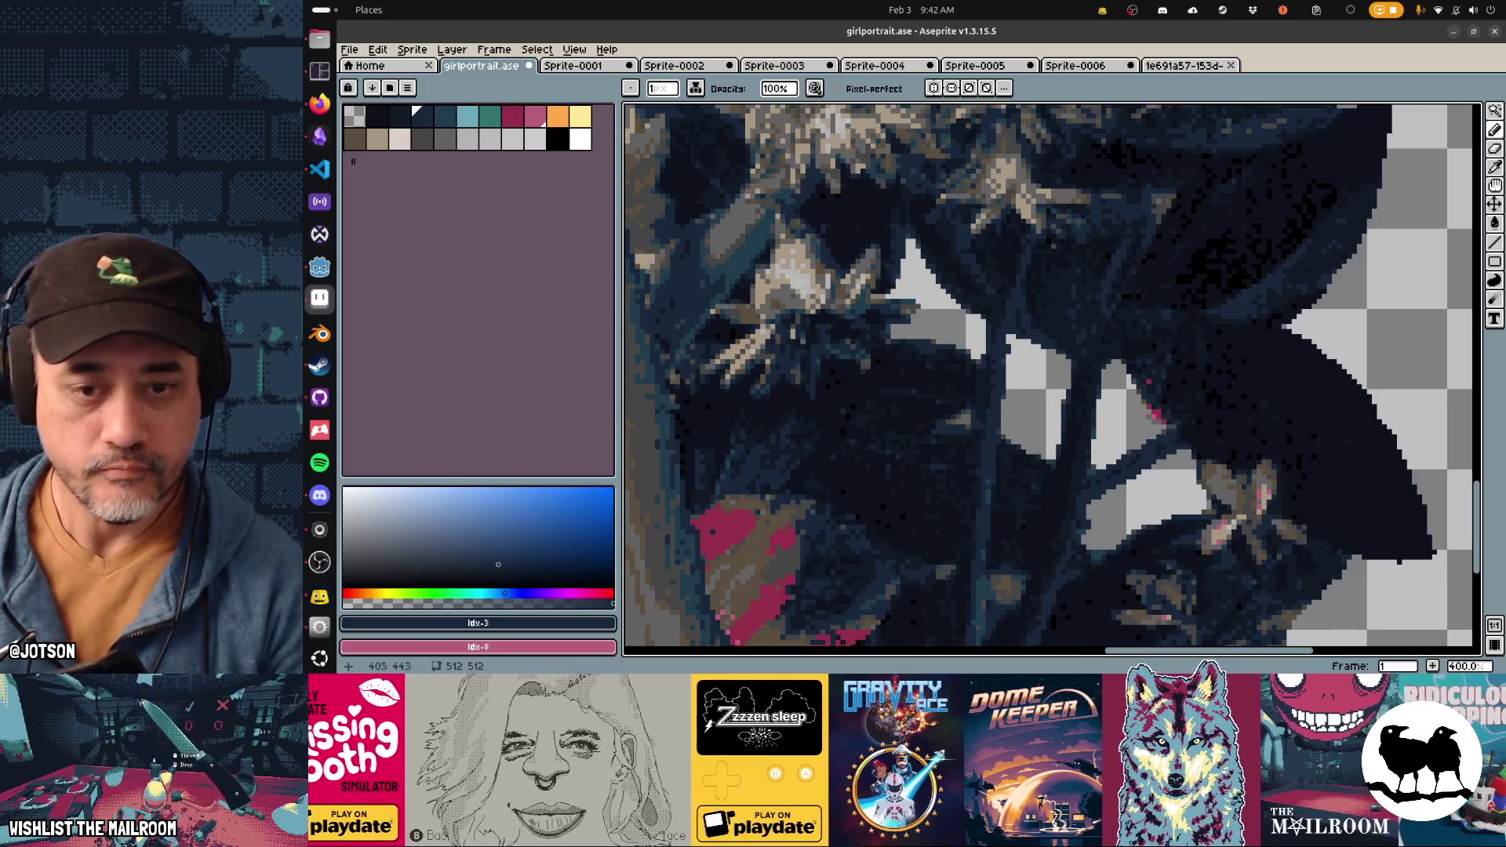
pyautogui.press('e')
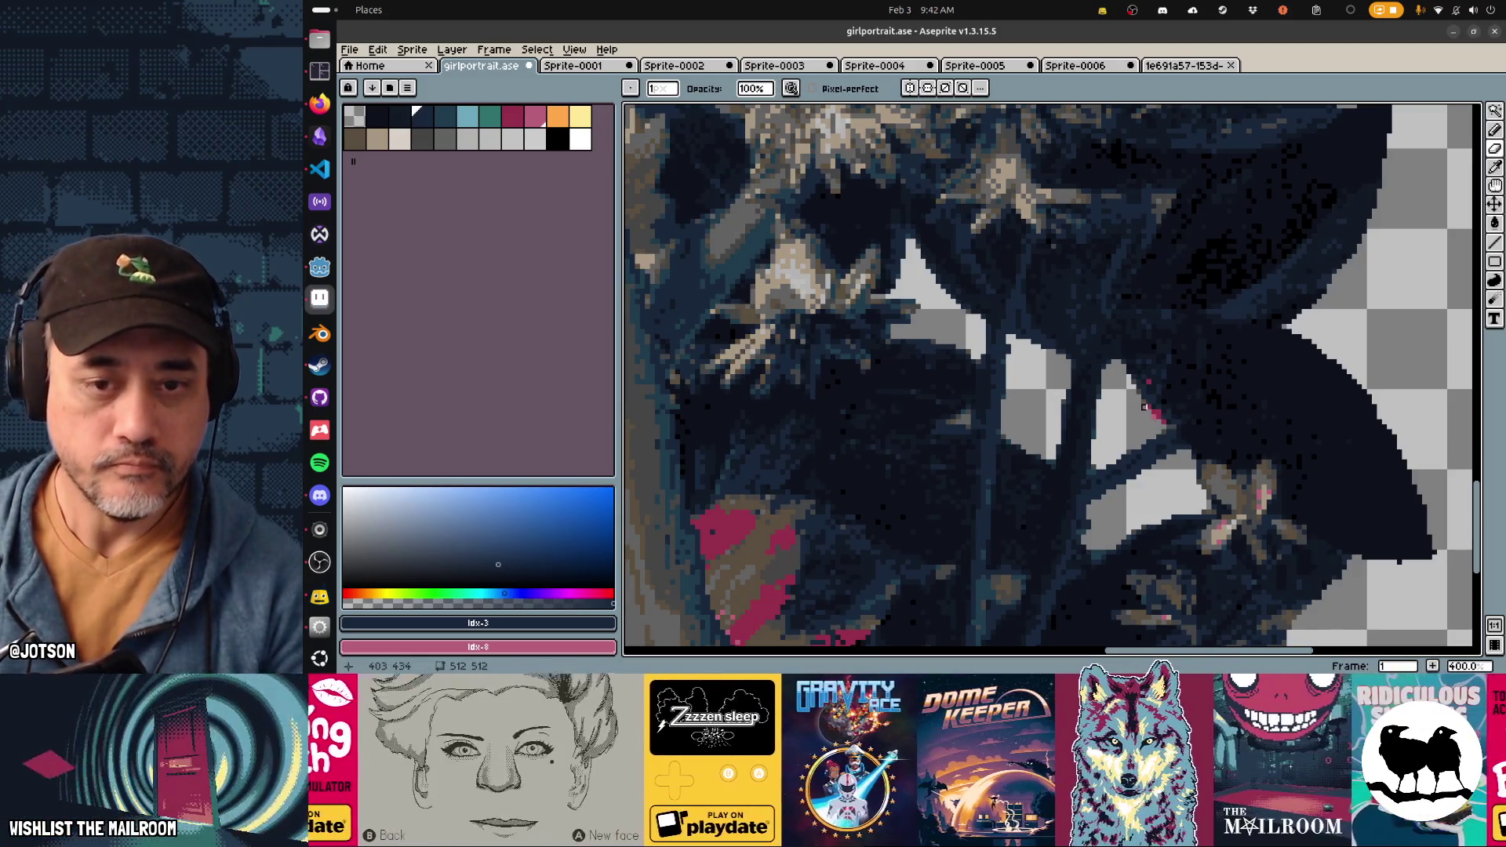
pyautogui.press('b')
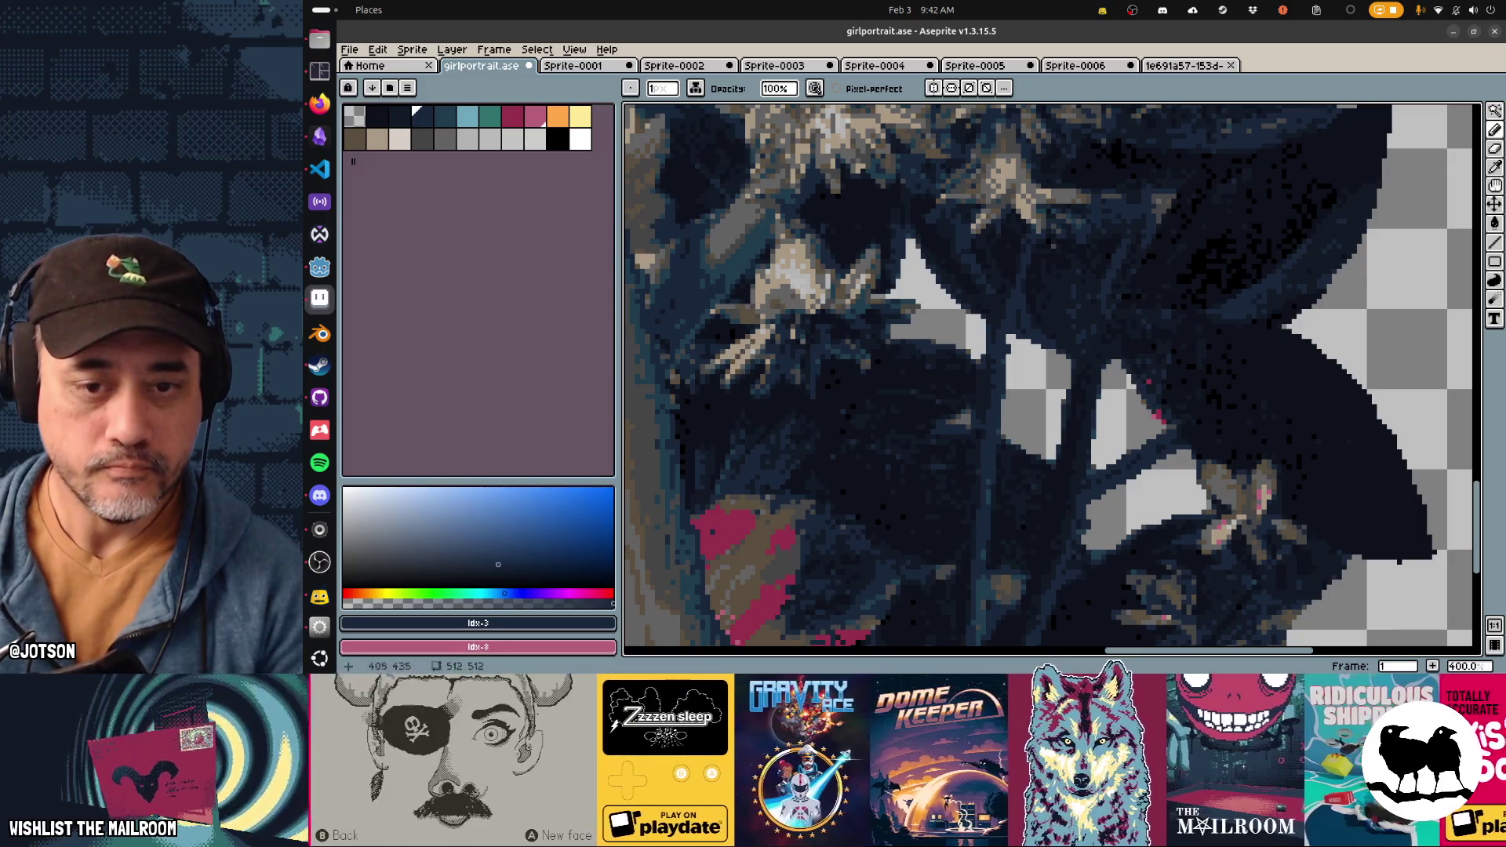
pyautogui.keyDown('alt'); pyautogui.click(1156, 418); pyautogui.keyUp('alt')
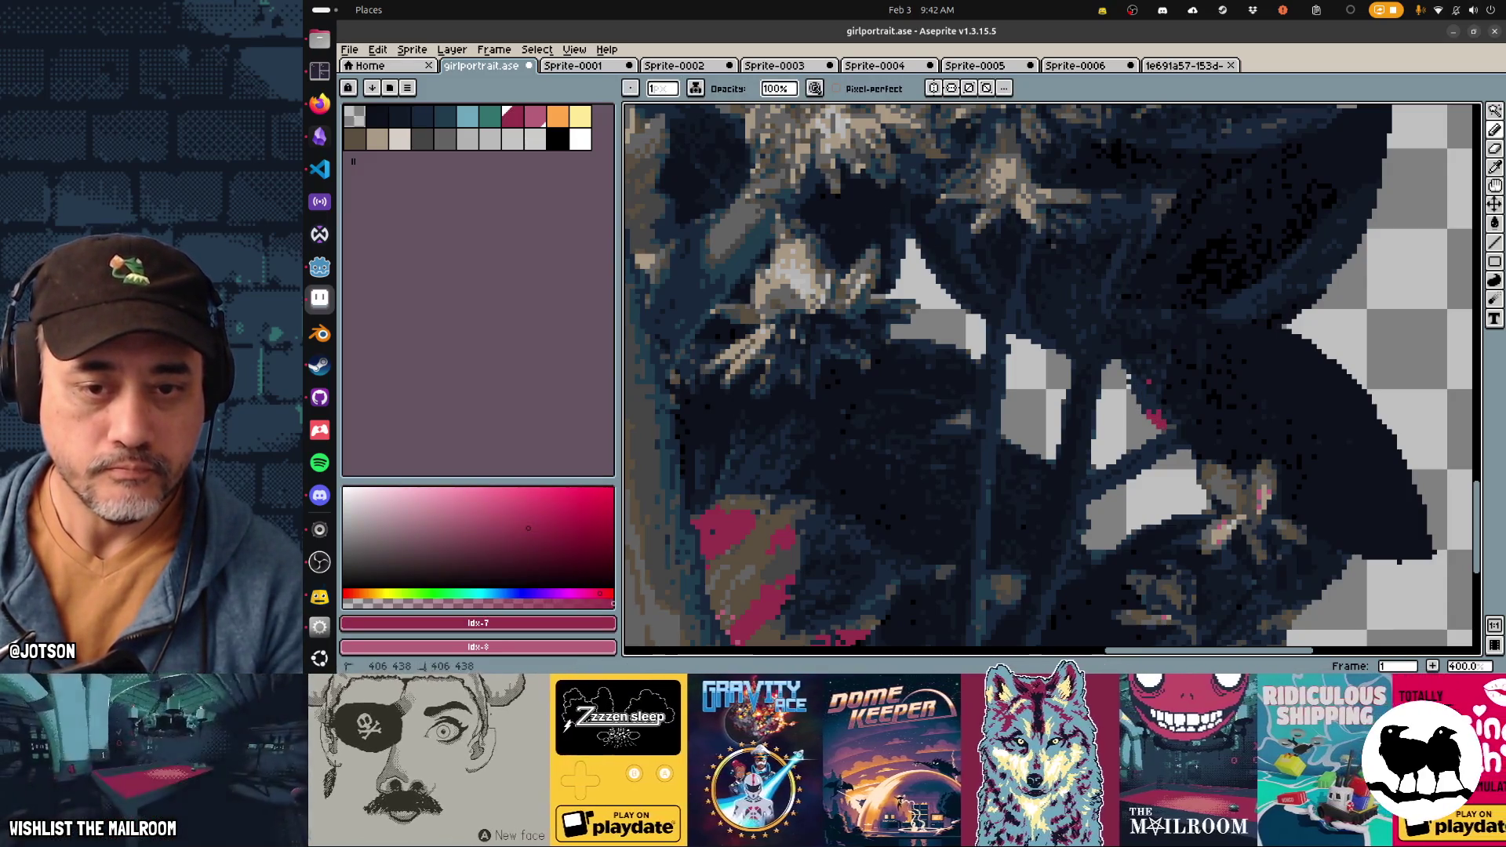
# Step: Erase the stray dark pixels along the hair edge
pyautogui.press('1')
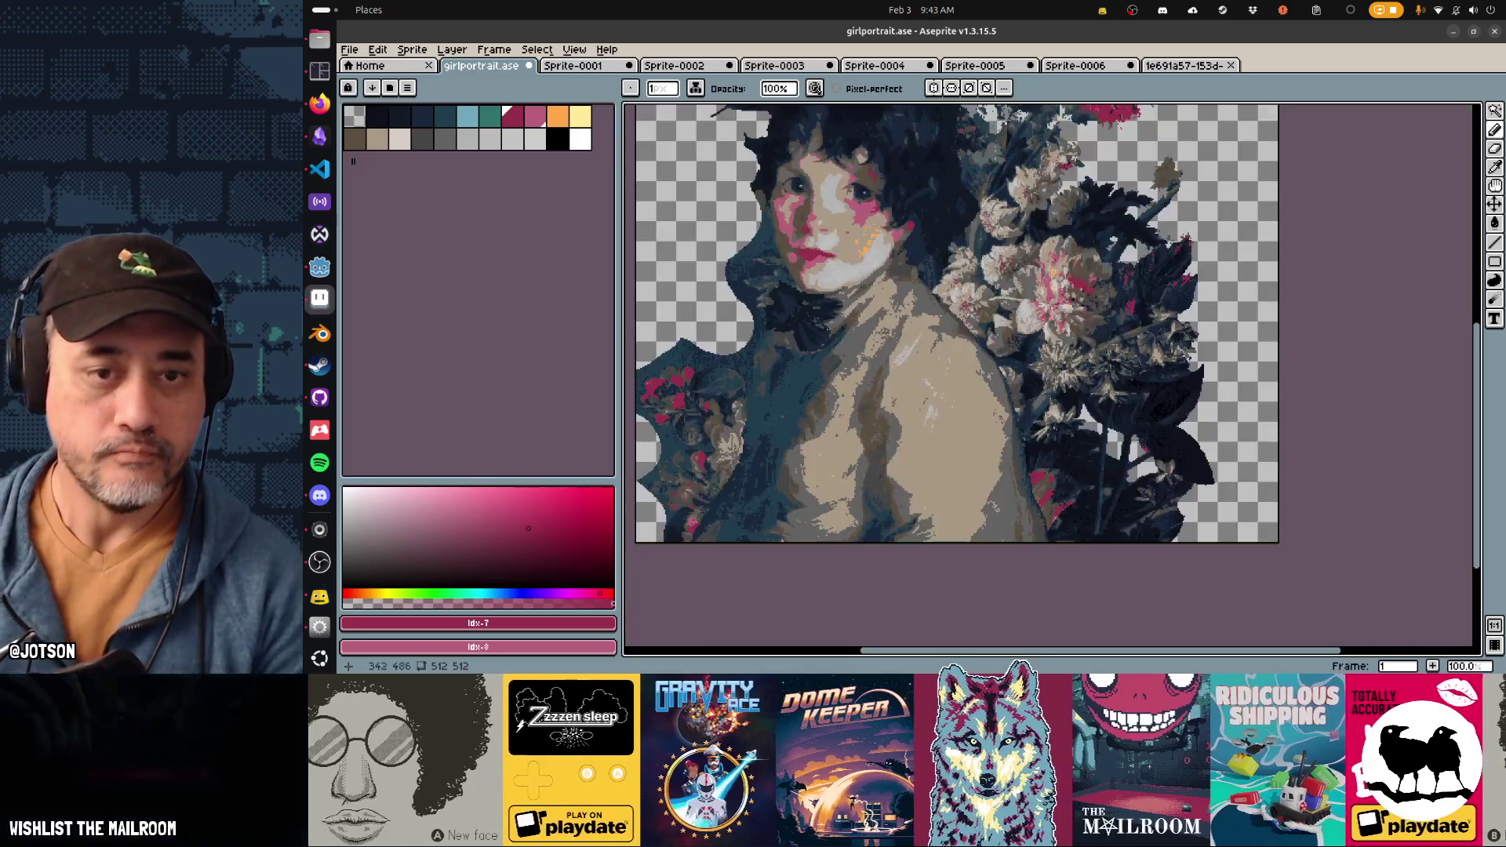
pyautogui.hscroll(-3, 1011, 321)
pyautogui.scroll(-2, 1012, 321)
pyautogui.scroll(5, 1051, 377)
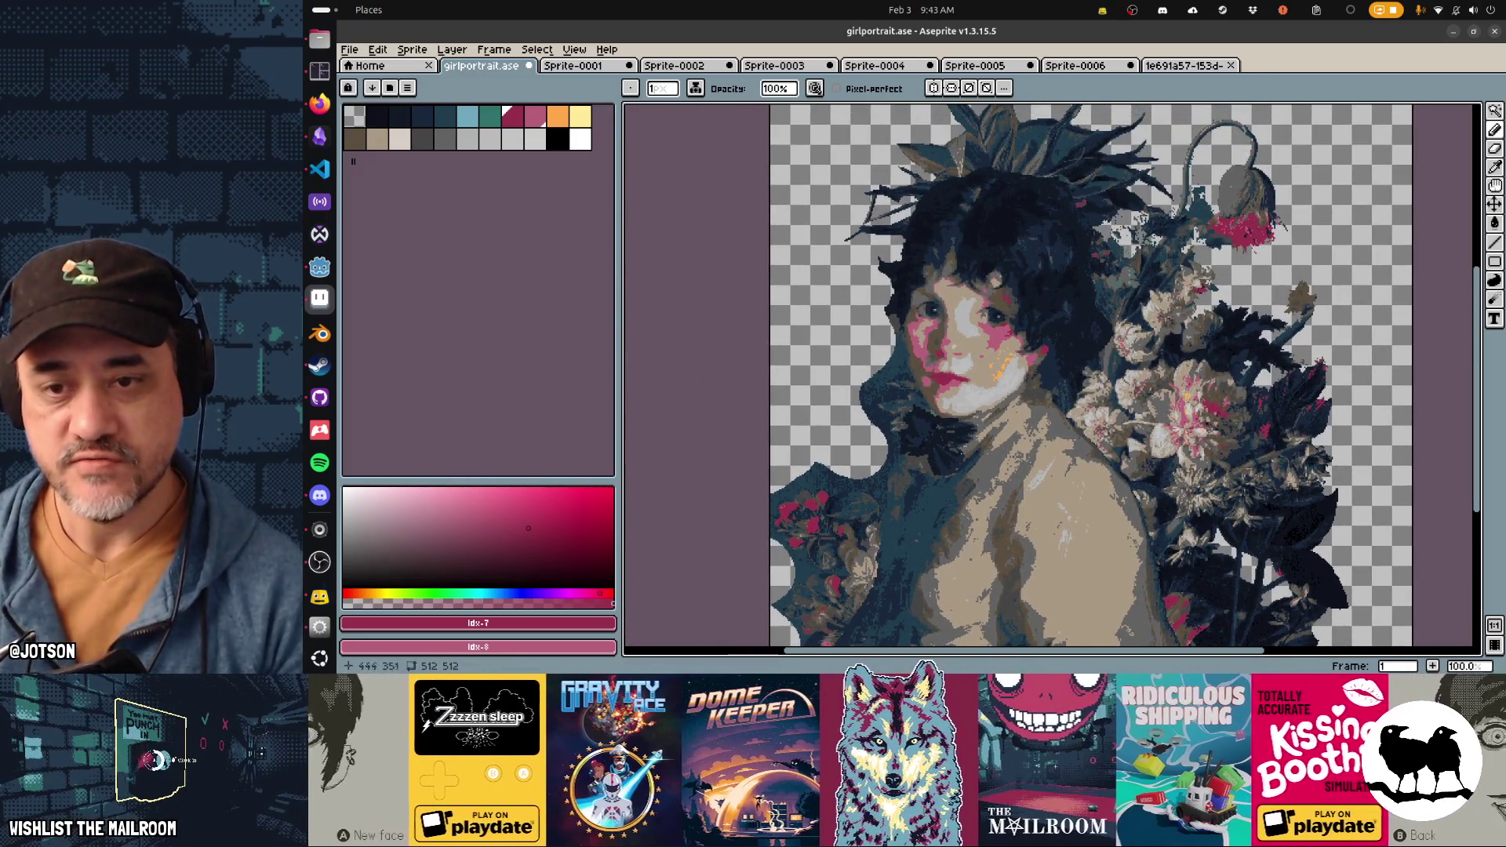
pyautogui.scroll(4, 1096, 301)
pyautogui.press('e')
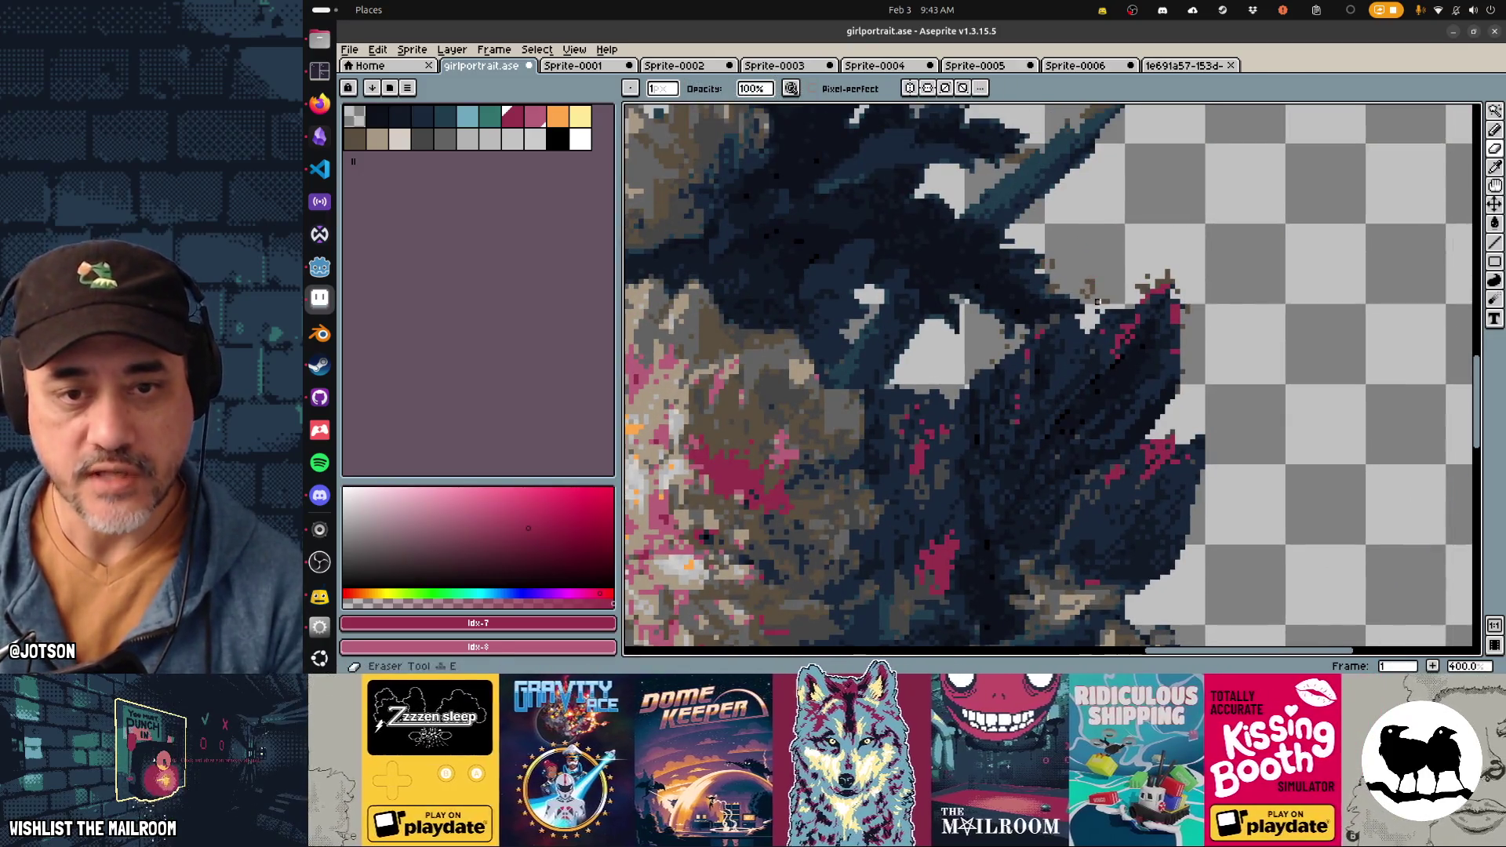
pyautogui.moveTo(1127, 292); pyautogui.dragTo(1162, 276)
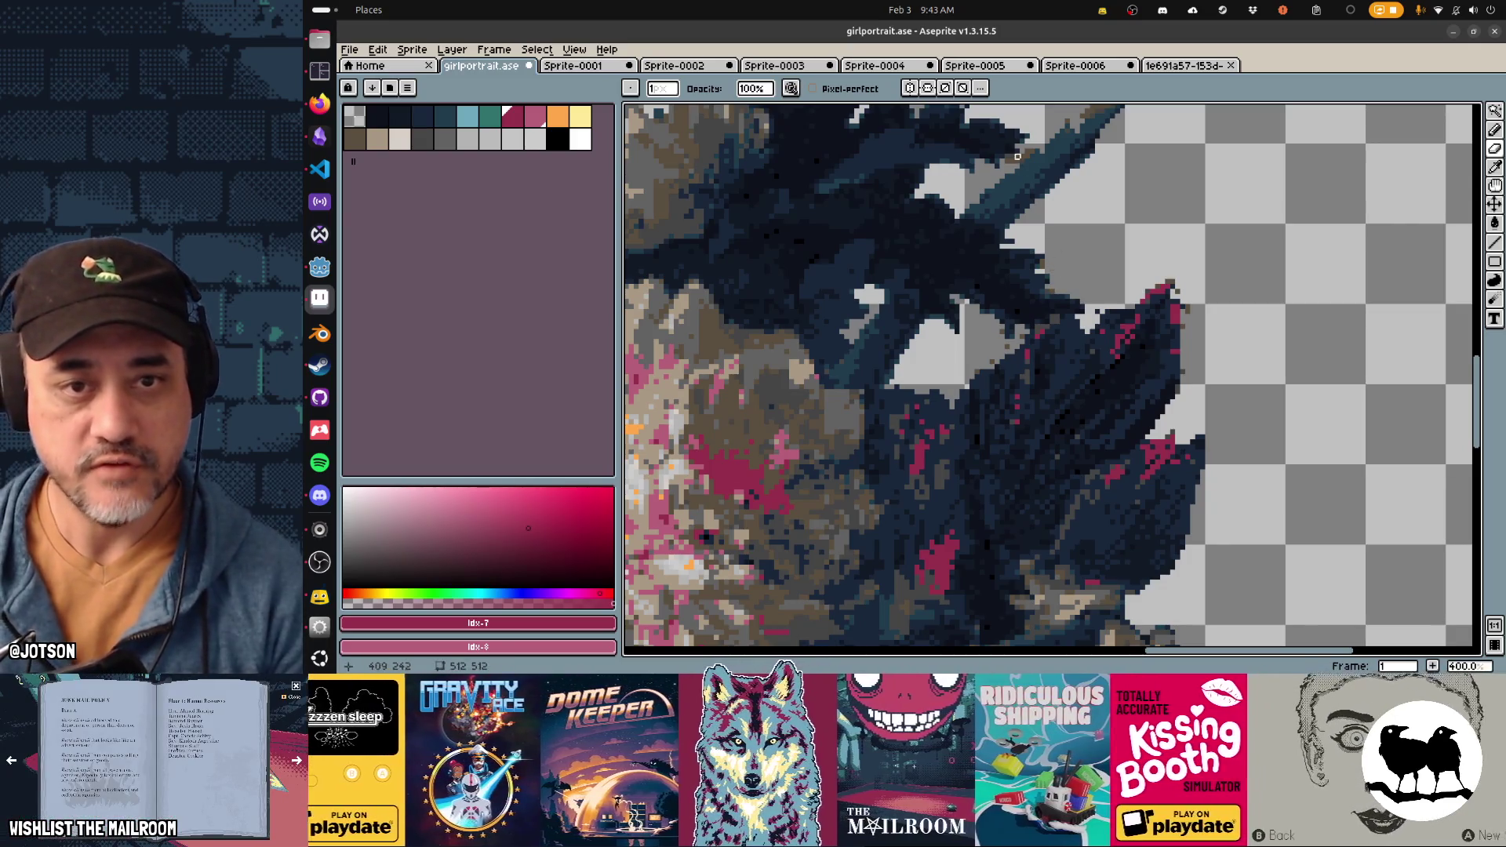
pyautogui.moveTo(1042, 142); pyautogui.dragTo(1003, 270)
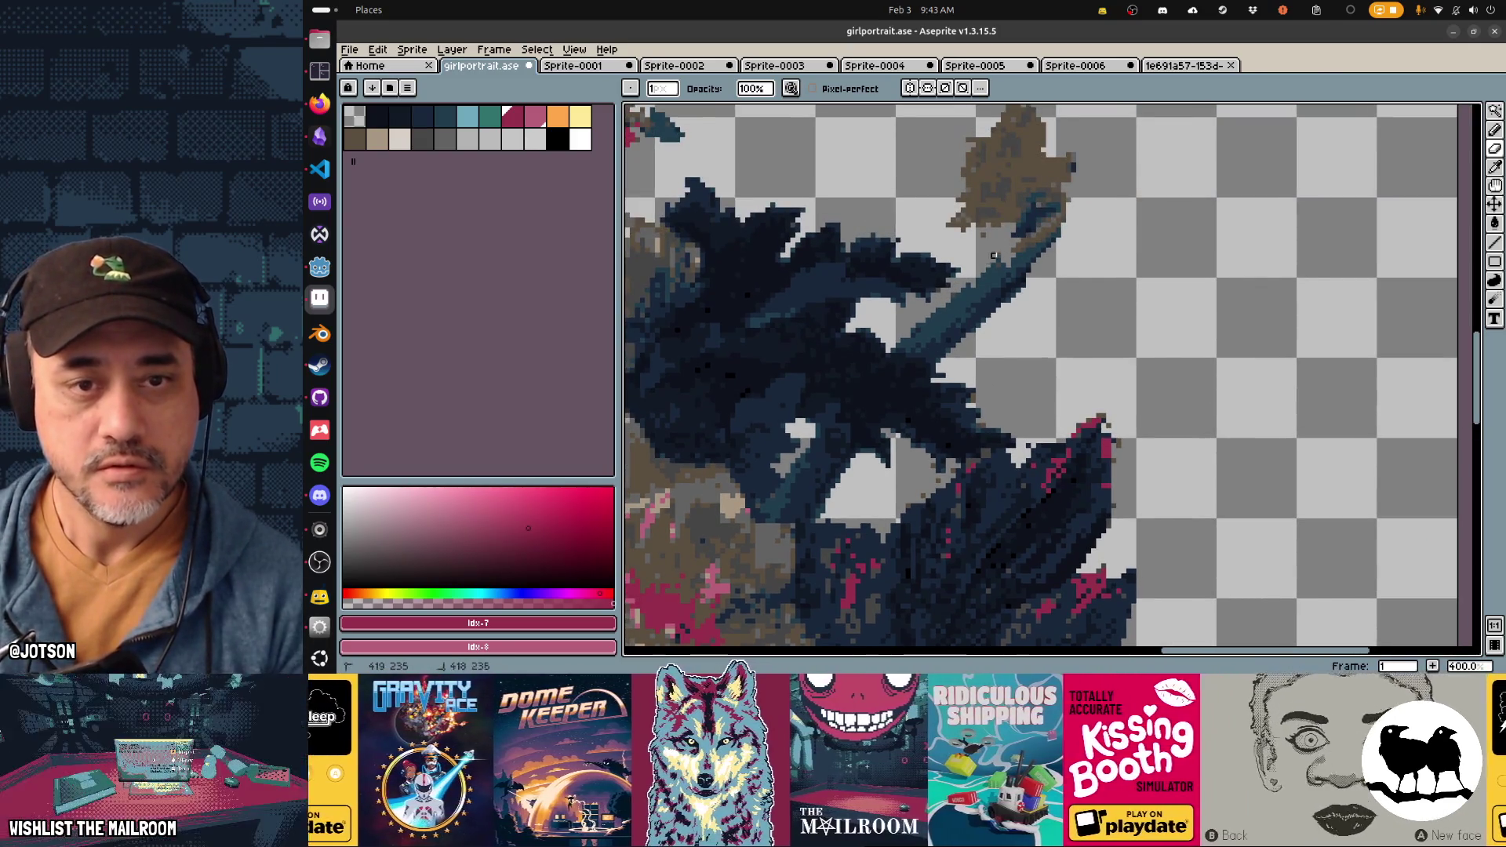
# Step: Draw brown strands out from the seed head and bucket-fill their zigzag outline with brown
pyautogui.press('b')
pyautogui.moveTo(1045, 195)
pyautogui.mouseDown()
pyautogui.moveTo(1017, 251)
pyautogui.moveTo(1070, 202)
pyautogui.moveTo(1101, 259)
pyautogui.moveTo(1028, 321)
pyautogui.moveTo(1020, 295)
pyautogui.moveTo(1045, 260)
pyautogui.mouseUp()
pyautogui.keyDown('alt'); pyautogui.click(1023, 224); pyautogui.keyUp('alt')
pyautogui.press('g')
pyautogui.click(1073, 279)
# Step: Pick dark blue from the artwork and draw thin dark strokes near the tuft
pyautogui.keyDown('alt'); pyautogui.click(1042, 240); pyautogui.keyUp('alt')
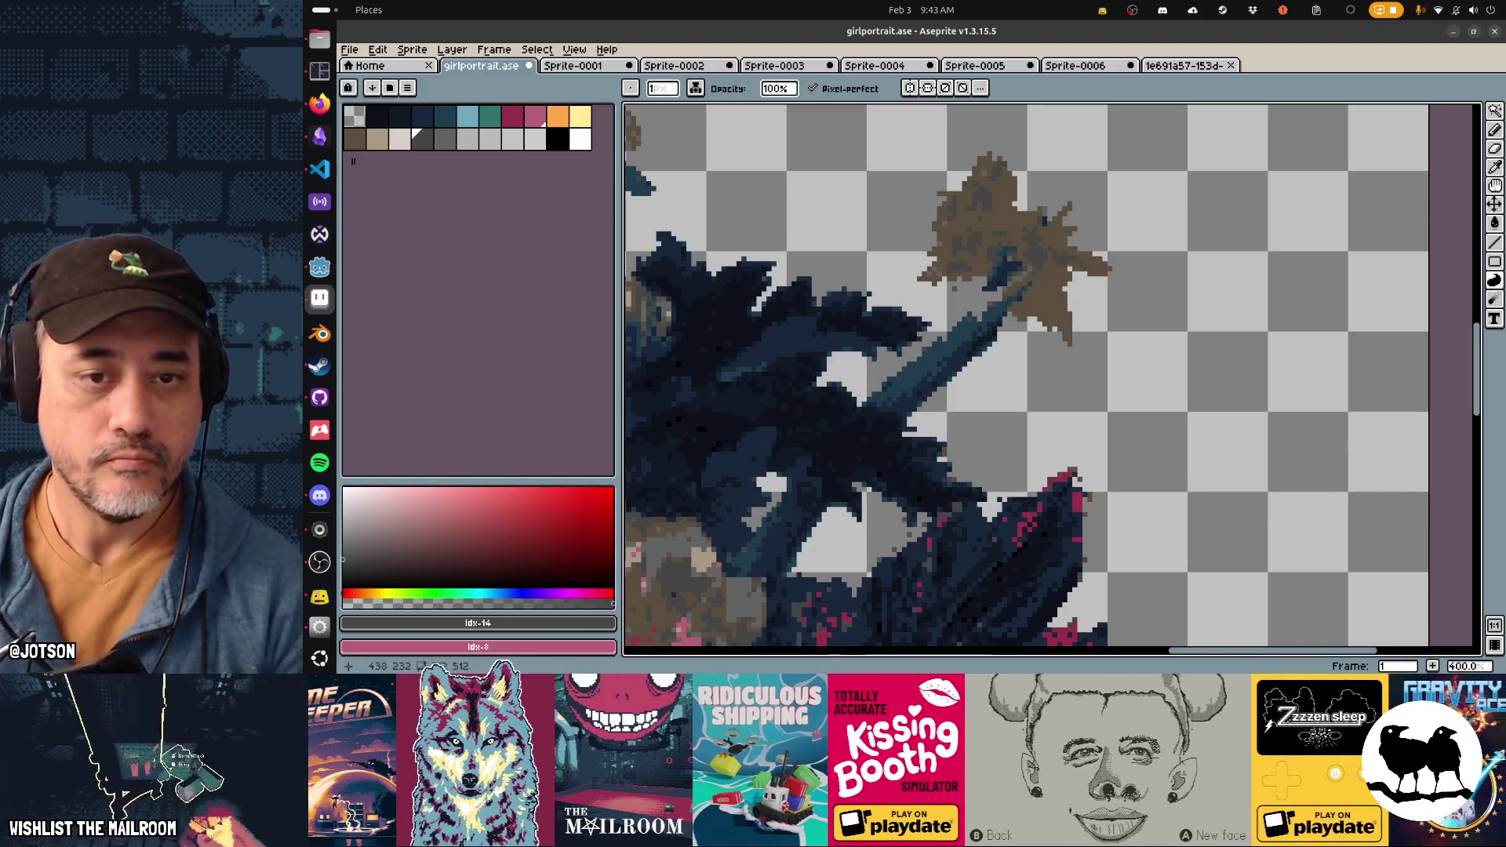
pyautogui.keyDown('alt'); pyautogui.click(1011, 262); pyautogui.keyUp('alt')
pyautogui.moveTo(1033, 301); pyautogui.dragTo(1049, 246)
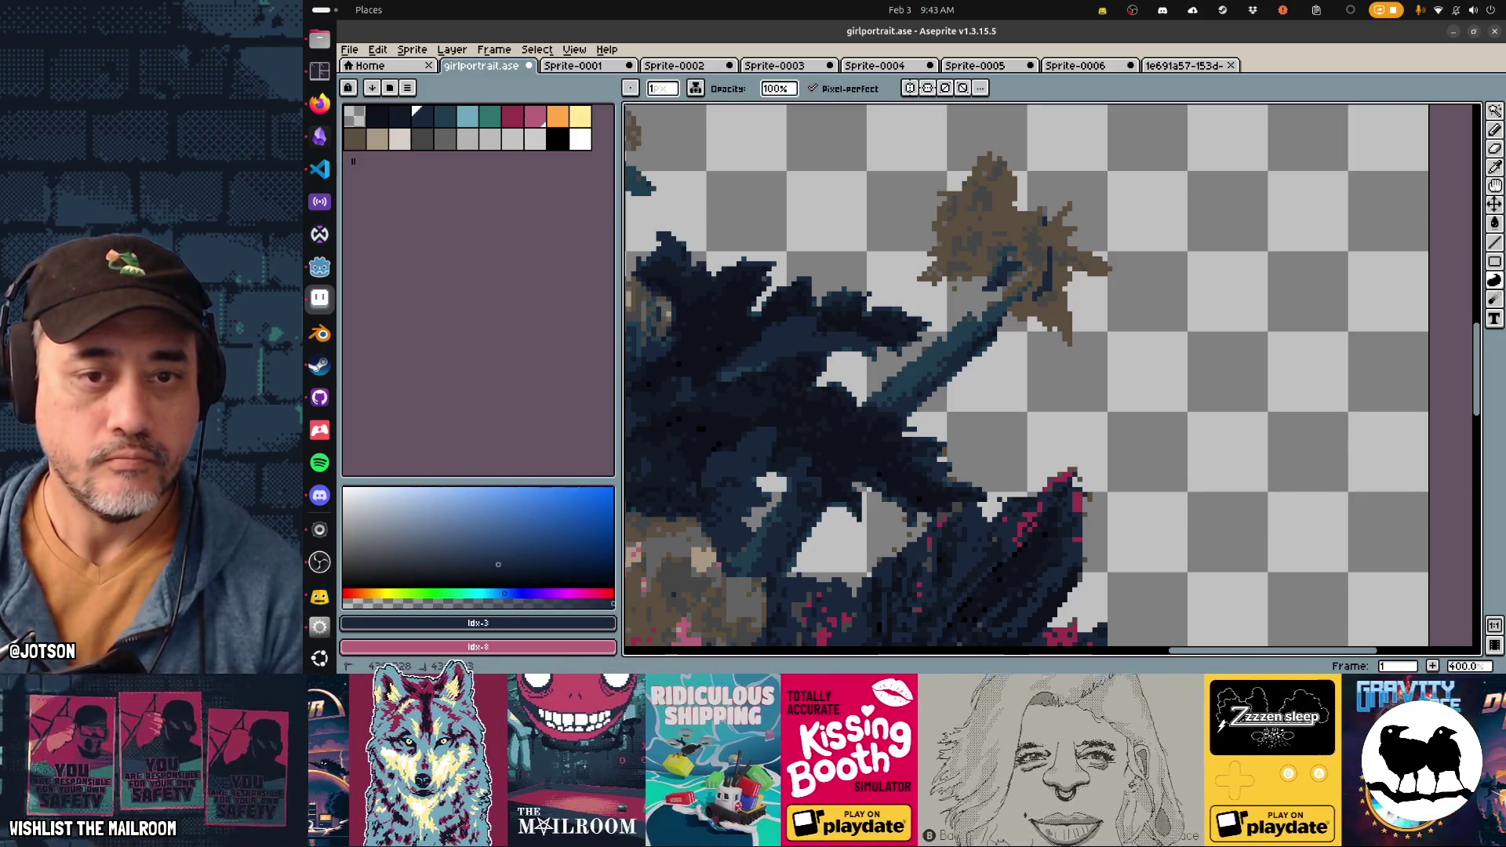
# Step: Undo the last dark contour stroke
pyautogui.press('1')
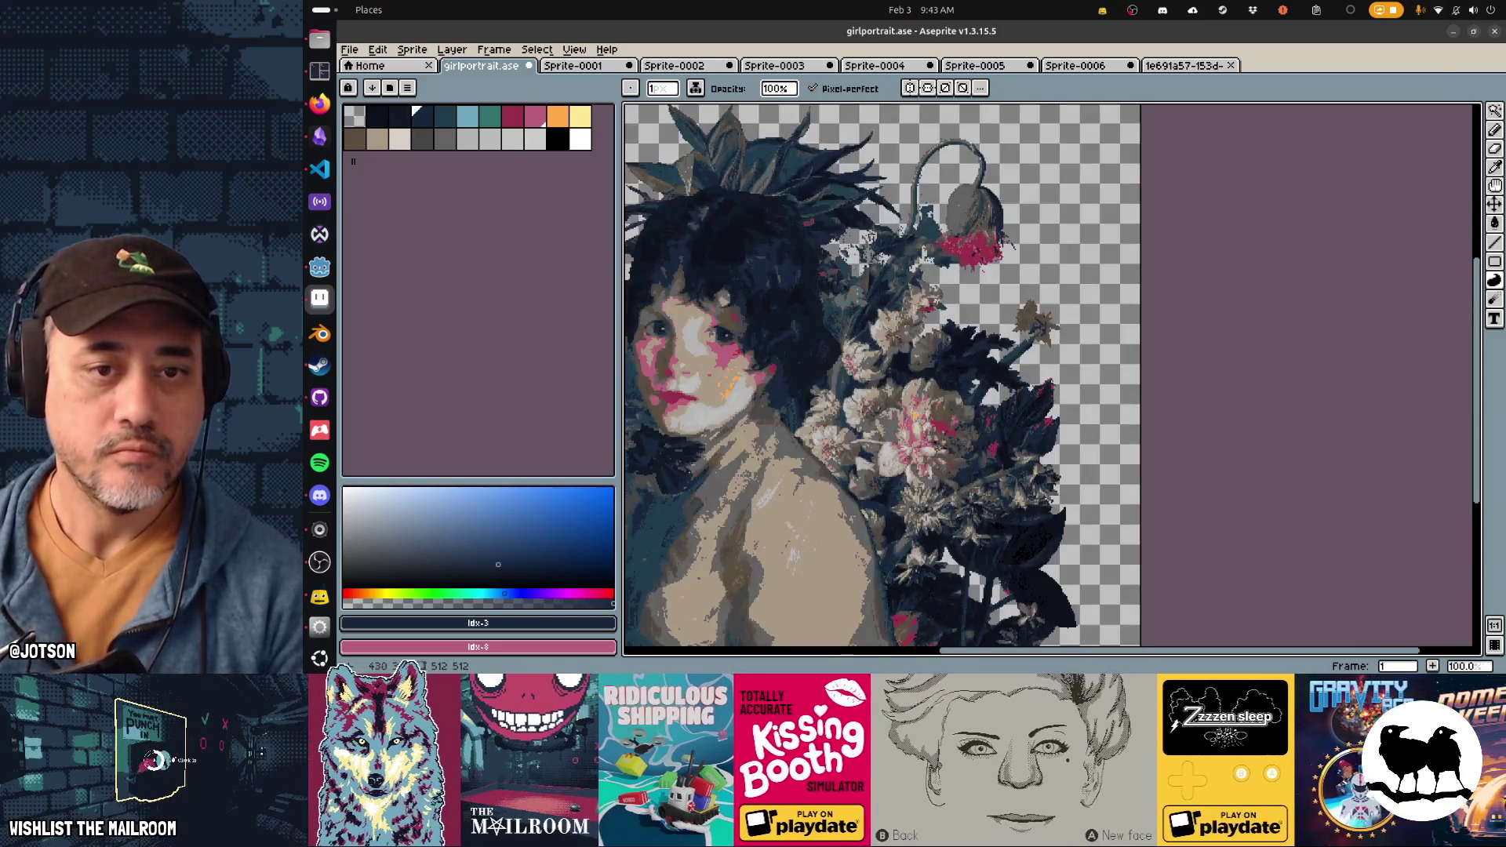
pyautogui.scroll(1, 1075, 345)
pyautogui.hotkey('ctrl', 'z')
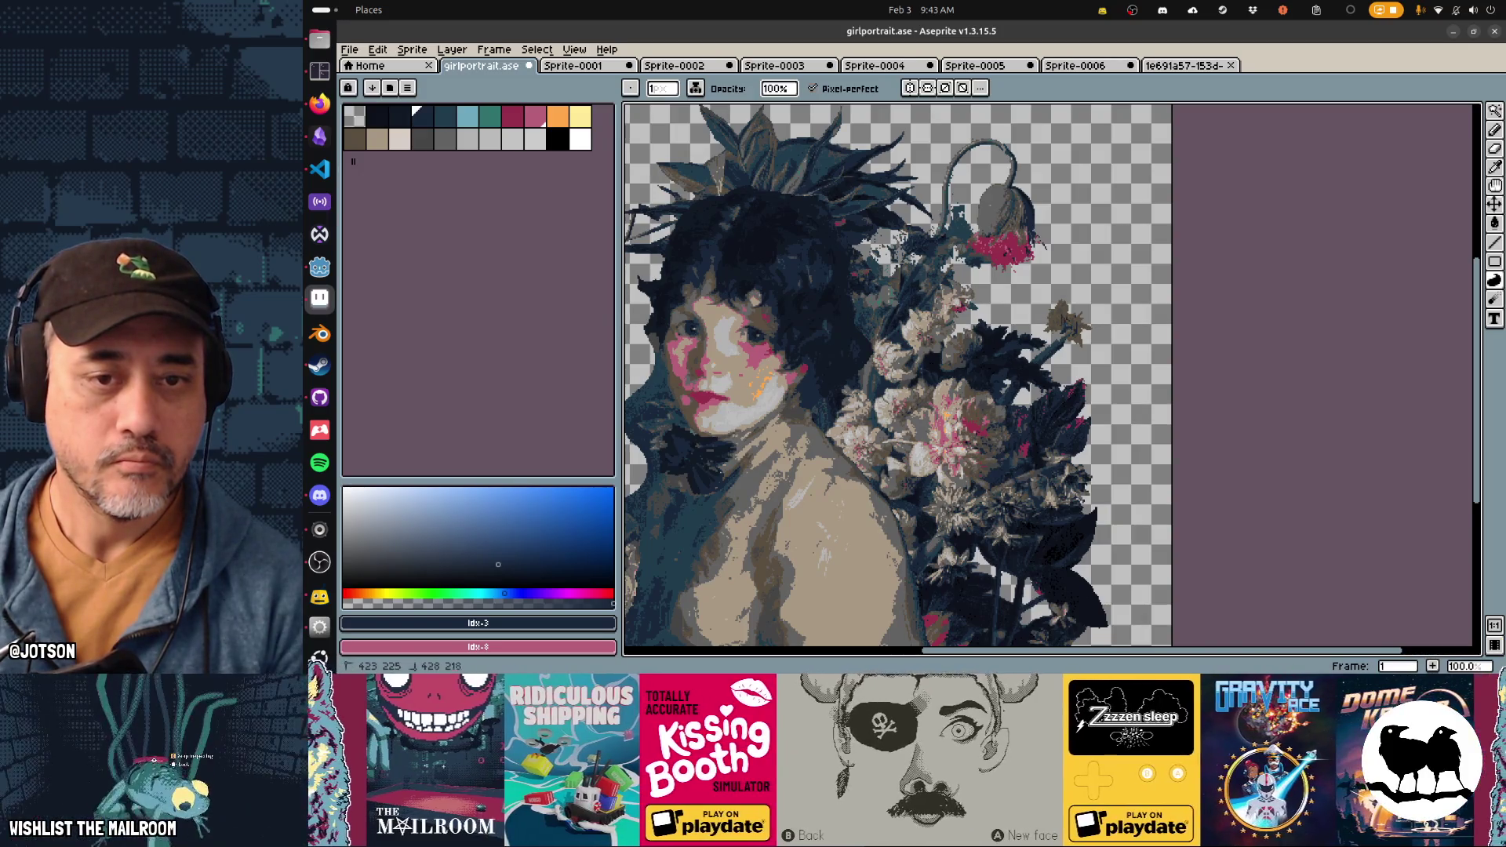
# Step: Erase the thin stray hair strands on the portrait's left with the size-20 eraser
pyautogui.hscroll(-6, 1051, 377)
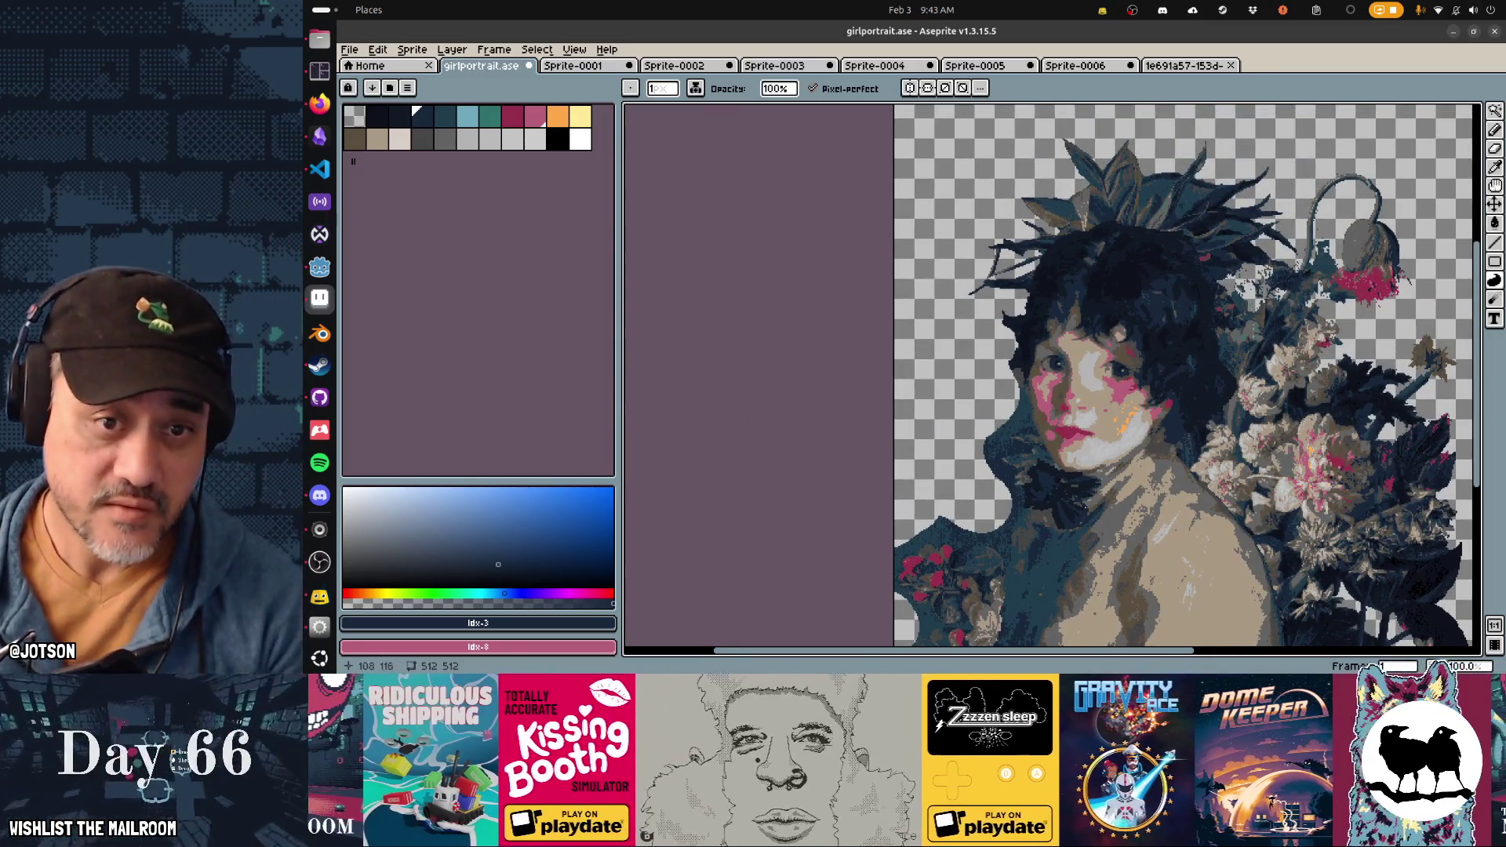
pyautogui.scroll(3, 958, 276)
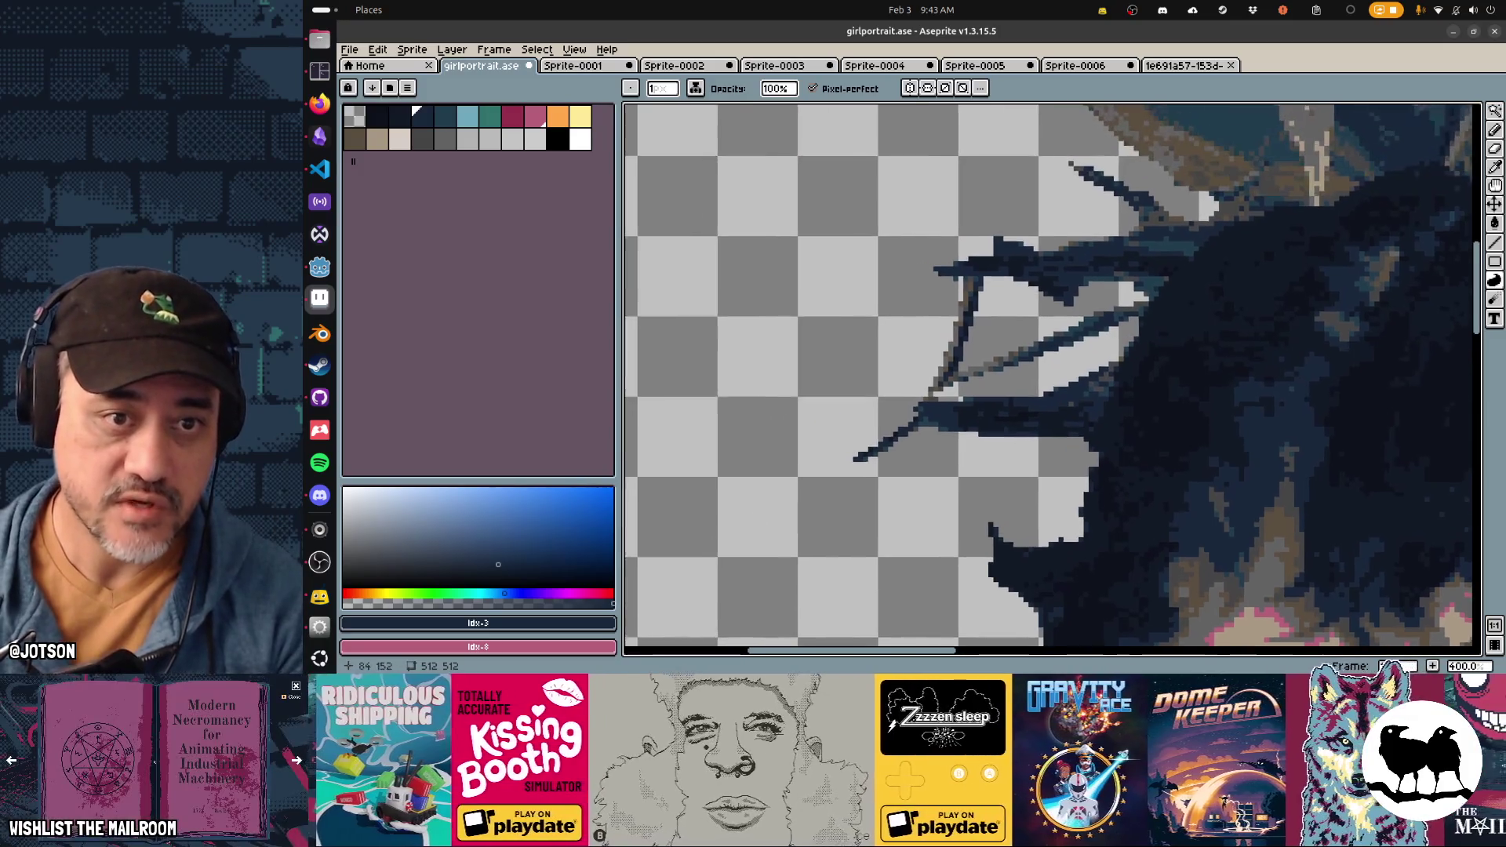
pyautogui.press('e')
pyautogui.scroll(19, 958, 312)
pyautogui.moveTo(964, 290)
pyautogui.mouseDown()
pyautogui.moveTo(891, 423)
pyautogui.moveTo(1030, 279)
pyautogui.moveTo(1052, 326)
pyautogui.moveTo(1080, 285)
pyautogui.moveTo(1162, 275)
pyautogui.moveTo(1052, 209)
pyautogui.moveTo(1174, 228)
pyautogui.moveTo(1091, 345)
pyautogui.mouseUp()
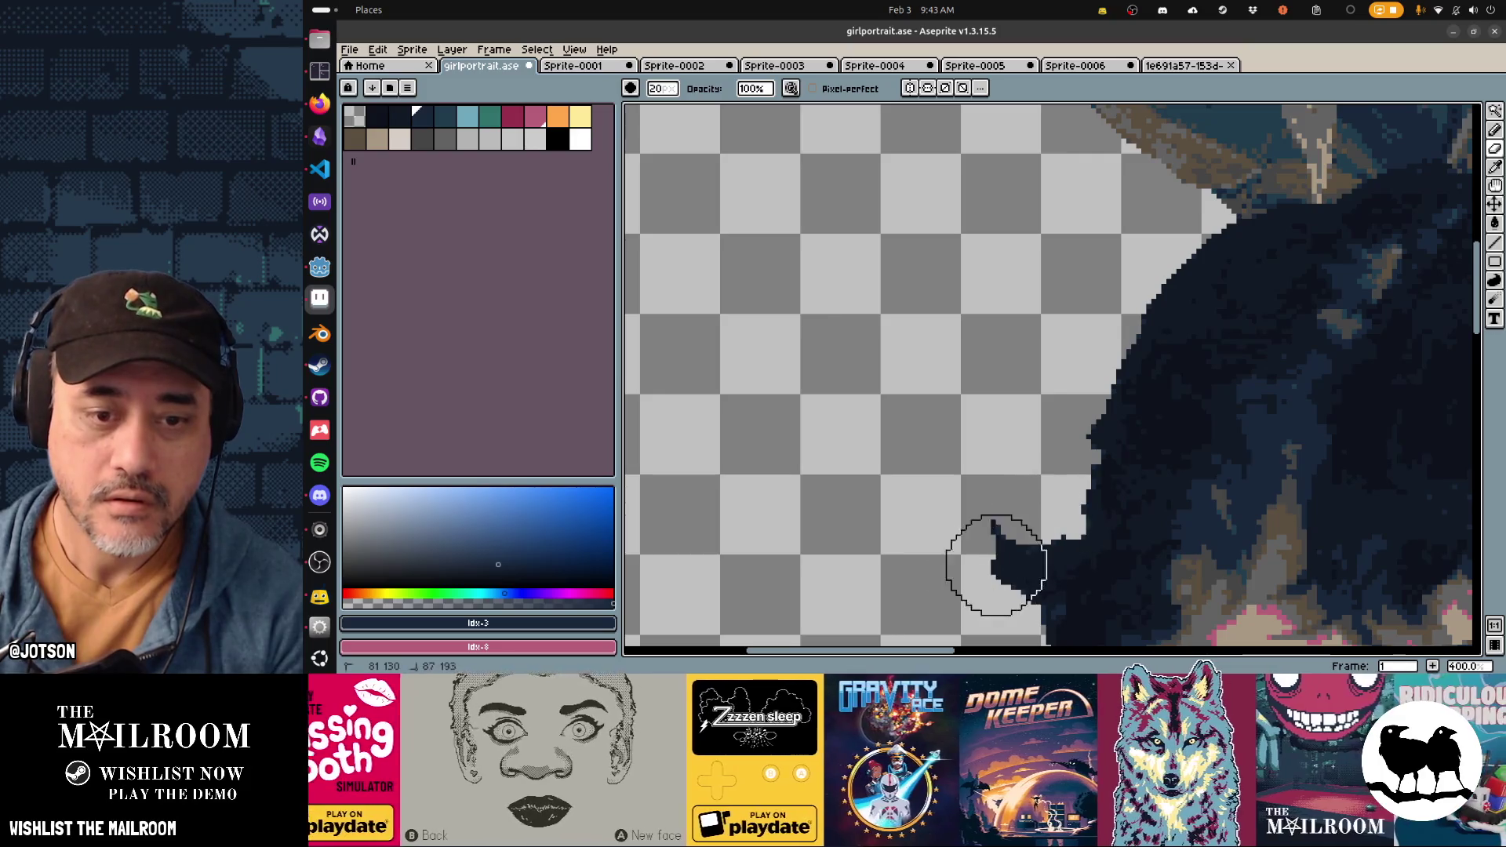
pyautogui.scroll(-3, 988, 306)
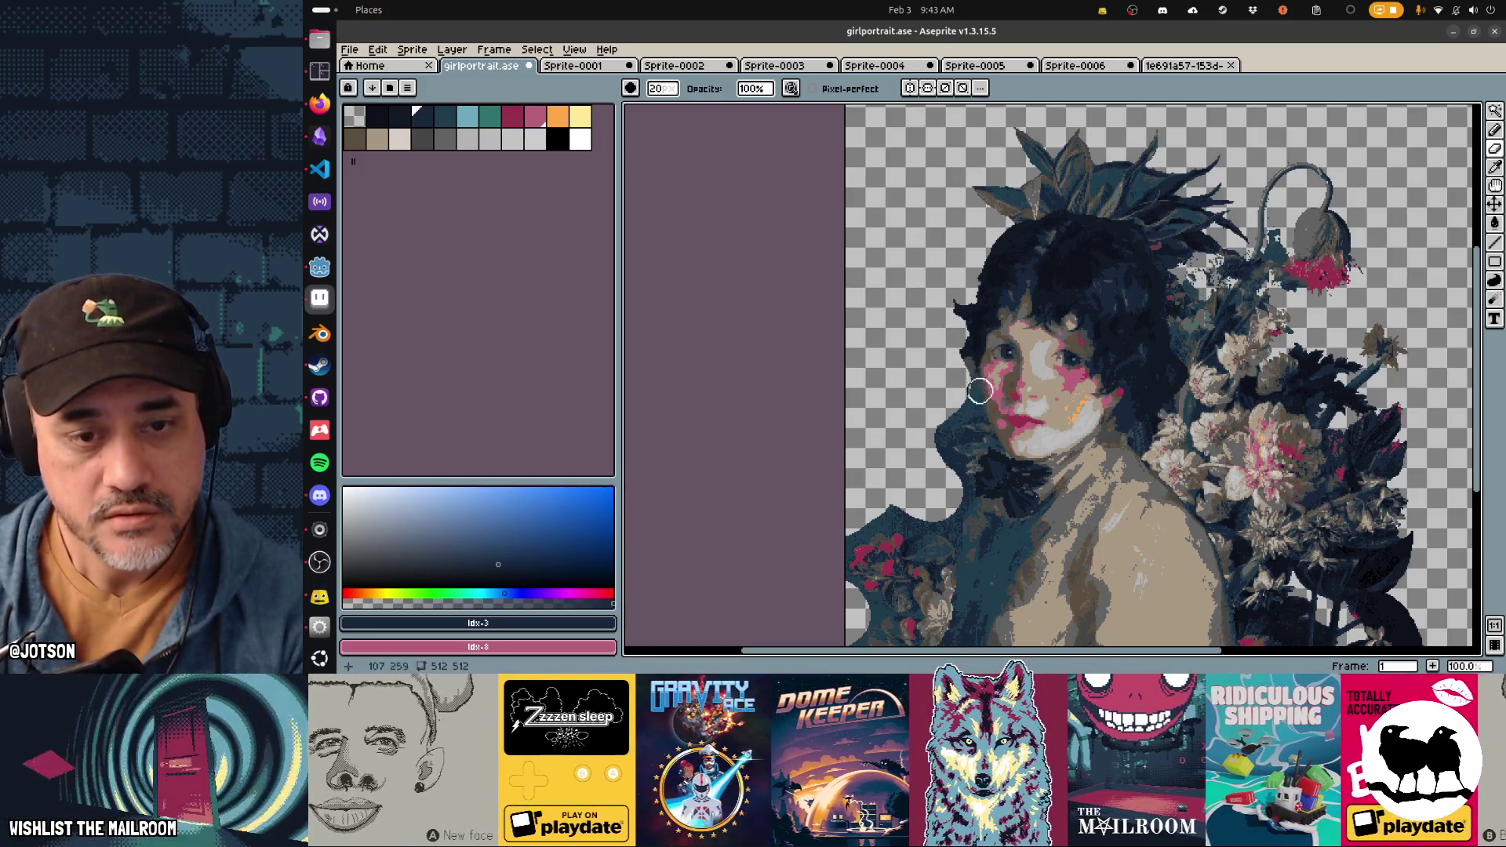
pyautogui.scroll(-1, 974, 384)
# Step: Erase the ragged top and right edge of the dark scarf beside the face
pyautogui.scroll(3, 976, 384)
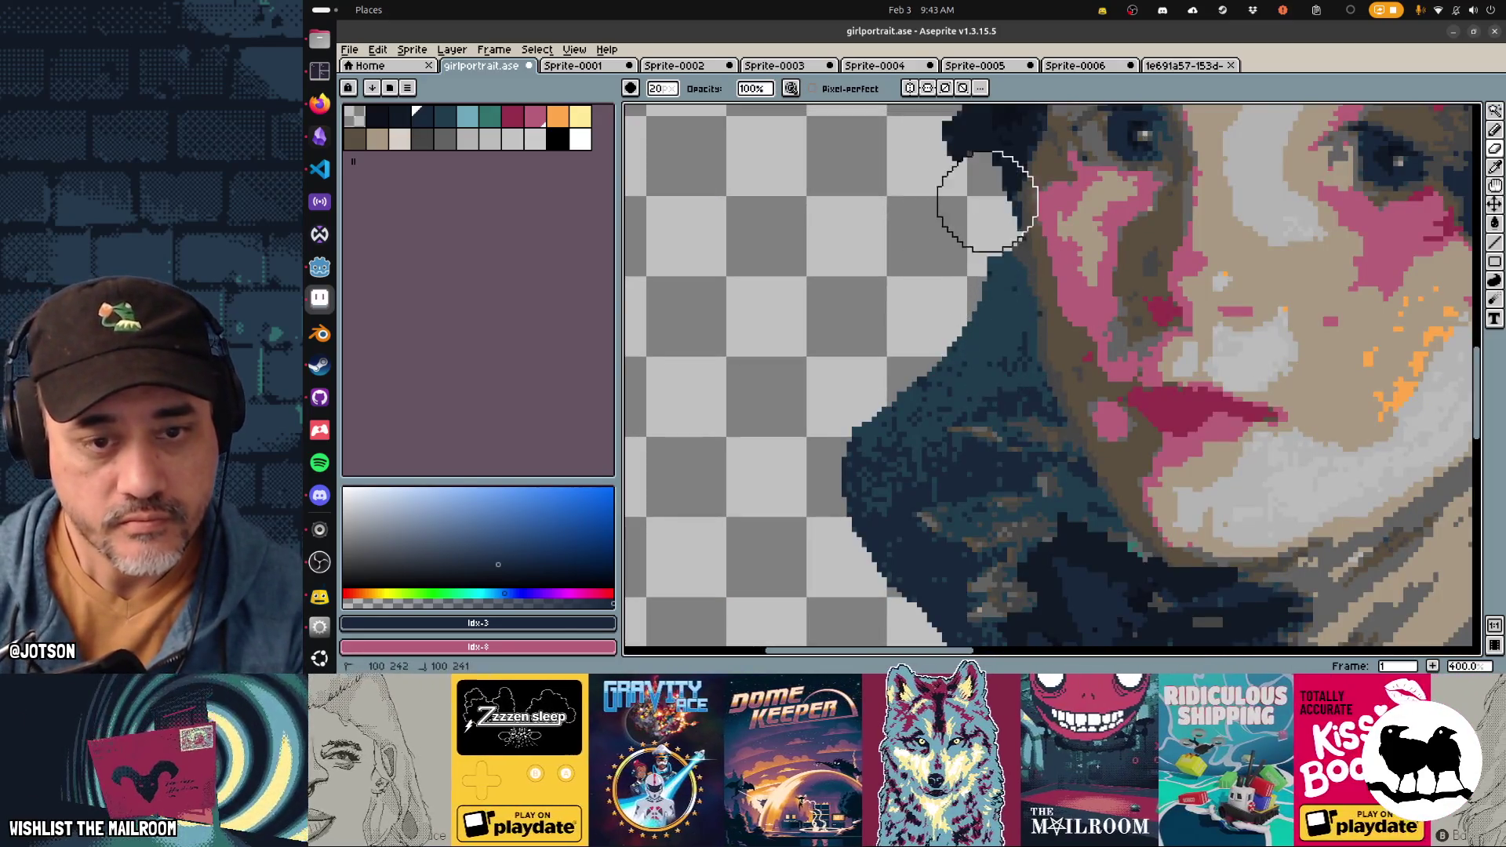
pyautogui.moveTo(1058, 366)
pyautogui.mouseDown()
pyautogui.moveTo(1038, 346)
pyautogui.moveTo(991, 369)
pyautogui.moveTo(965, 350)
pyautogui.moveTo(881, 410)
pyautogui.moveTo(860, 471)
pyautogui.moveTo(871, 548)
pyautogui.moveTo(902, 566)
pyautogui.moveTo(901, 595)
pyautogui.moveTo(934, 259)
pyautogui.moveTo(949, 369)
pyautogui.moveTo(967, 378)
pyautogui.moveTo(925, 471)
pyautogui.moveTo(1092, 202)
pyautogui.moveTo(1029, 404)
pyautogui.moveTo(904, 558)
pyautogui.mouseUp()
pyautogui.moveTo(1036, 527)
pyautogui.mouseDown()
pyautogui.moveTo(1119, 235)
pyautogui.moveTo(1169, 327)
pyautogui.moveTo(1190, 423)
pyautogui.moveTo(1184, 228)
pyautogui.moveTo(1173, 202)
pyautogui.moveTo(1141, 202)
pyautogui.mouseUp()
pyautogui.scroll(3, 945, 447)
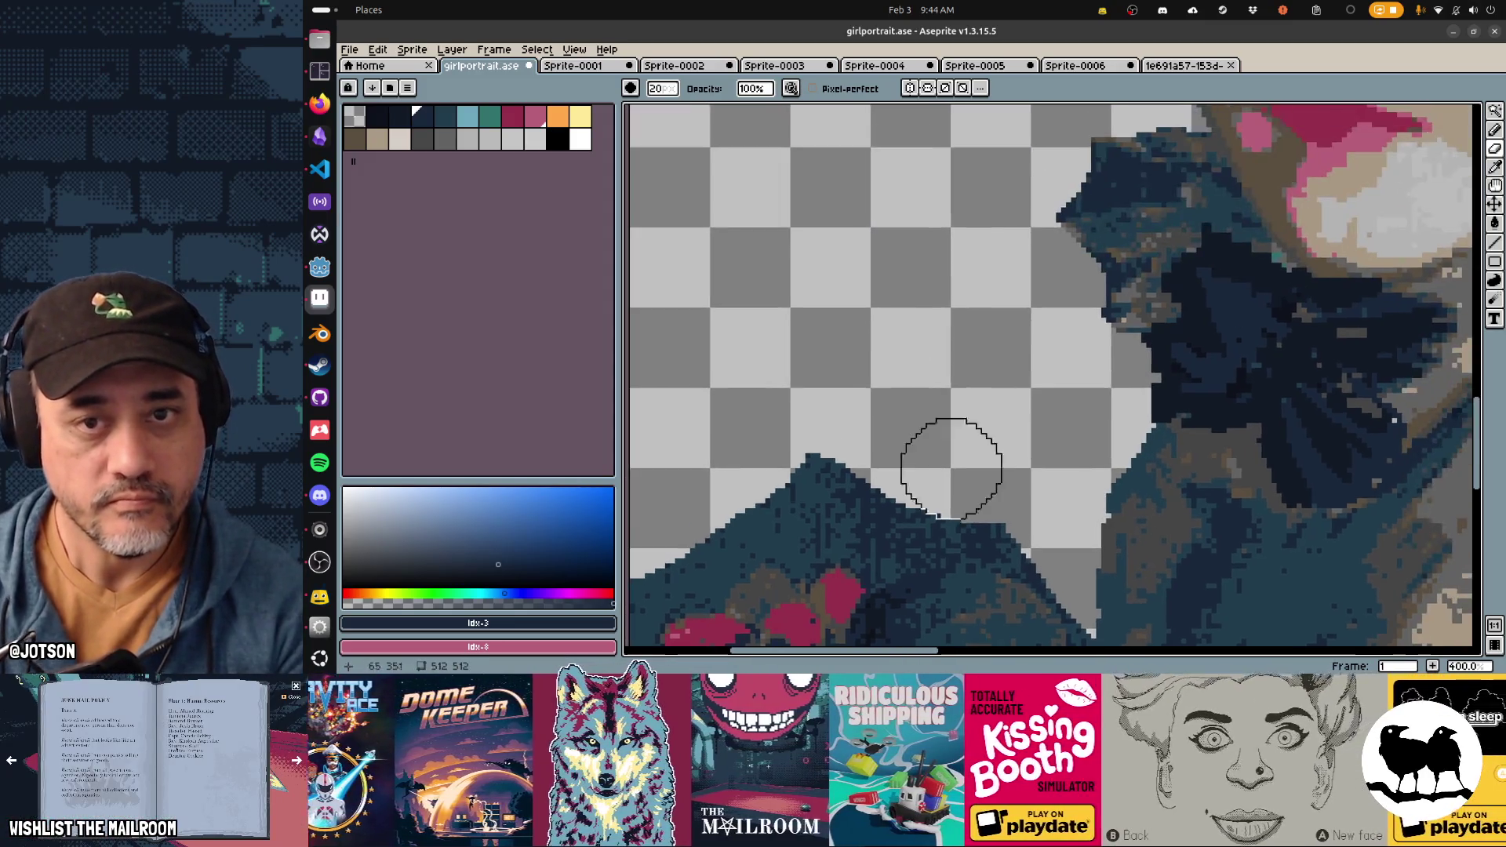
pyautogui.scroll(-3, 1009, 337)
pyautogui.hscroll(-5, 1146, 231)
pyautogui.scroll(3, 1147, 232)
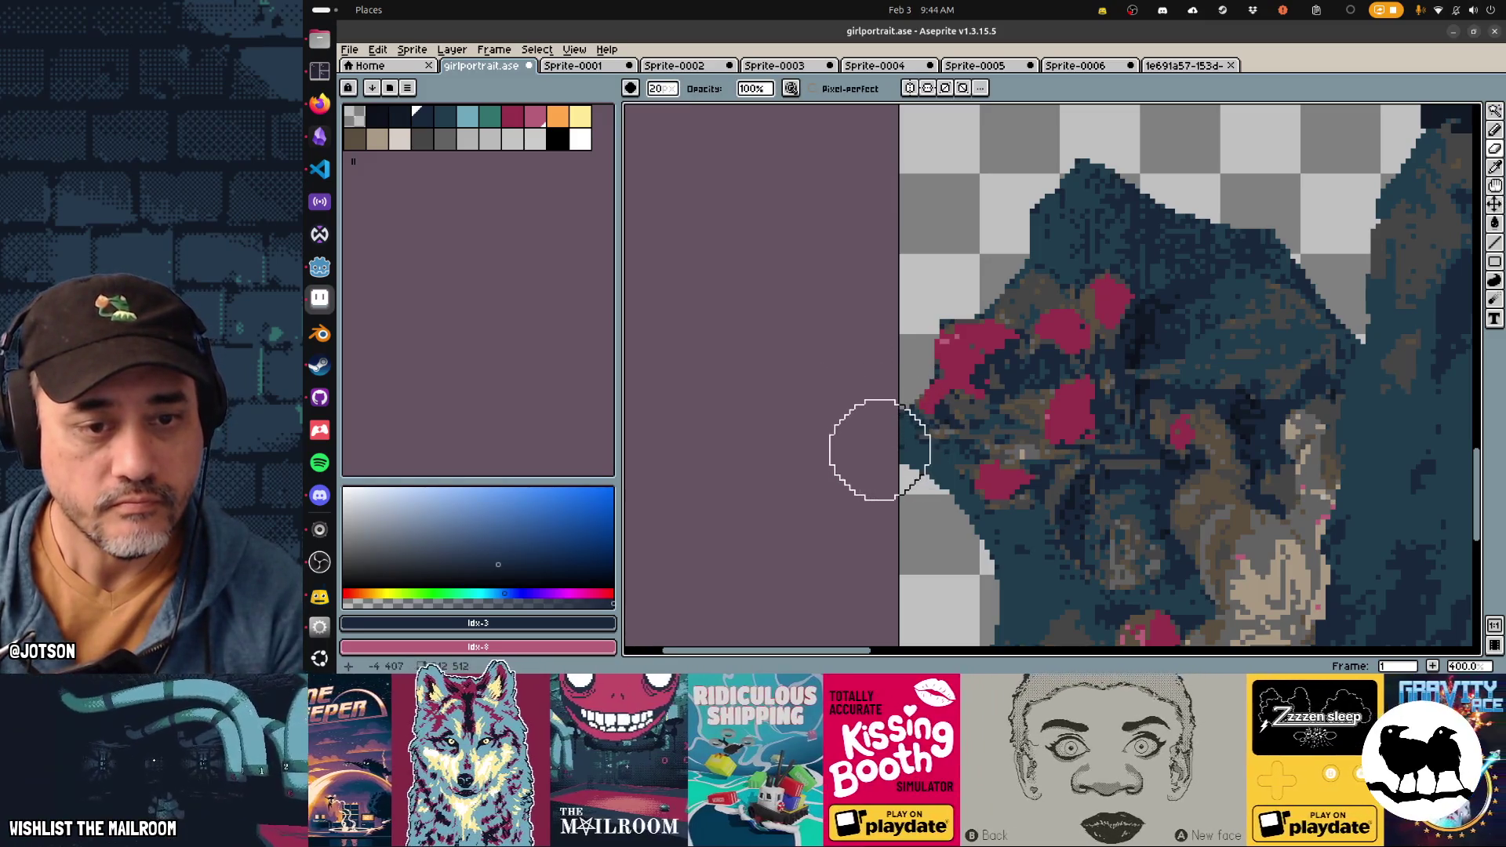
# Step: Erase the ragged left edge and the protruding top bump of the red-flowered foliage clump
pyautogui.moveTo(864, 430)
pyautogui.mouseDown()
pyautogui.moveTo(941, 538)
pyautogui.moveTo(1008, 561)
pyautogui.mouseUp()
pyautogui.scroll(-5, 1083, 371)
pyautogui.moveTo(1082, 371)
pyautogui.mouseDown()
pyautogui.moveTo(1093, 353)
pyautogui.moveTo(992, 528)
pyautogui.mouseUp()
pyautogui.scroll(-5, 992, 528)
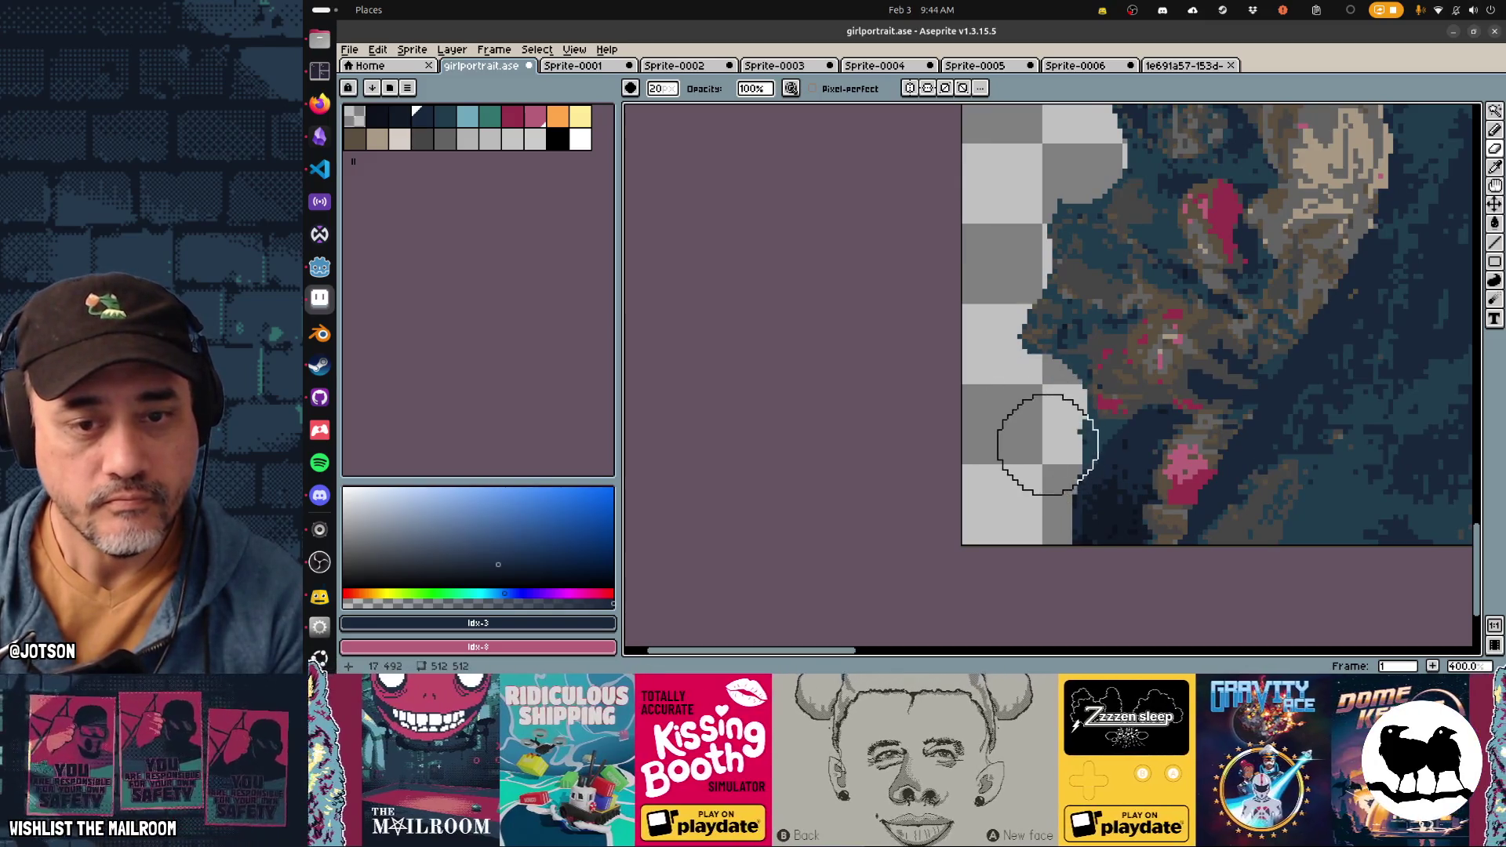
pyautogui.scroll(4, 899, 401)
pyautogui.hscroll(3, 899, 402)
pyautogui.scroll(5, 941, 314)
pyautogui.moveTo(941, 269)
pyautogui.mouseDown()
pyautogui.moveTo(962, 245)
pyautogui.moveTo(1082, 269)
pyautogui.moveTo(1132, 259)
pyautogui.moveTo(1224, 337)
pyautogui.mouseUp()
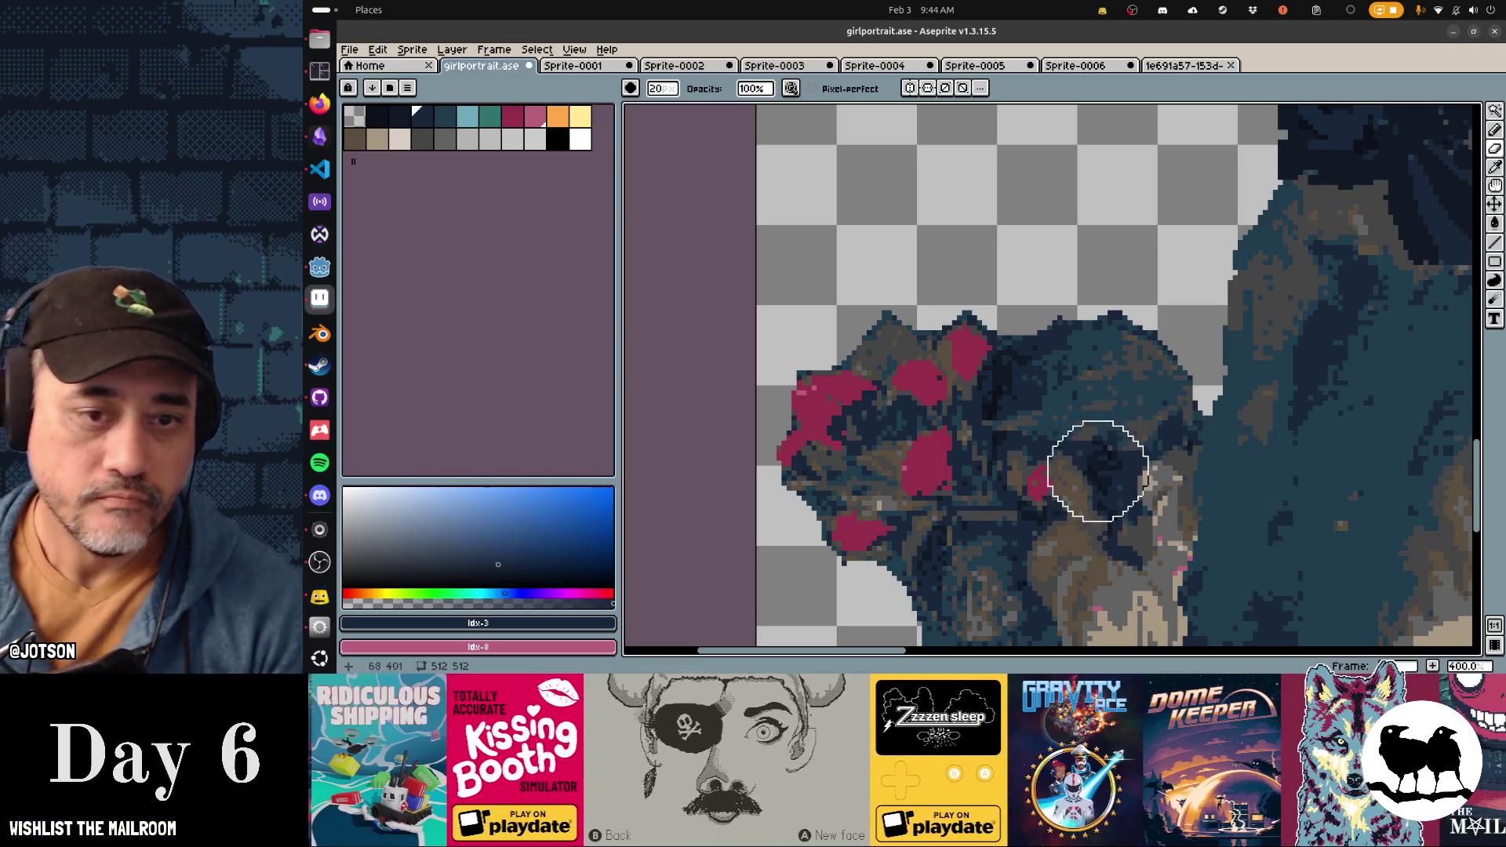
pyautogui.scroll(-3, 962, 322)
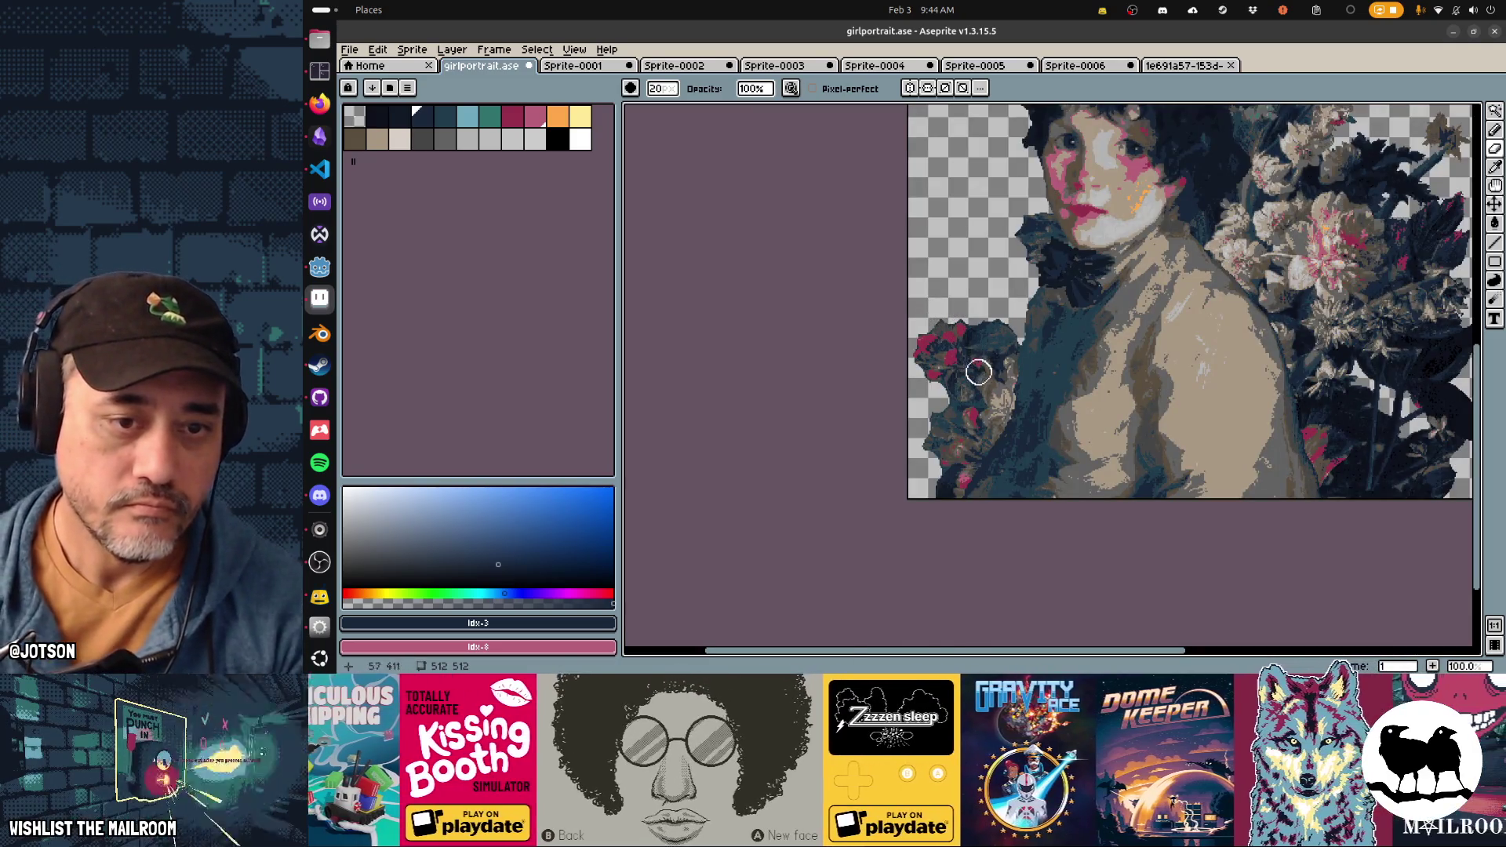
pyautogui.scroll(3, 1009, 481)
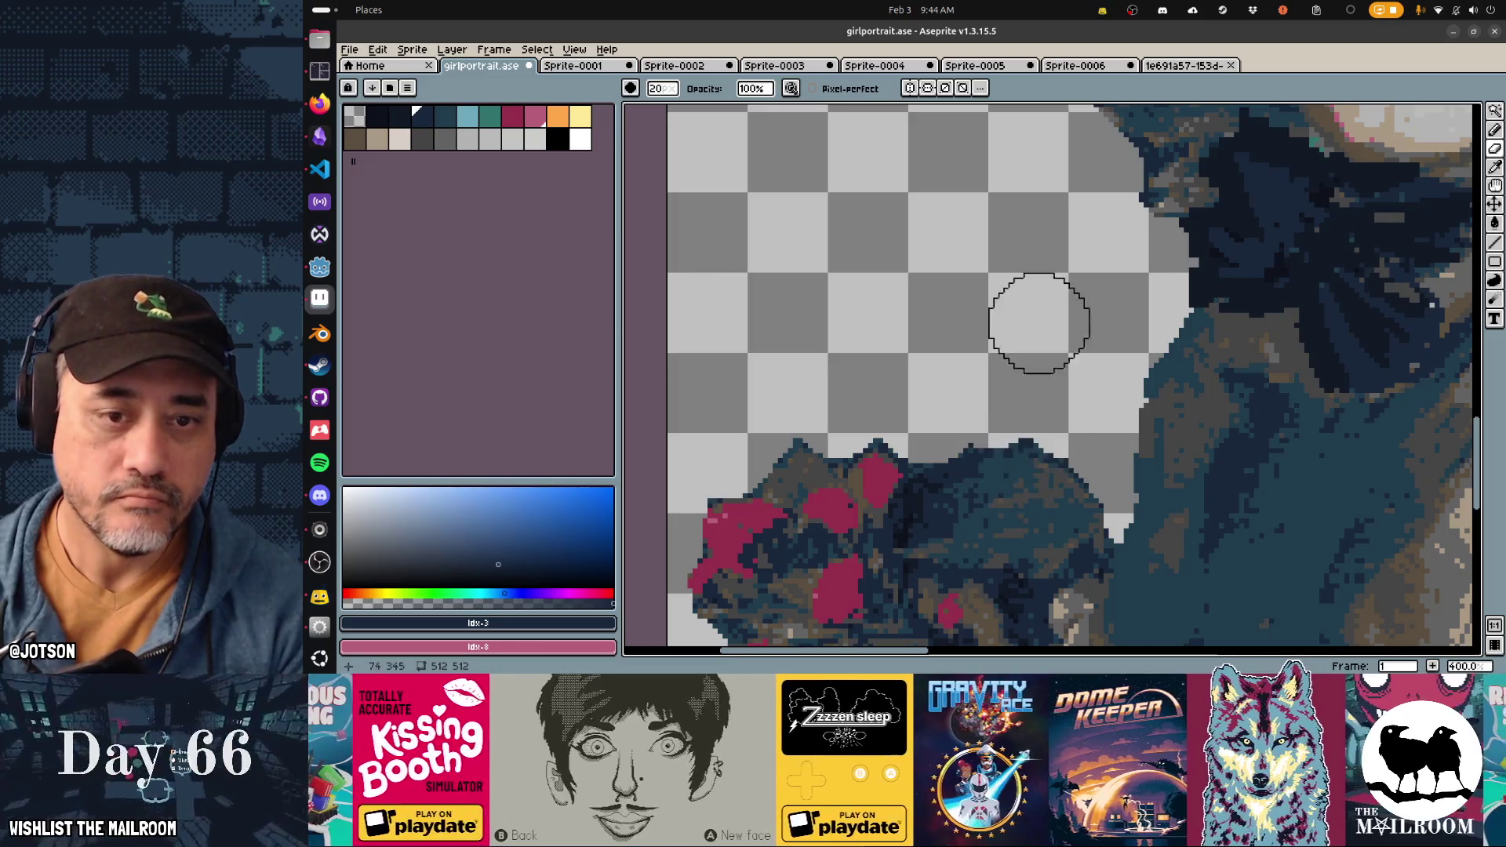
# Step: Pencil navy pixels along the foliage clump's top edge, rounding it into a fuller dome
pyautogui.press('b')
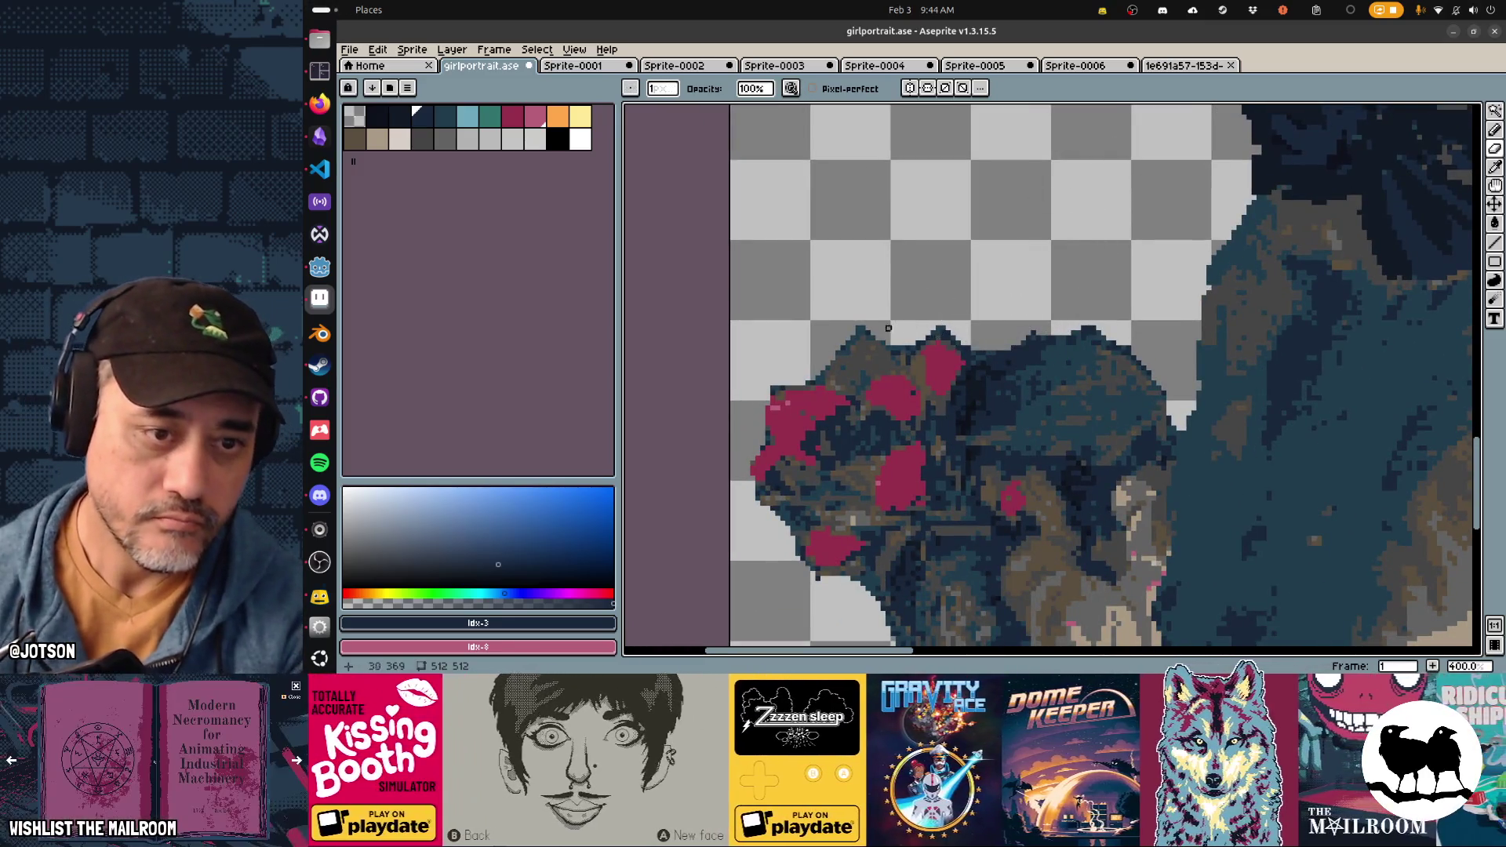
pyautogui.moveTo(813, 383)
pyautogui.mouseDown()
pyautogui.moveTo(862, 328)
pyautogui.moveTo(923, 338)
pyautogui.moveTo(868, 334)
pyautogui.moveTo(888, 349)
pyautogui.moveTo(939, 335)
pyautogui.moveTo(964, 348)
pyautogui.moveTo(919, 347)
pyautogui.moveTo(1013, 368)
pyautogui.moveTo(1041, 345)
pyautogui.moveTo(1014, 352)
pyautogui.mouseUp()
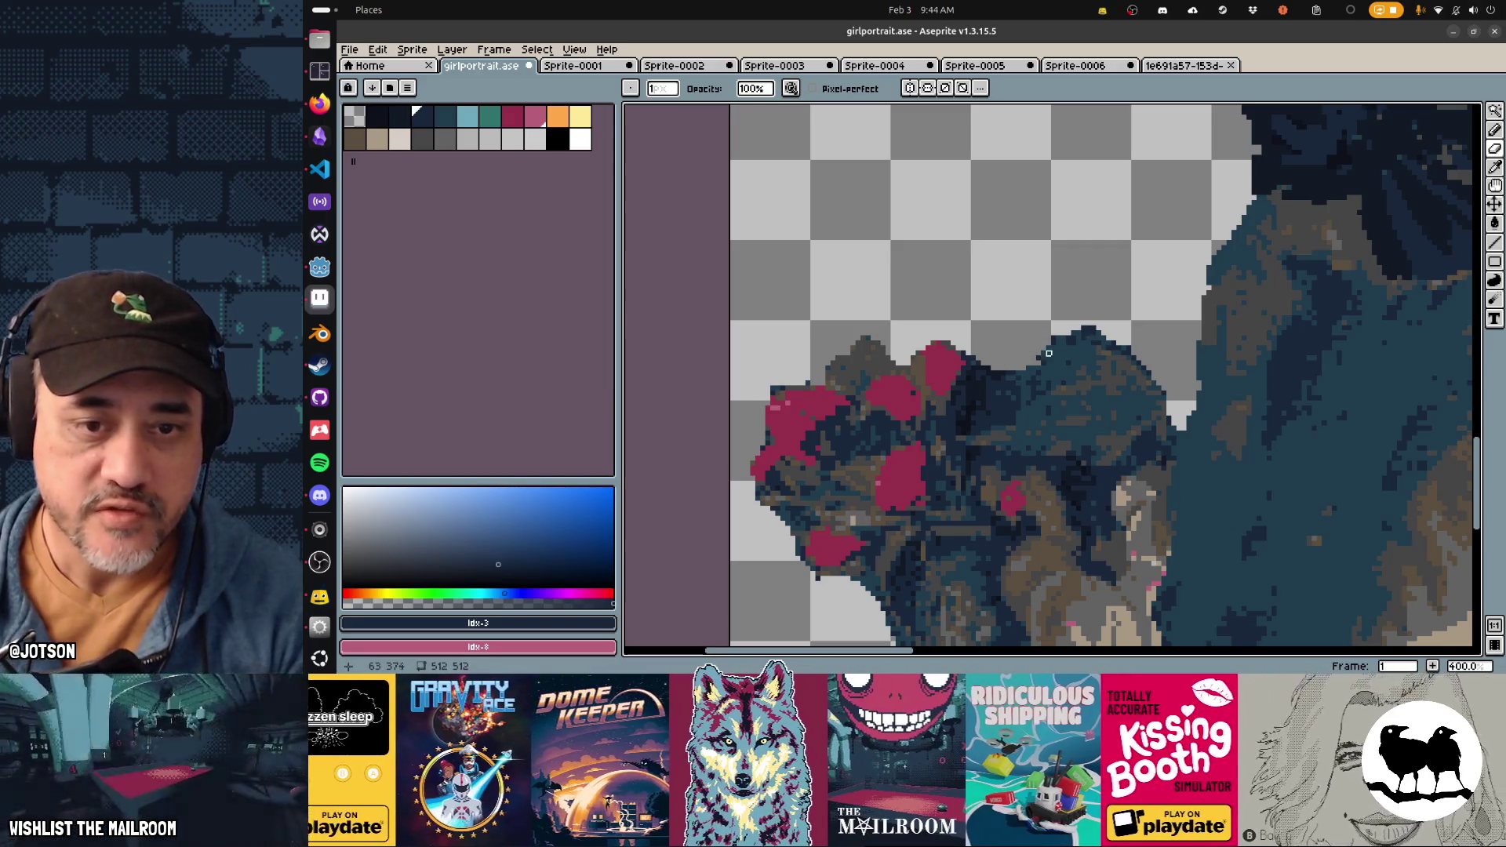
pyautogui.moveTo(1078, 328); pyautogui.dragTo(1107, 334)
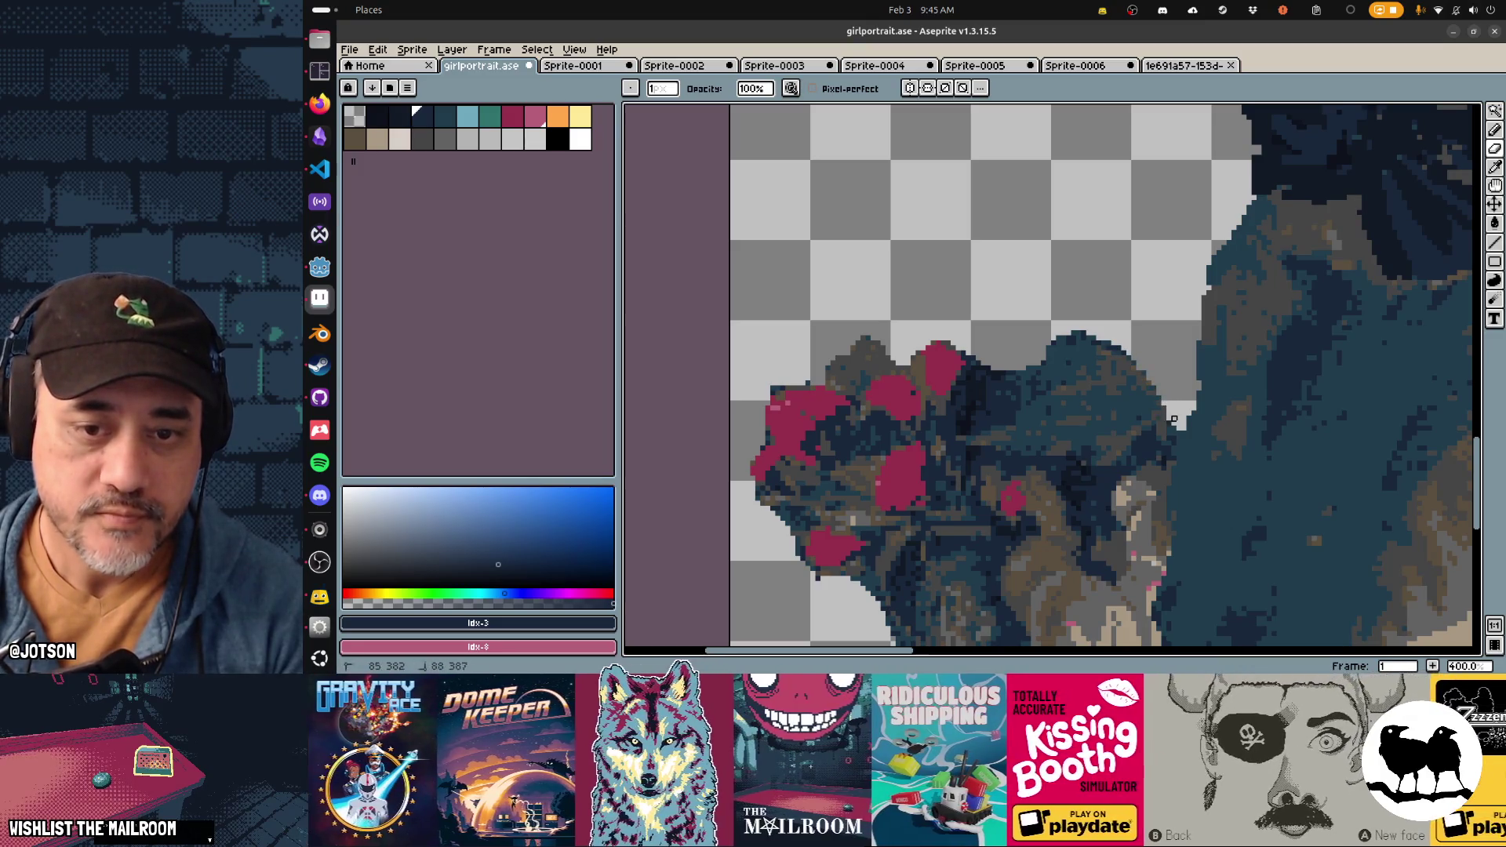
pyautogui.hscroll(-3, 1034, 403)
pyautogui.scroll(-2, 1033, 403)
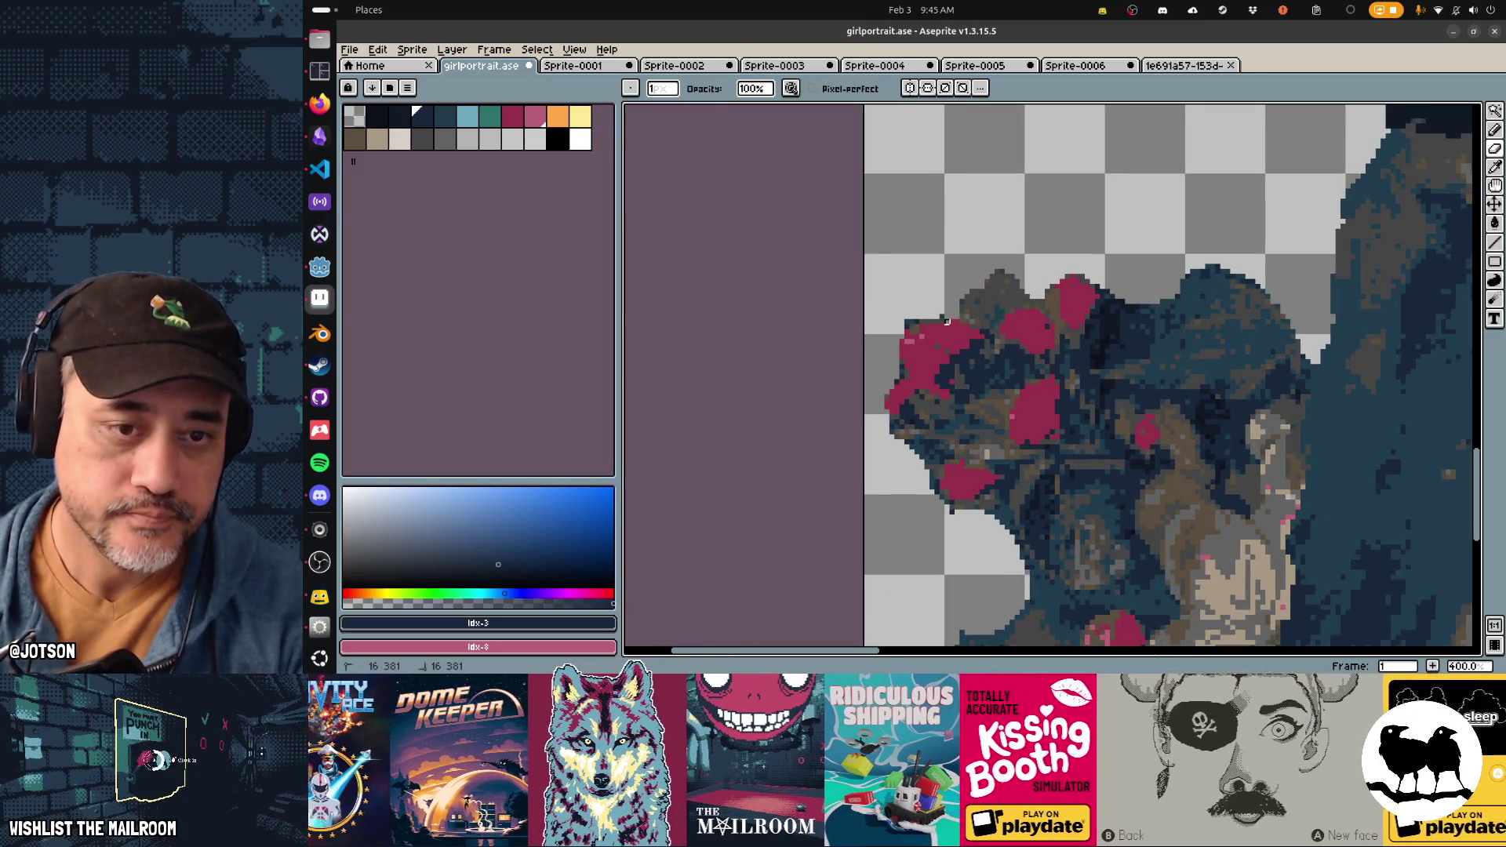
pyautogui.moveTo(946, 322); pyautogui.dragTo(896, 327)
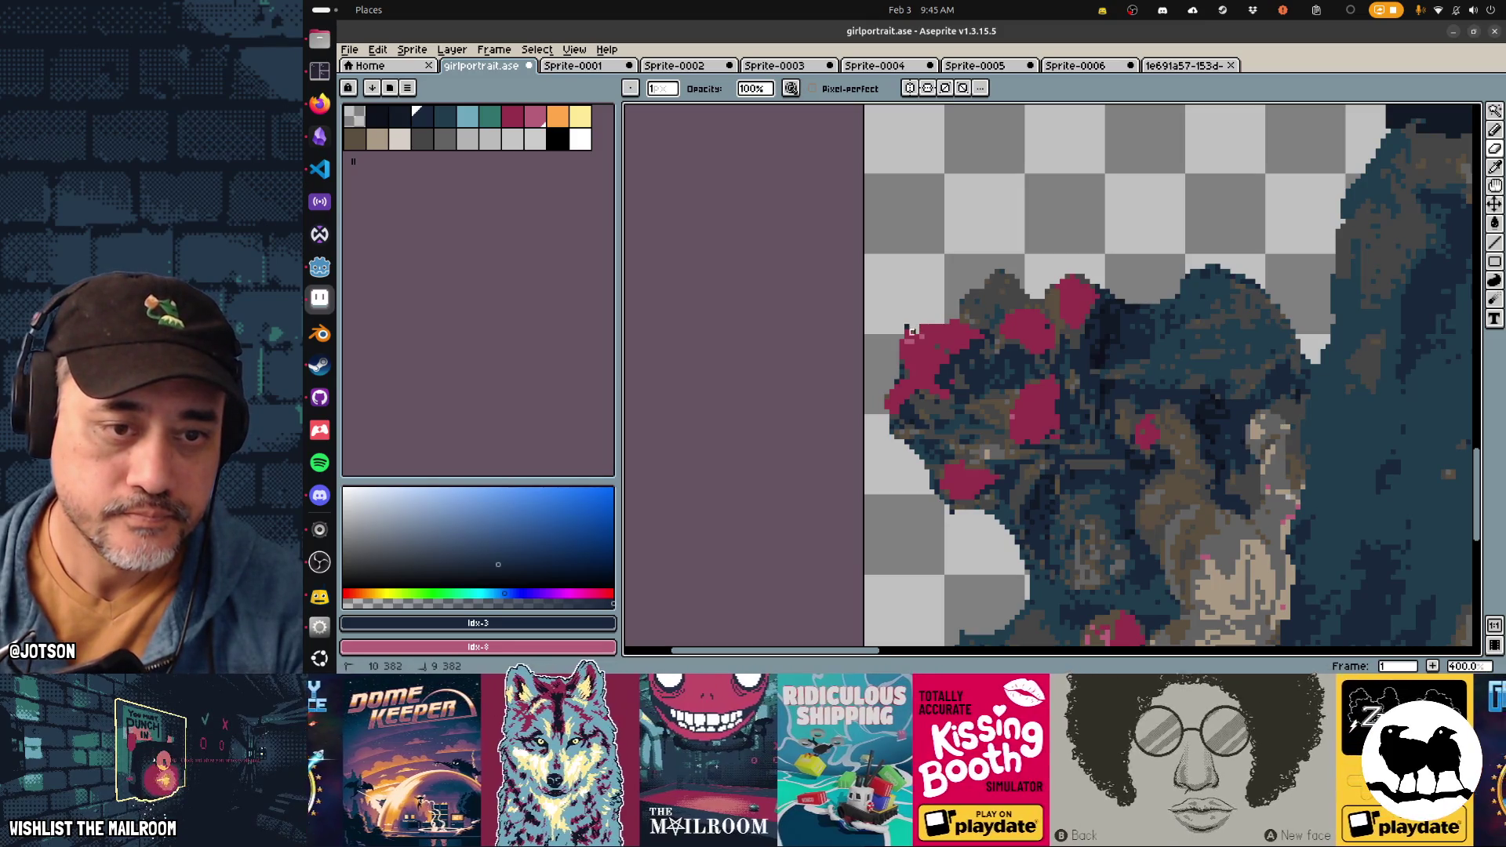
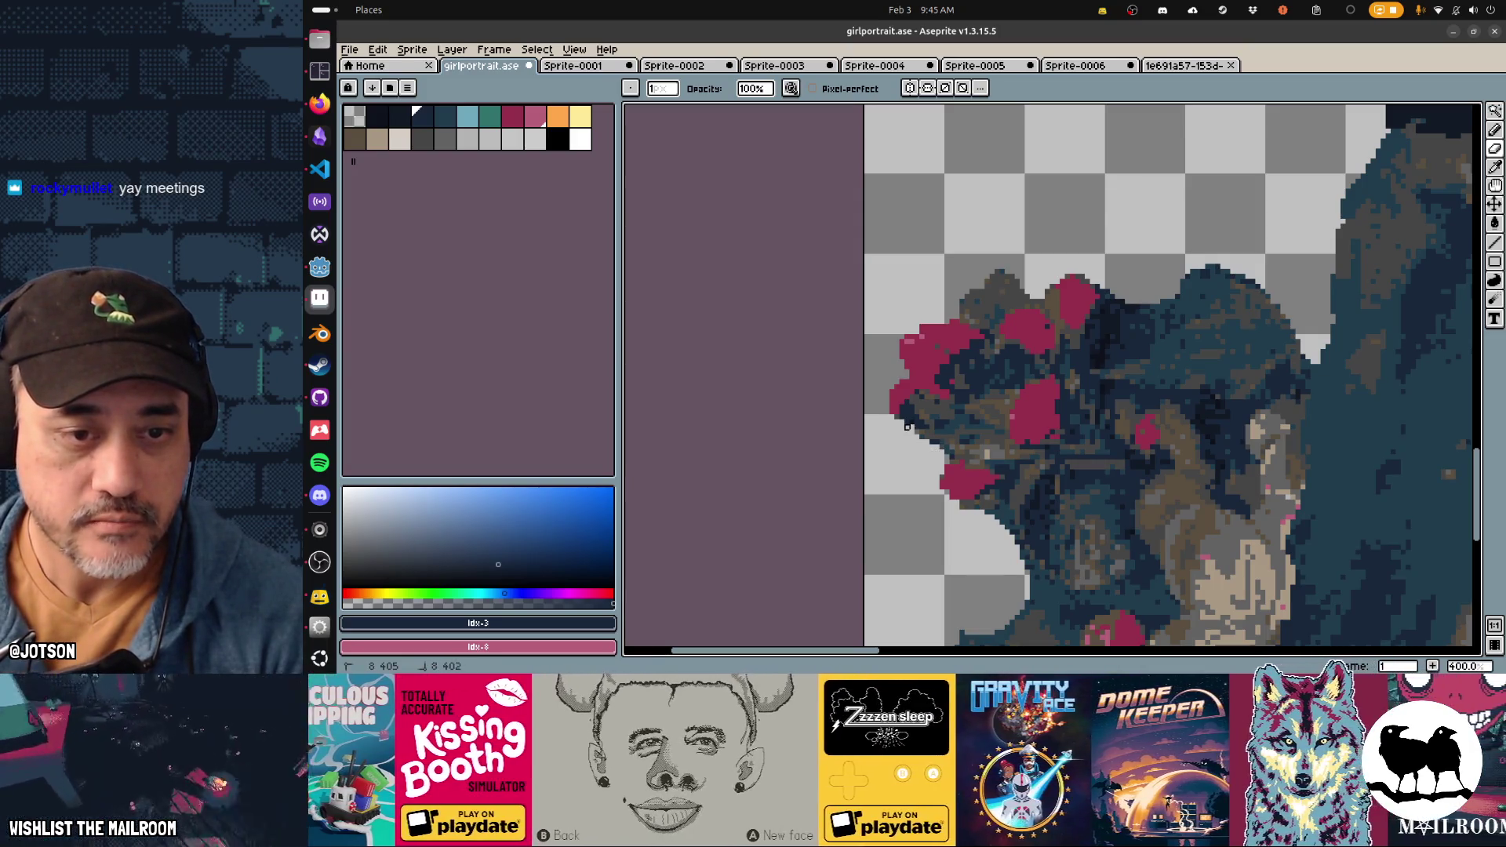
# Step: Erase stray dark pixels along the girl's left outline beside the red flowers
pyautogui.scroll(-3, 913, 393)
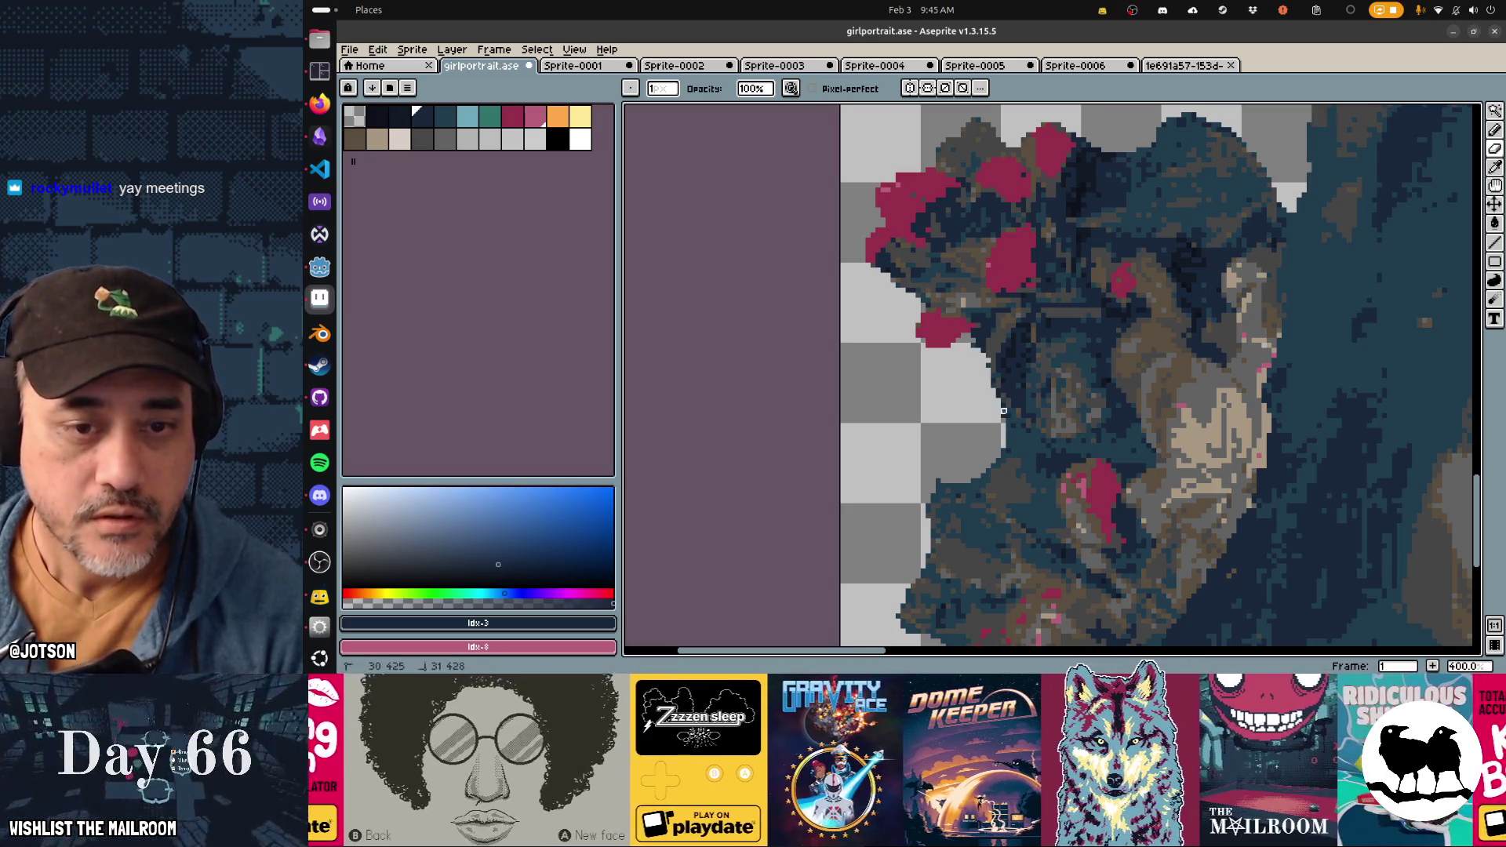
pyautogui.moveTo(1009, 416)
pyautogui.mouseDown()
pyautogui.moveTo(1029, 429)
pyautogui.moveTo(1007, 449)
pyautogui.moveTo(1012, 367)
pyautogui.moveTo(1068, 411)
pyautogui.moveTo(1018, 412)
pyautogui.mouseUp()
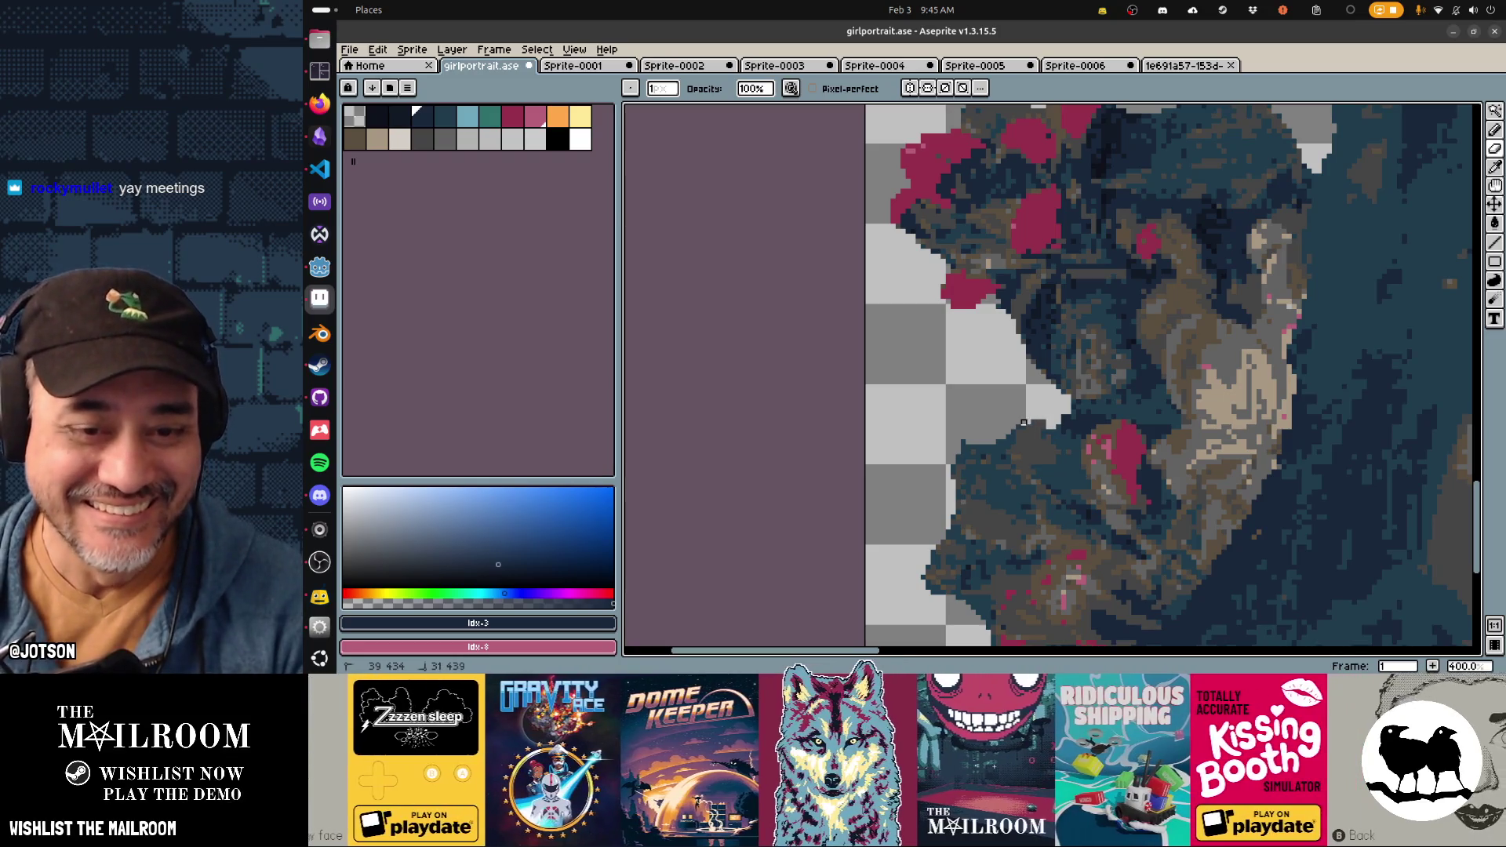
pyautogui.click(1018, 427)
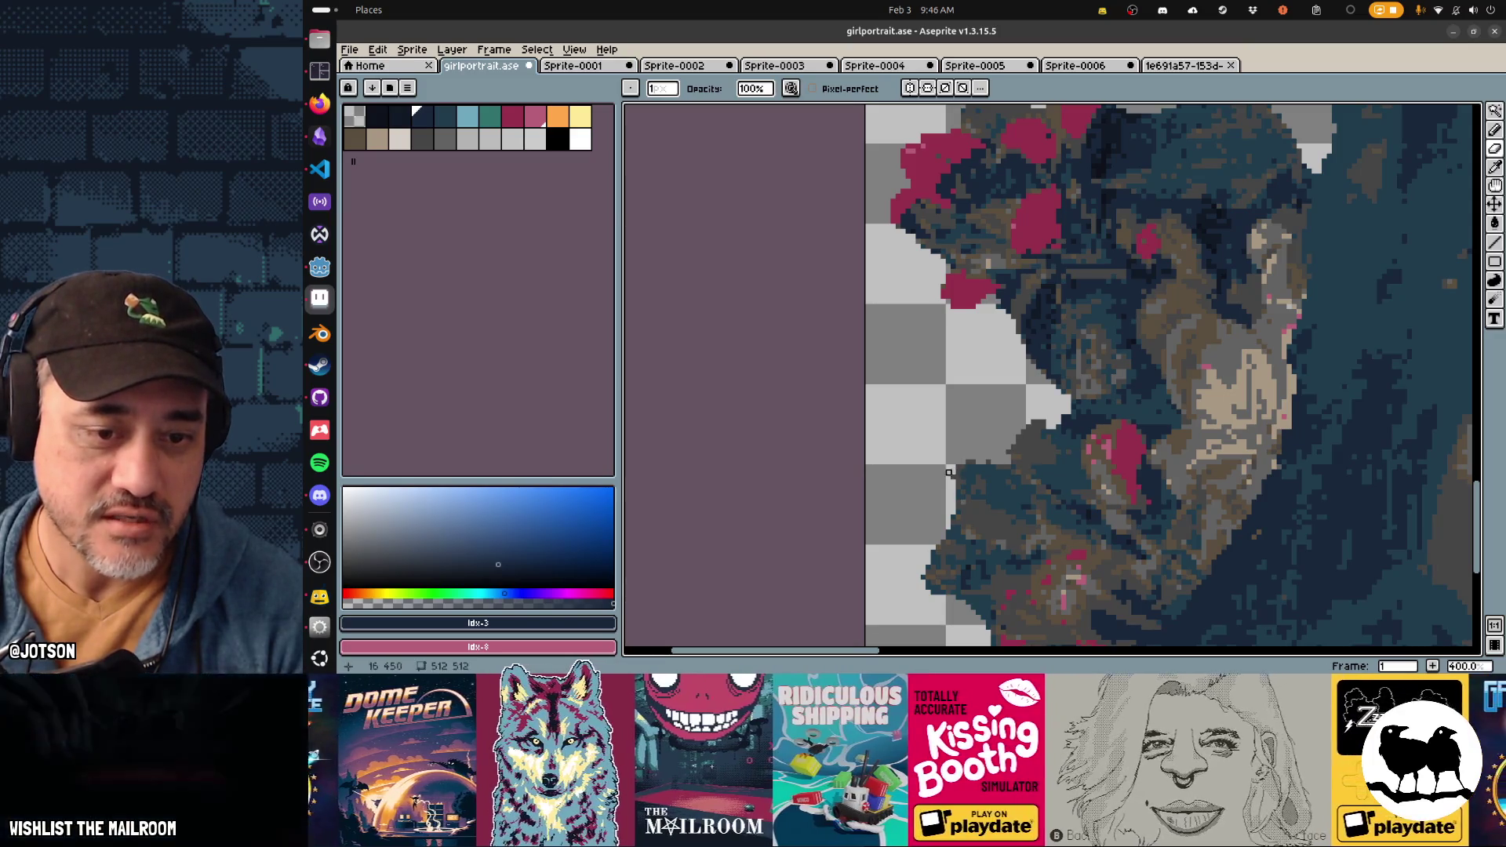
pyautogui.moveTo(948, 476); pyautogui.dragTo(949, 473)
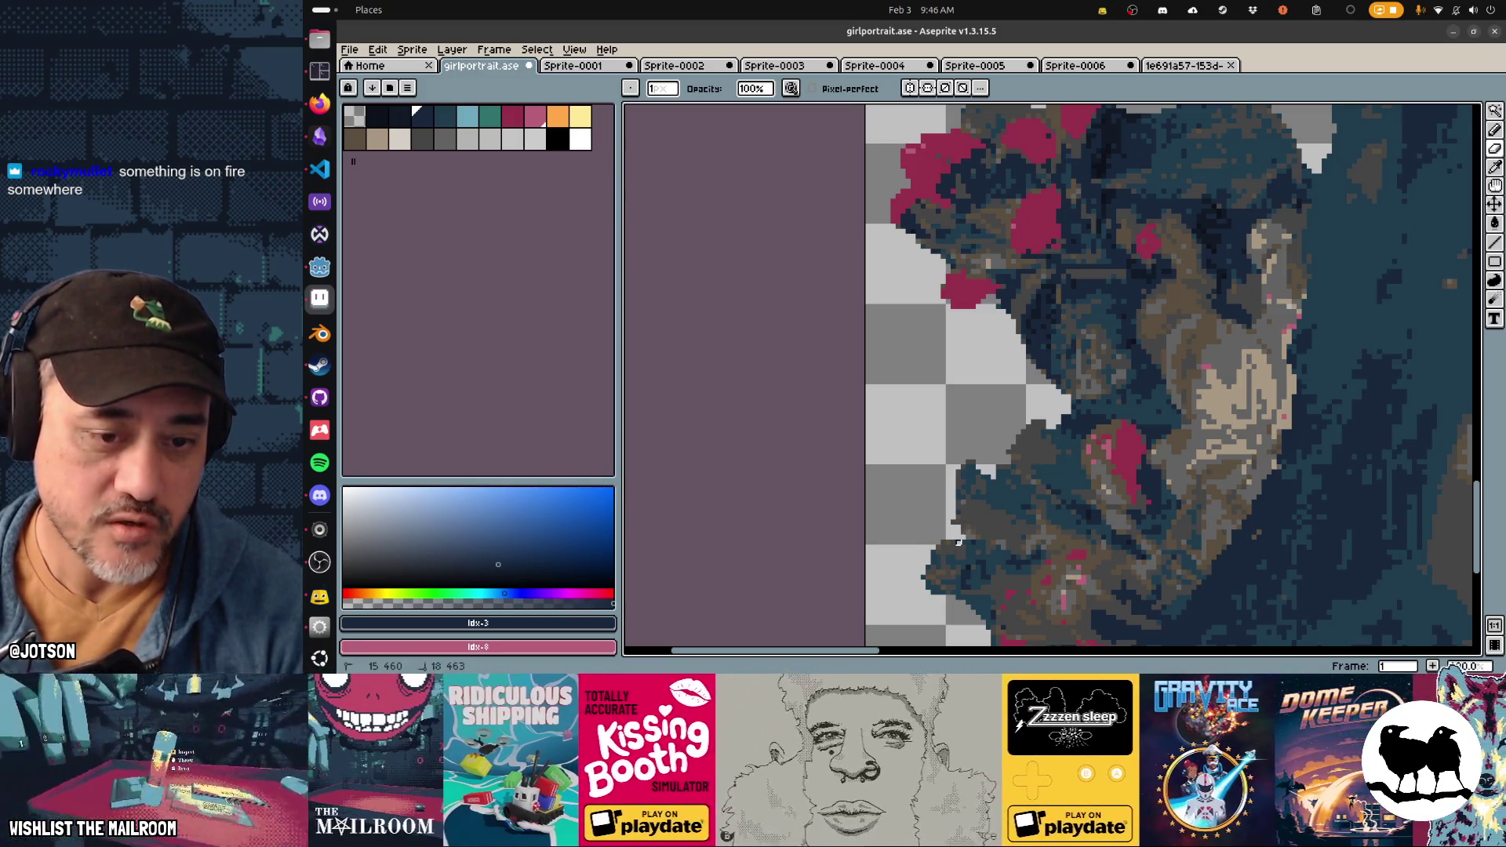
pyautogui.click(928, 553)
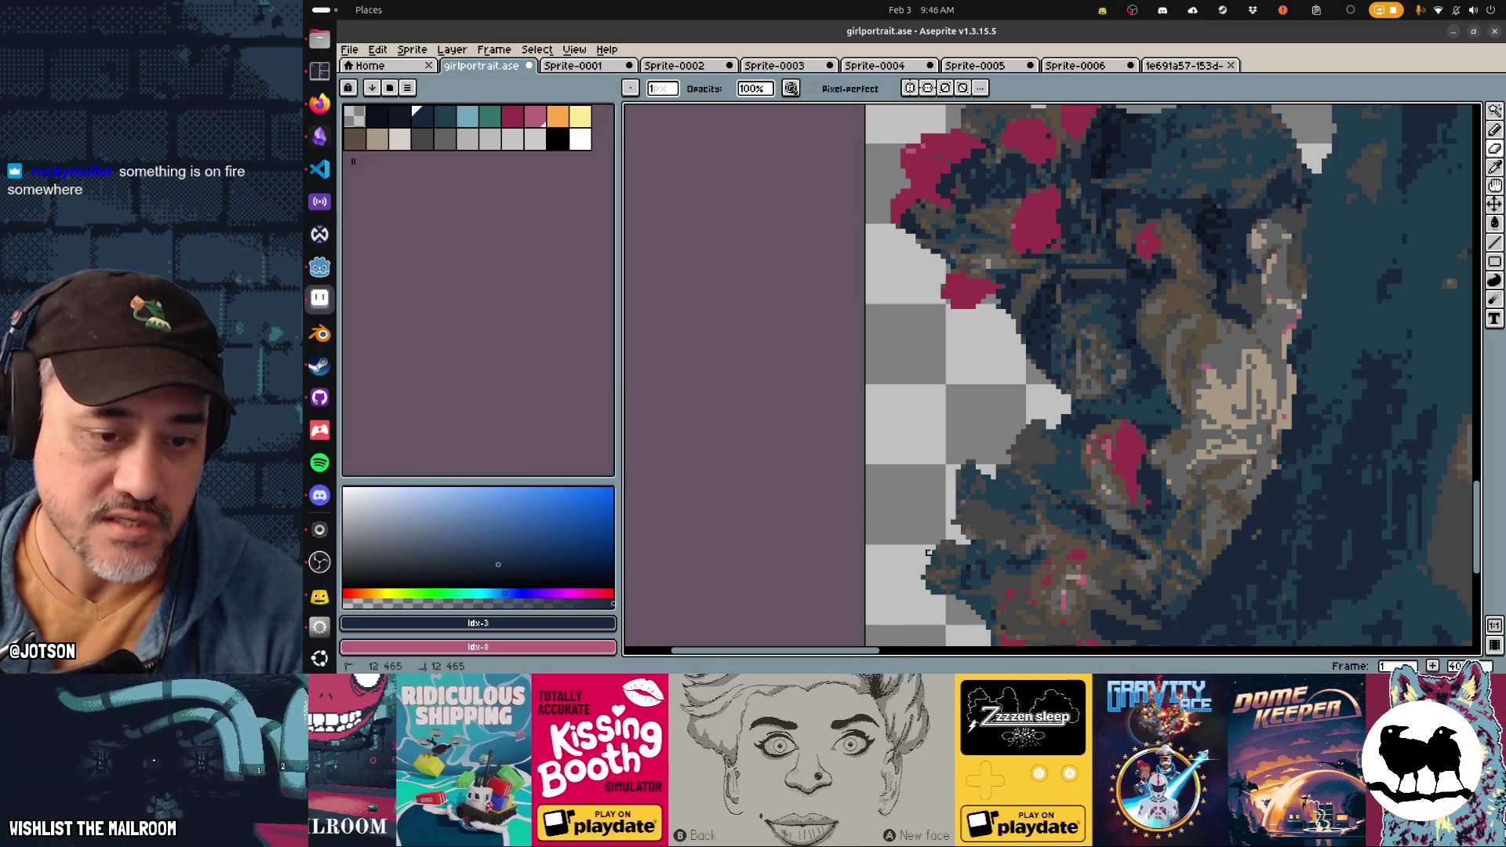
pyautogui.moveTo(933, 558); pyautogui.dragTo(929, 567)
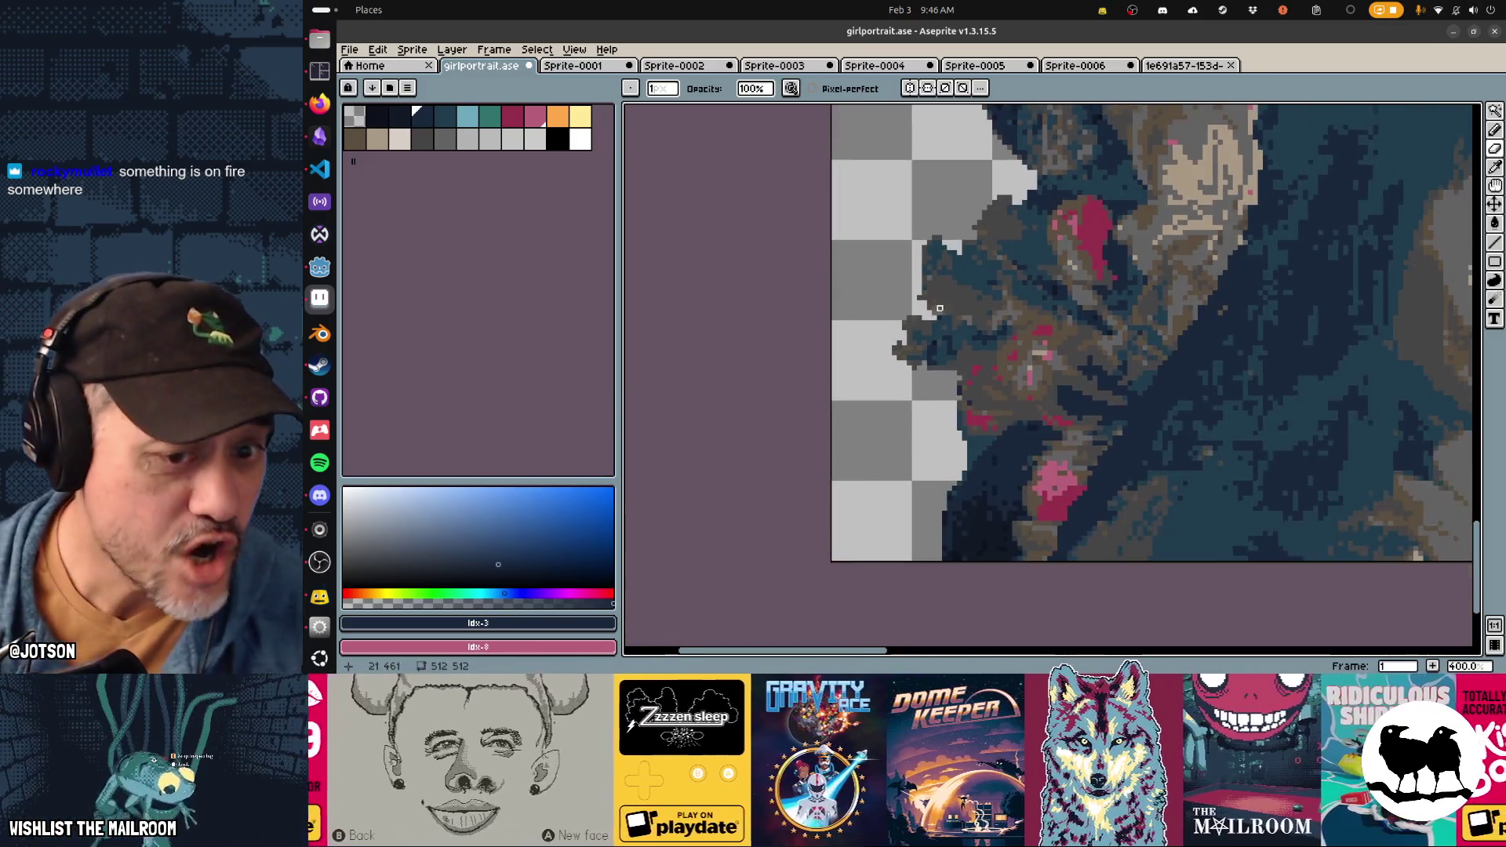
# Step: Erase dark pixels along the hair edge, then undo that last eraser stroke
pyautogui.moveTo(988, 608)
pyautogui.mouseDown()
pyautogui.moveTo(945, 510)
pyautogui.moveTo(943, 409)
pyautogui.mouseUp()
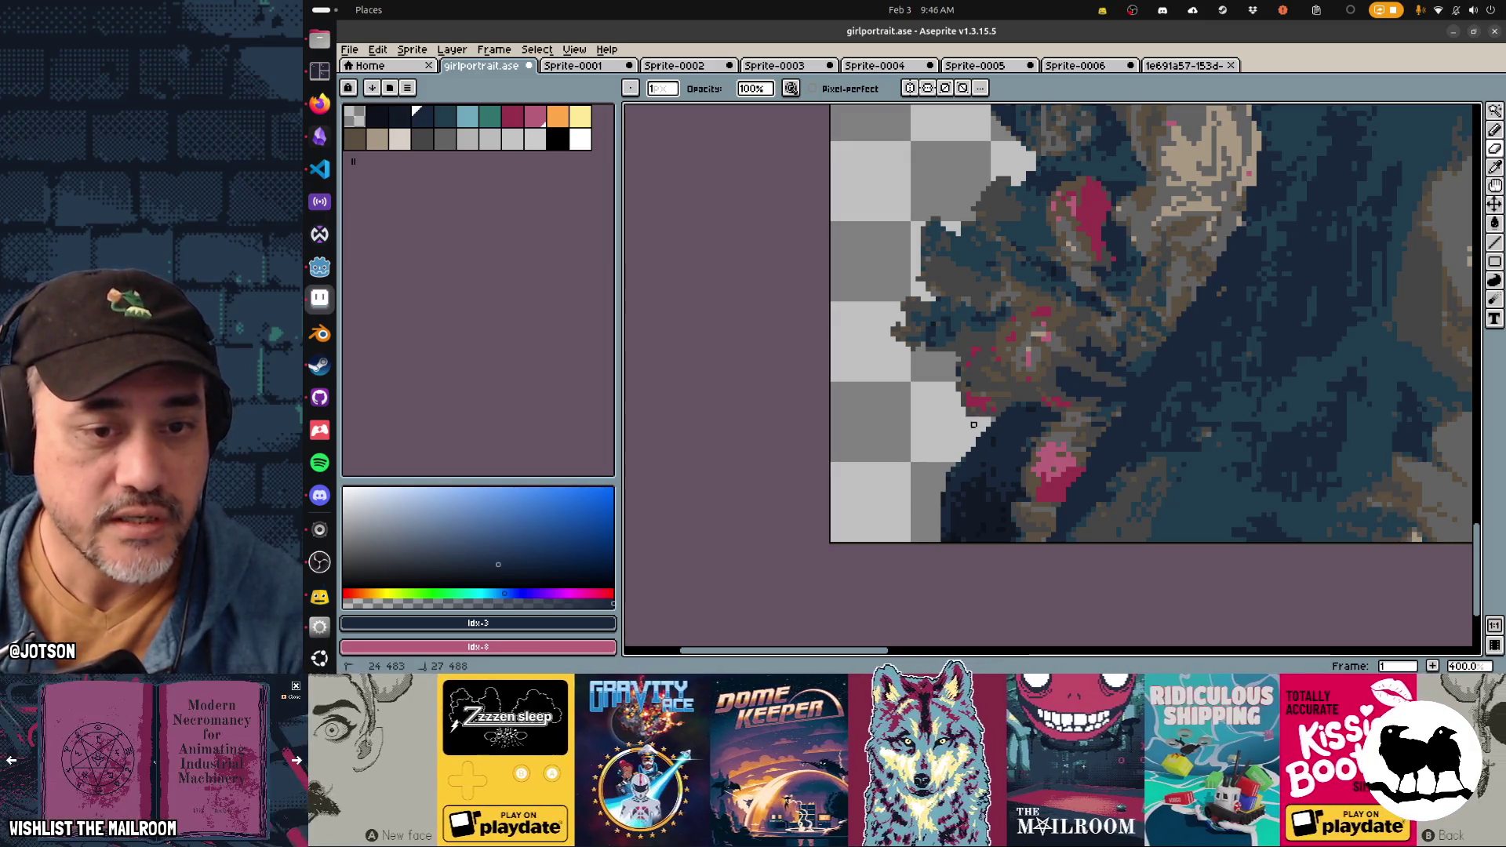
pyautogui.moveTo(958, 455); pyautogui.dragTo(944, 490)
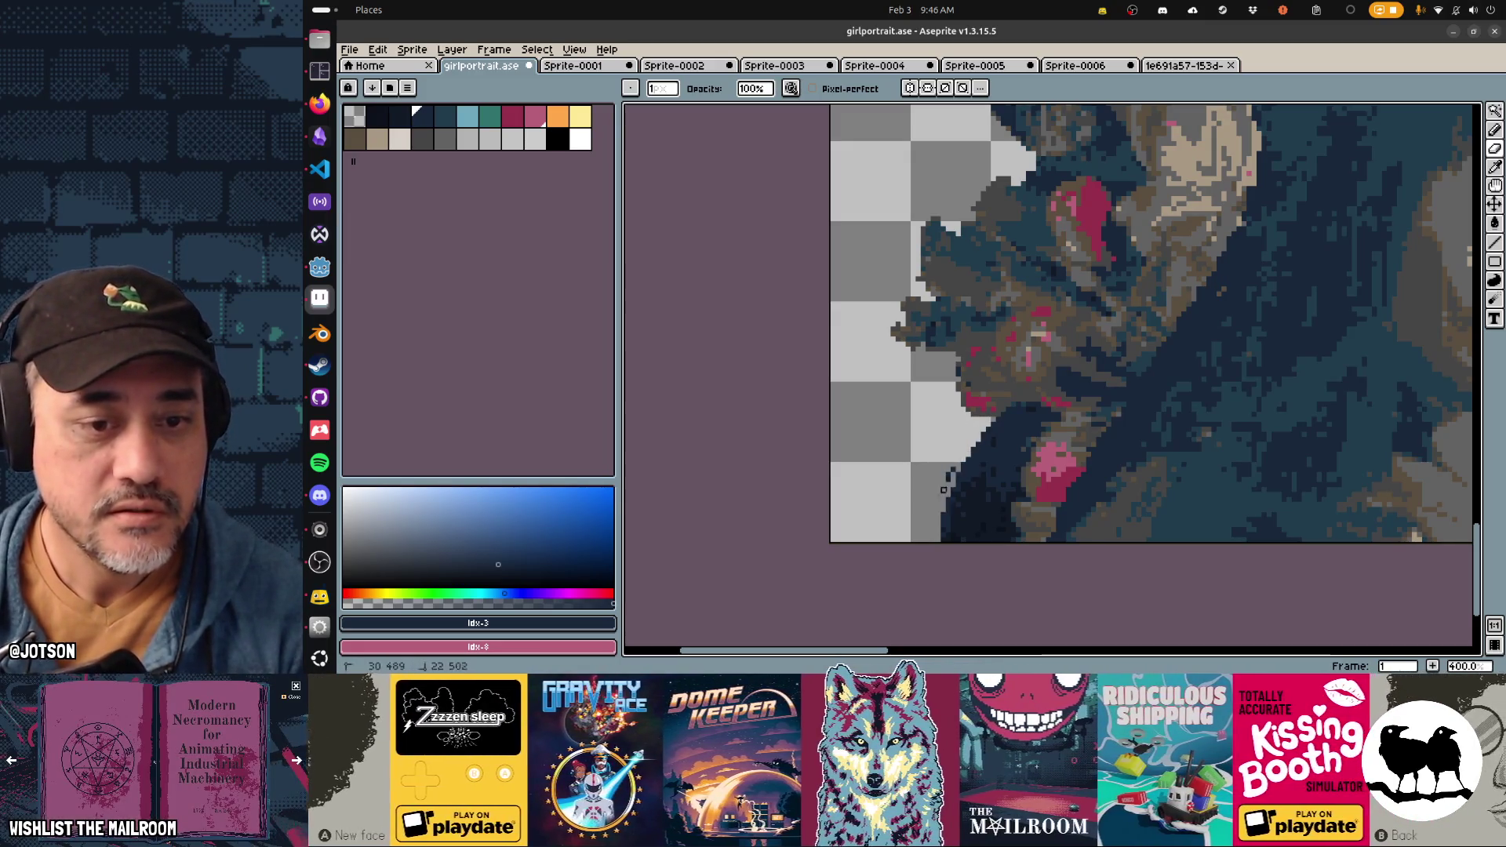
pyautogui.hotkey('ctrl', 'z')
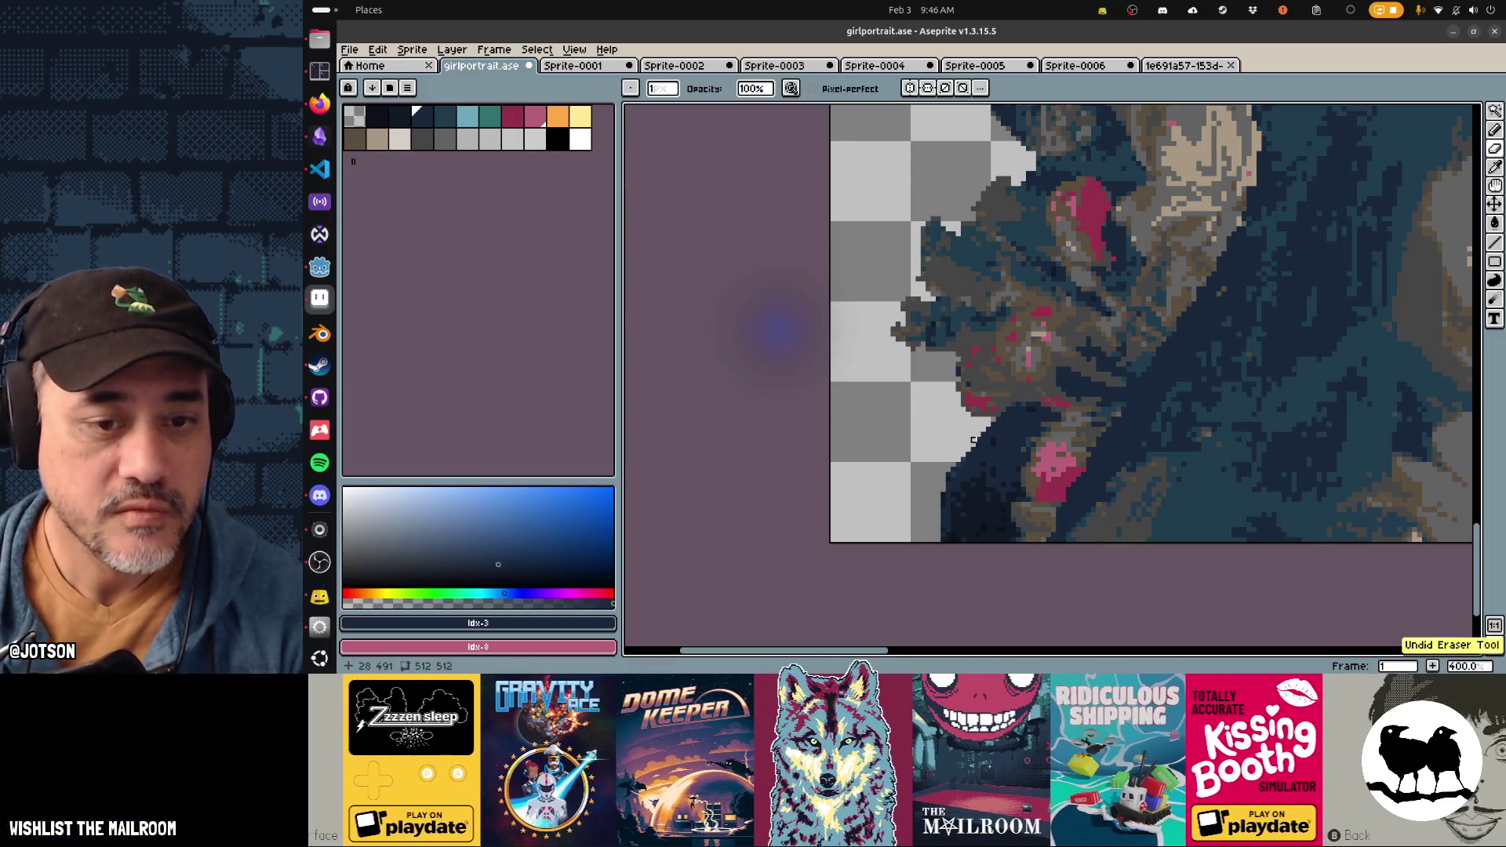
pyautogui.scroll(-3, 948, 500)
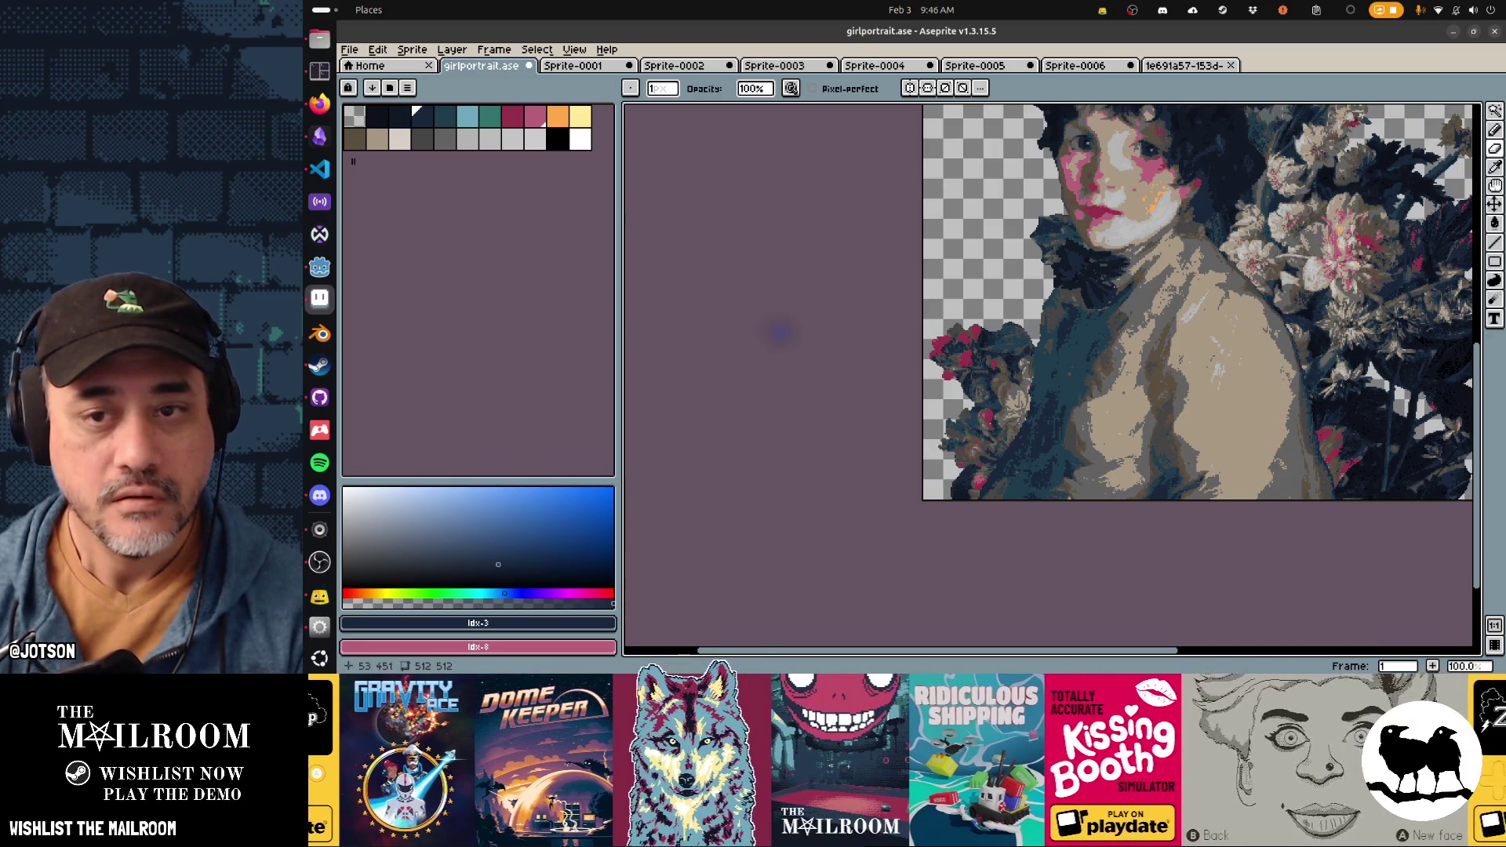
# Step: Draw two thin dark strands reaching out from the hair edge beside the neck
pyautogui.scroll(3, 1037, 281)
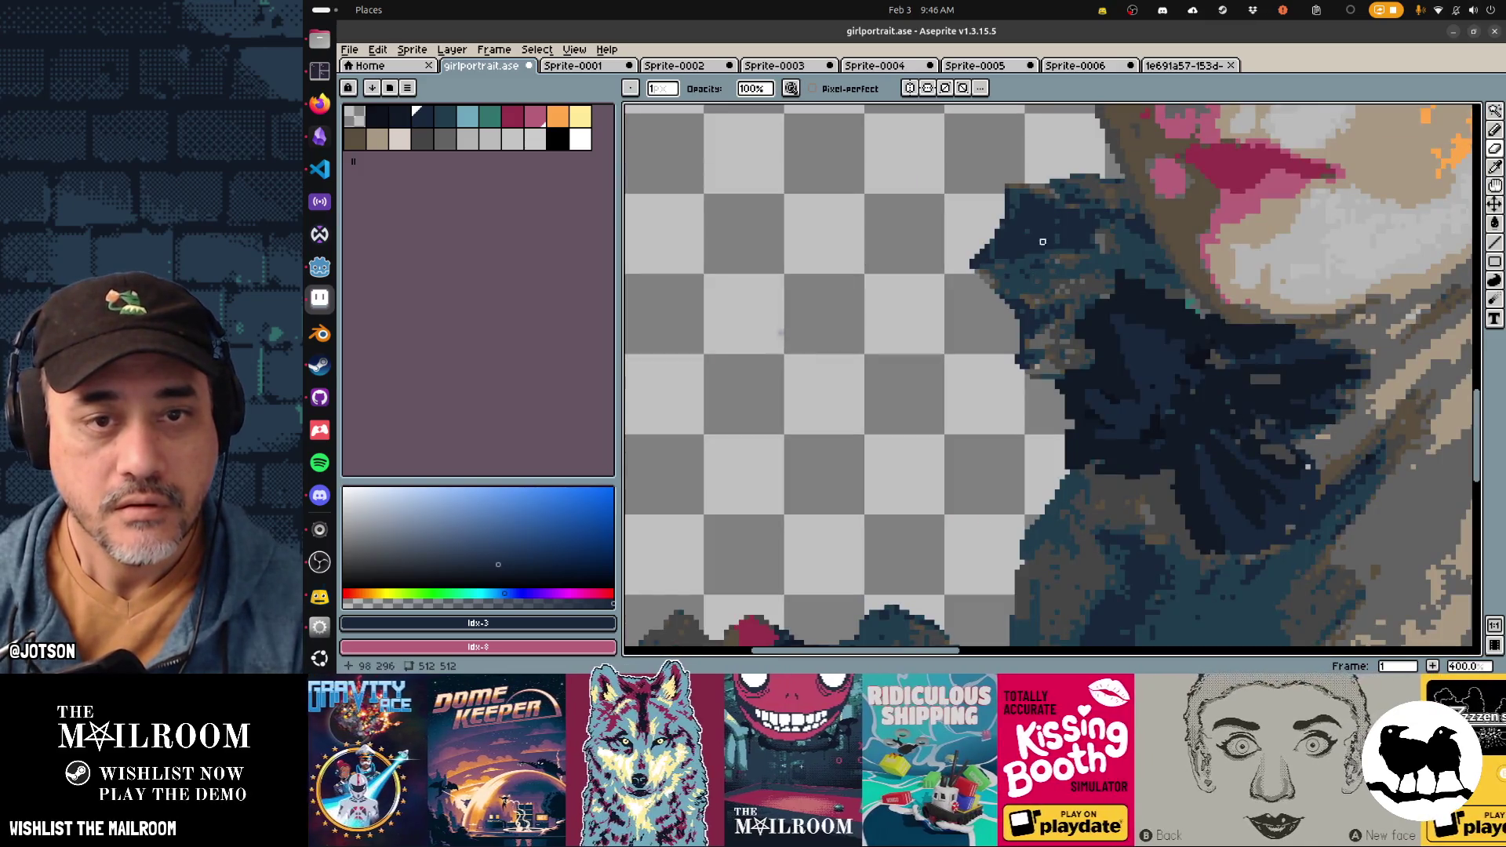
pyautogui.moveTo(1006, 193)
pyautogui.mouseDown()
pyautogui.moveTo(1088, 232)
pyautogui.moveTo(973, 267)
pyautogui.moveTo(1007, 203)
pyautogui.moveTo(1066, 236)
pyautogui.moveTo(992, 258)
pyautogui.moveTo(1018, 219)
pyautogui.moveTo(1043, 243)
pyautogui.mouseUp()
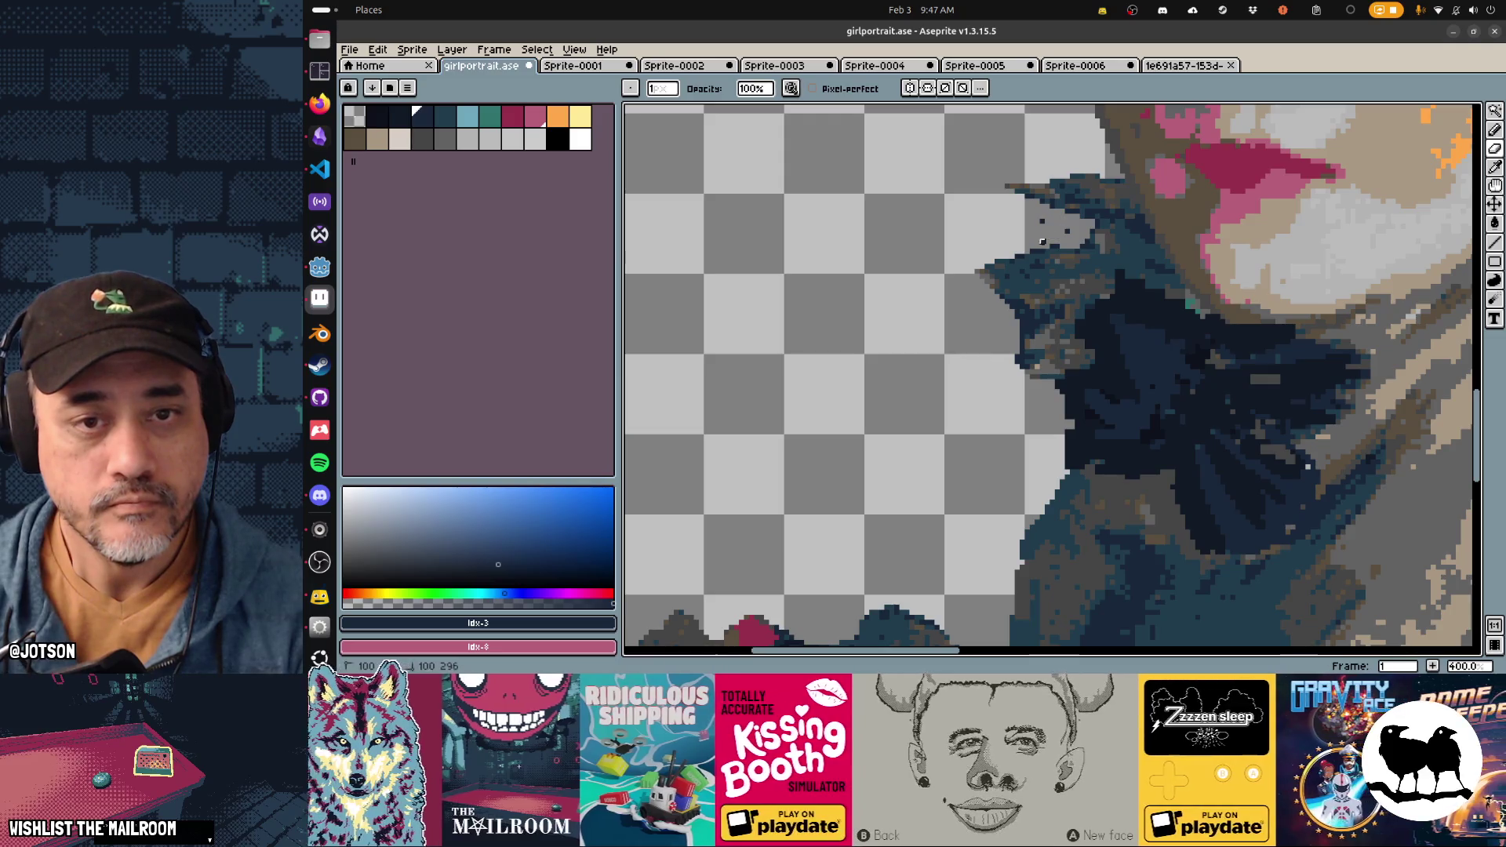
pyautogui.moveTo(1009, 308)
pyautogui.mouseDown()
pyautogui.moveTo(1047, 312)
pyautogui.moveTo(1017, 342)
pyautogui.moveTo(1044, 317)
pyautogui.moveTo(1027, 366)
pyautogui.mouseUp()
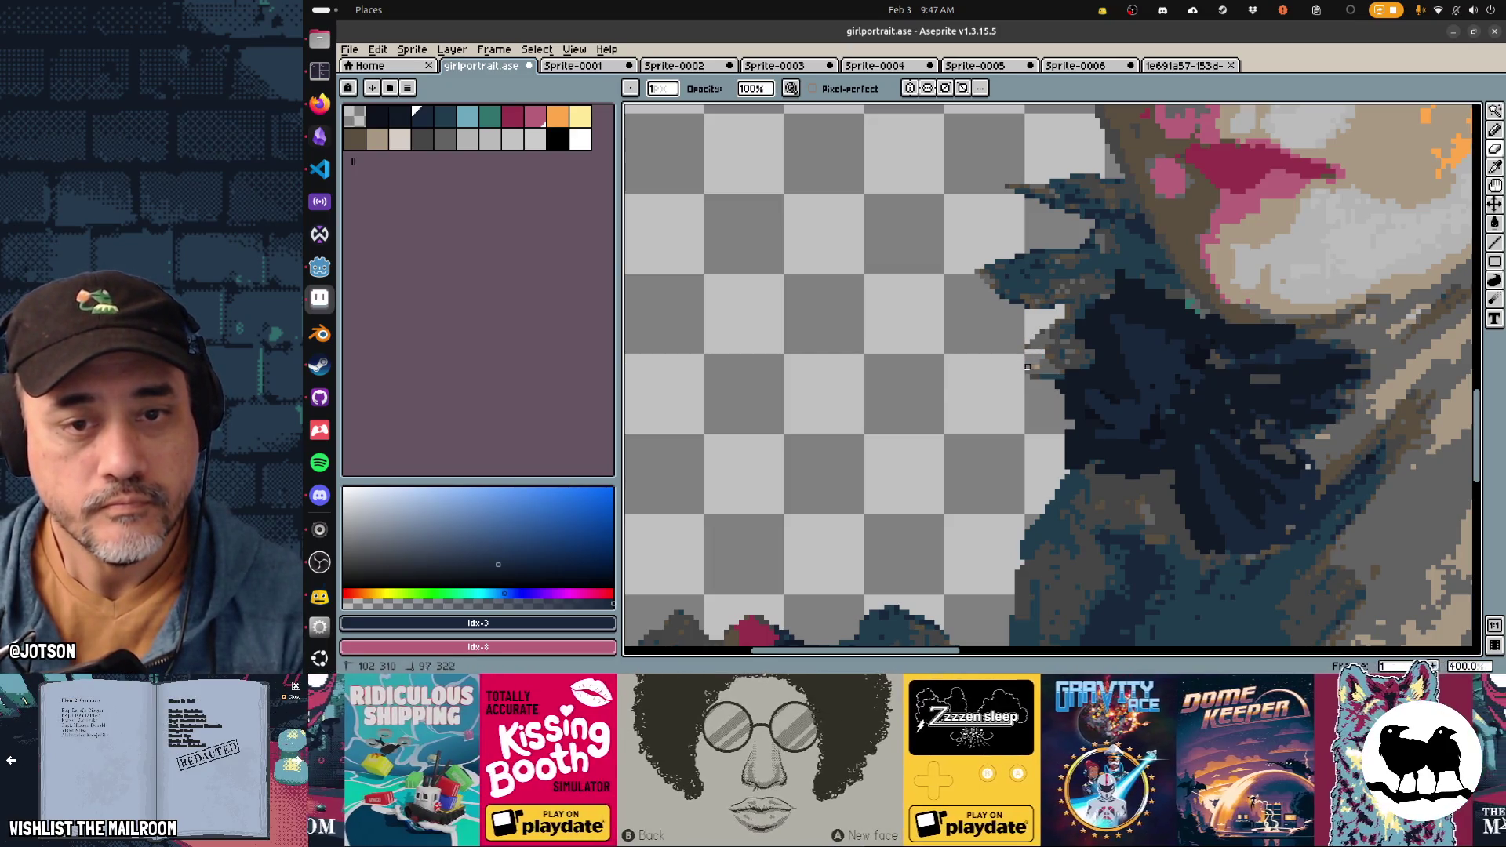
# Step: Zoom out and freehand-lasso a patch of the lower-left flowers and shoulder
pyautogui.press('1')
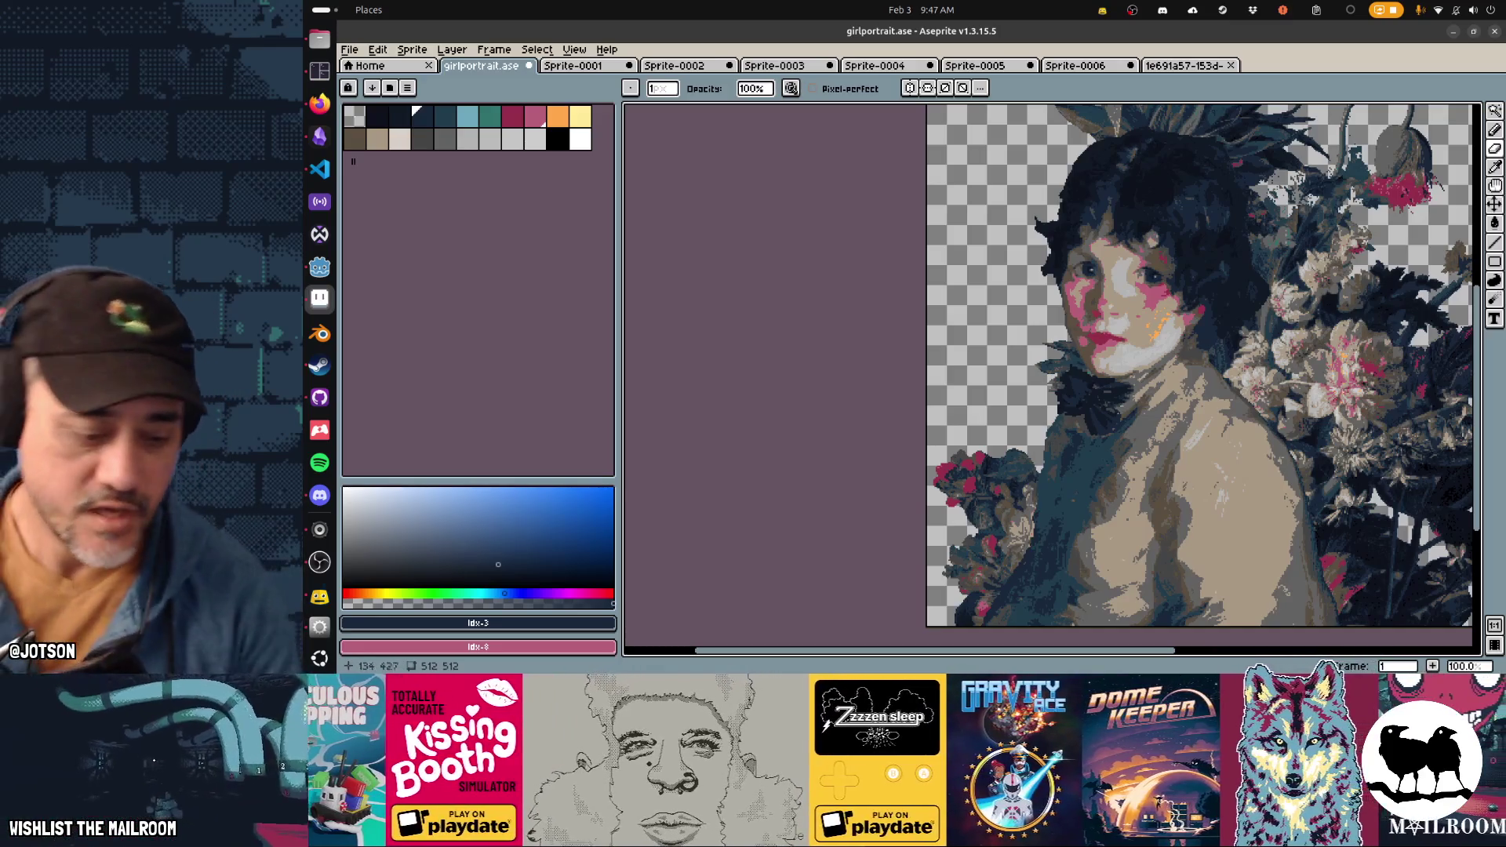
pyautogui.press('+')
pyautogui.press('+')
pyautogui.press('+')
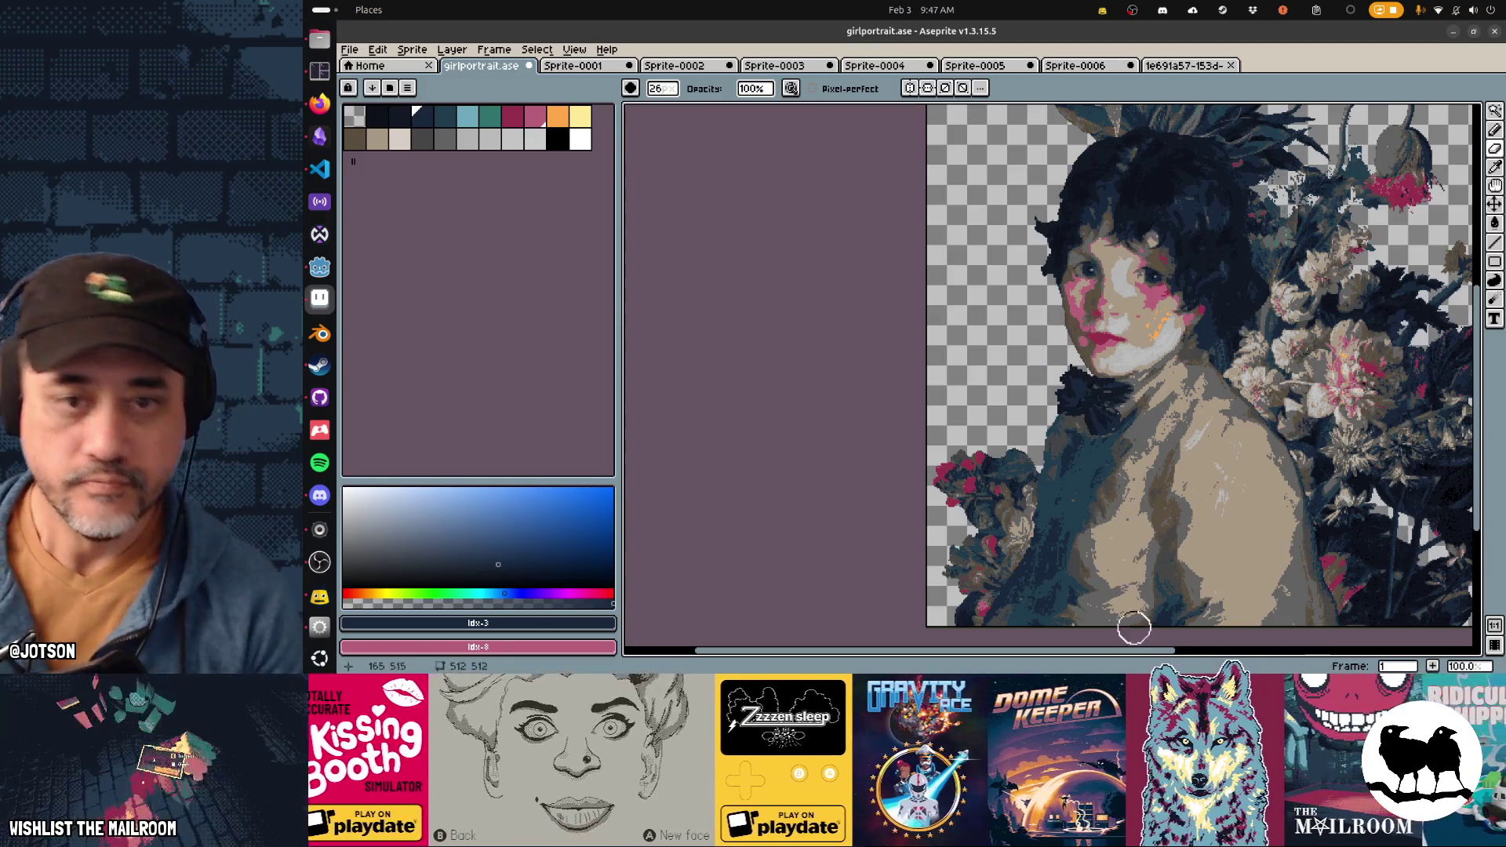
pyautogui.press('m')
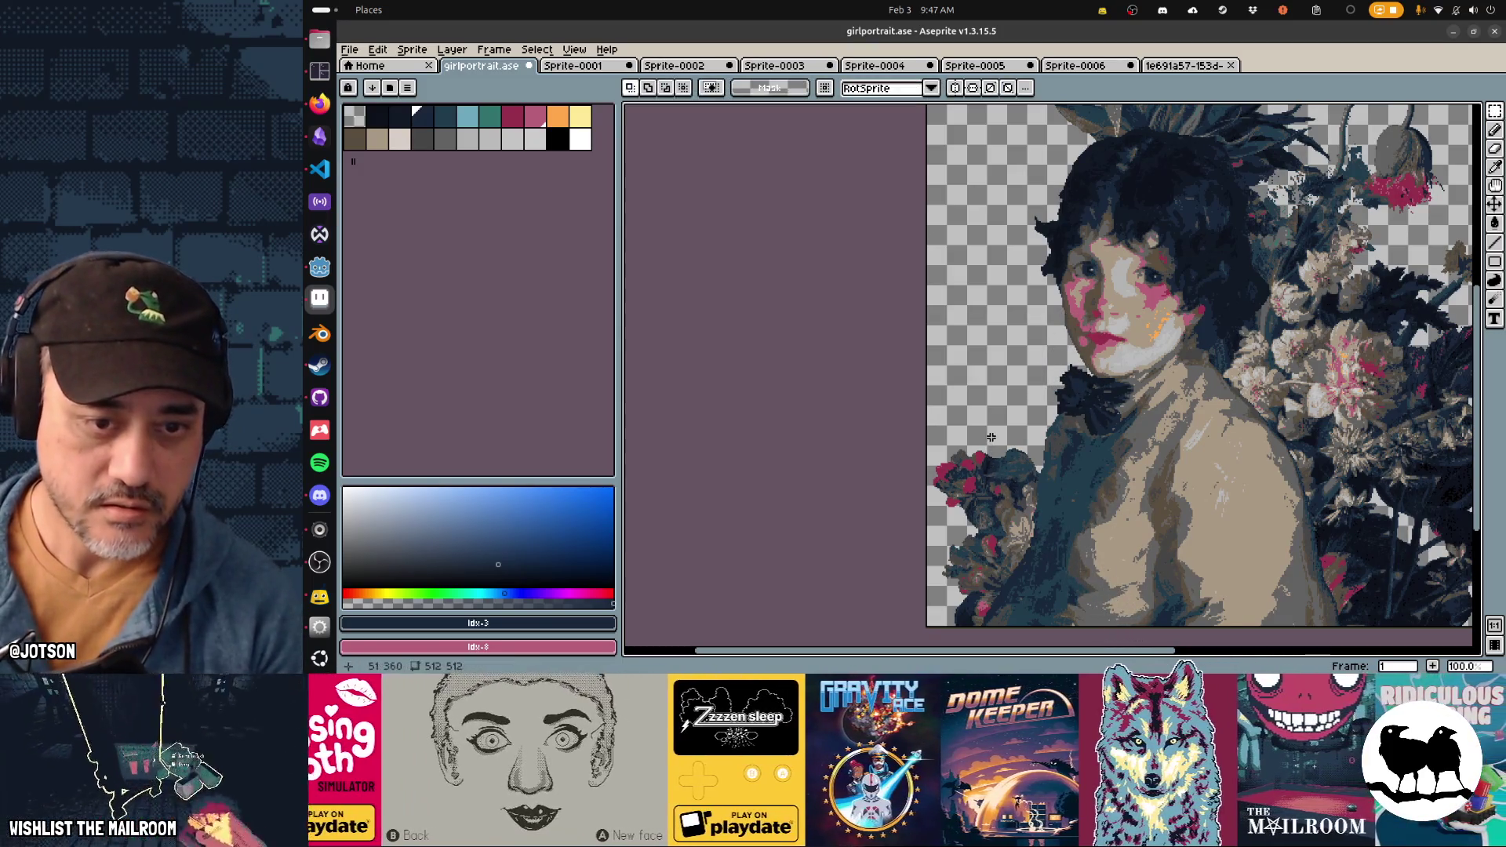
pyautogui.press('q')
pyautogui.moveTo(1002, 423)
pyautogui.mouseDown()
pyautogui.moveTo(1067, 569)
pyautogui.moveTo(1004, 427)
pyautogui.mouseUp()
# Step: Shift the lassoed patch up, rotate it about 14° toward the collar, and apply
pyautogui.hotkey('ctrl', 't')
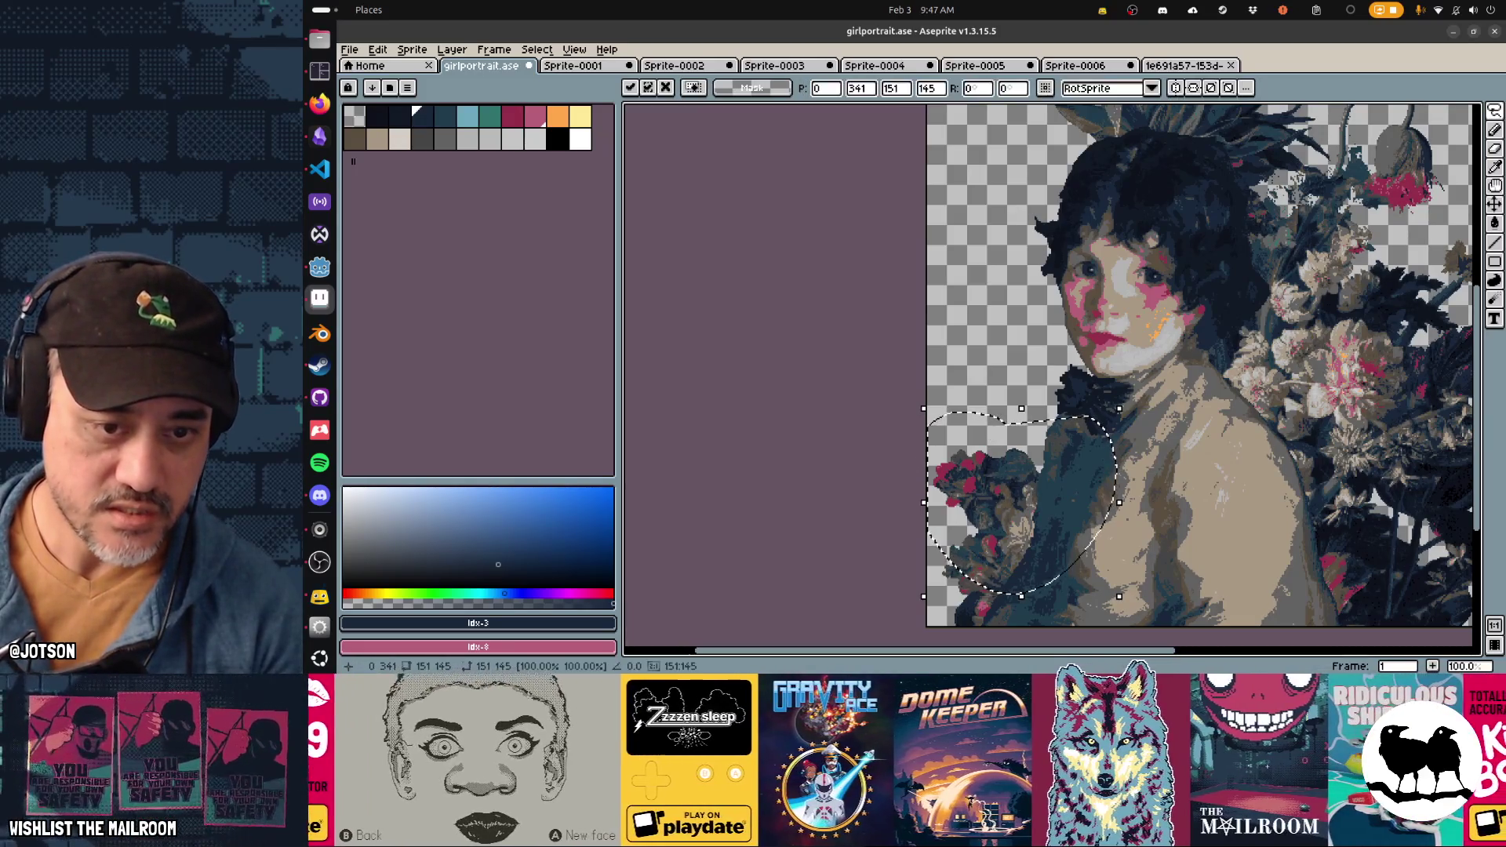
pyautogui.moveTo(1113, 365); pyautogui.dragTo(1075, 375)
pyautogui.moveTo(1172, 282); pyautogui.dragTo(1181, 275)
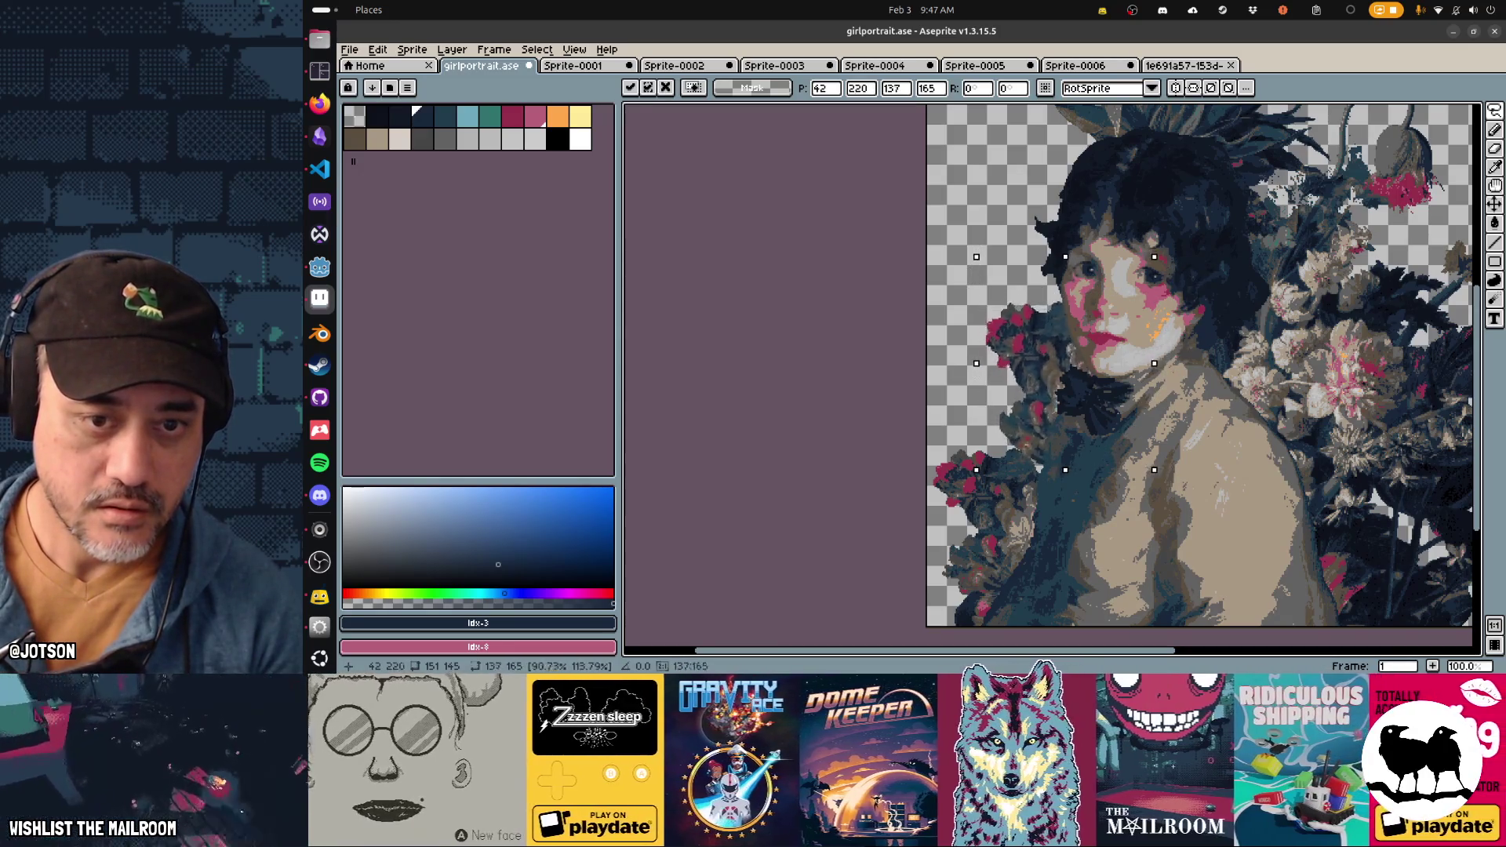
pyautogui.hotkey('ctrl', 'z')
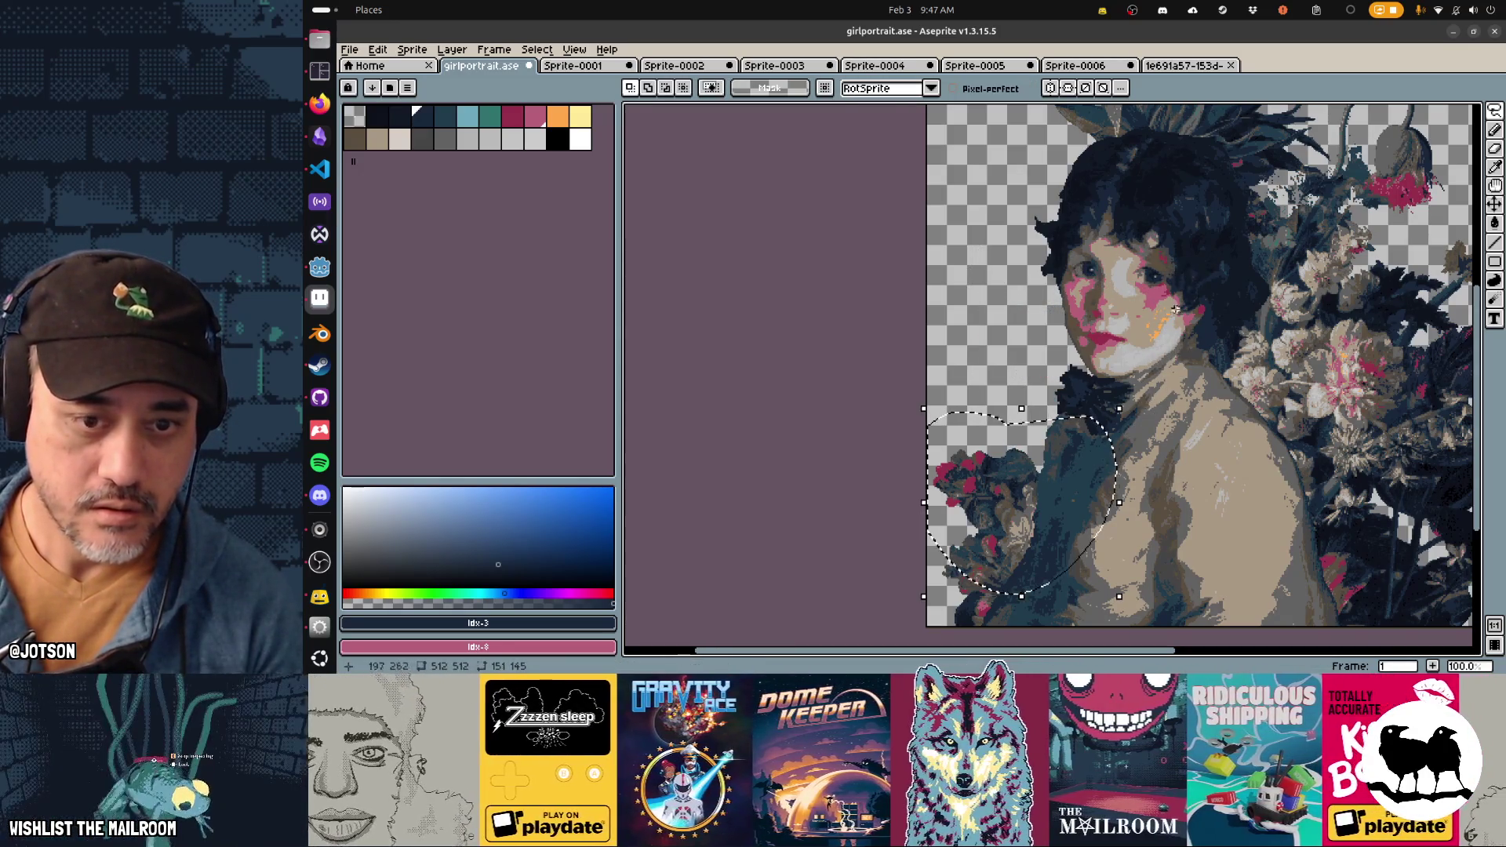
pyautogui.moveTo(1068, 361); pyautogui.dragTo(1064, 353)
pyautogui.moveTo(957, 249)
pyautogui.mouseDown()
pyautogui.moveTo(920, 315)
pyautogui.moveTo(963, 244)
pyautogui.moveTo(1036, 206)
pyautogui.moveTo(998, 227)
pyautogui.moveTo(957, 297)
pyautogui.mouseUp()
pyautogui.moveTo(1067, 355); pyautogui.dragTo(1086, 375)
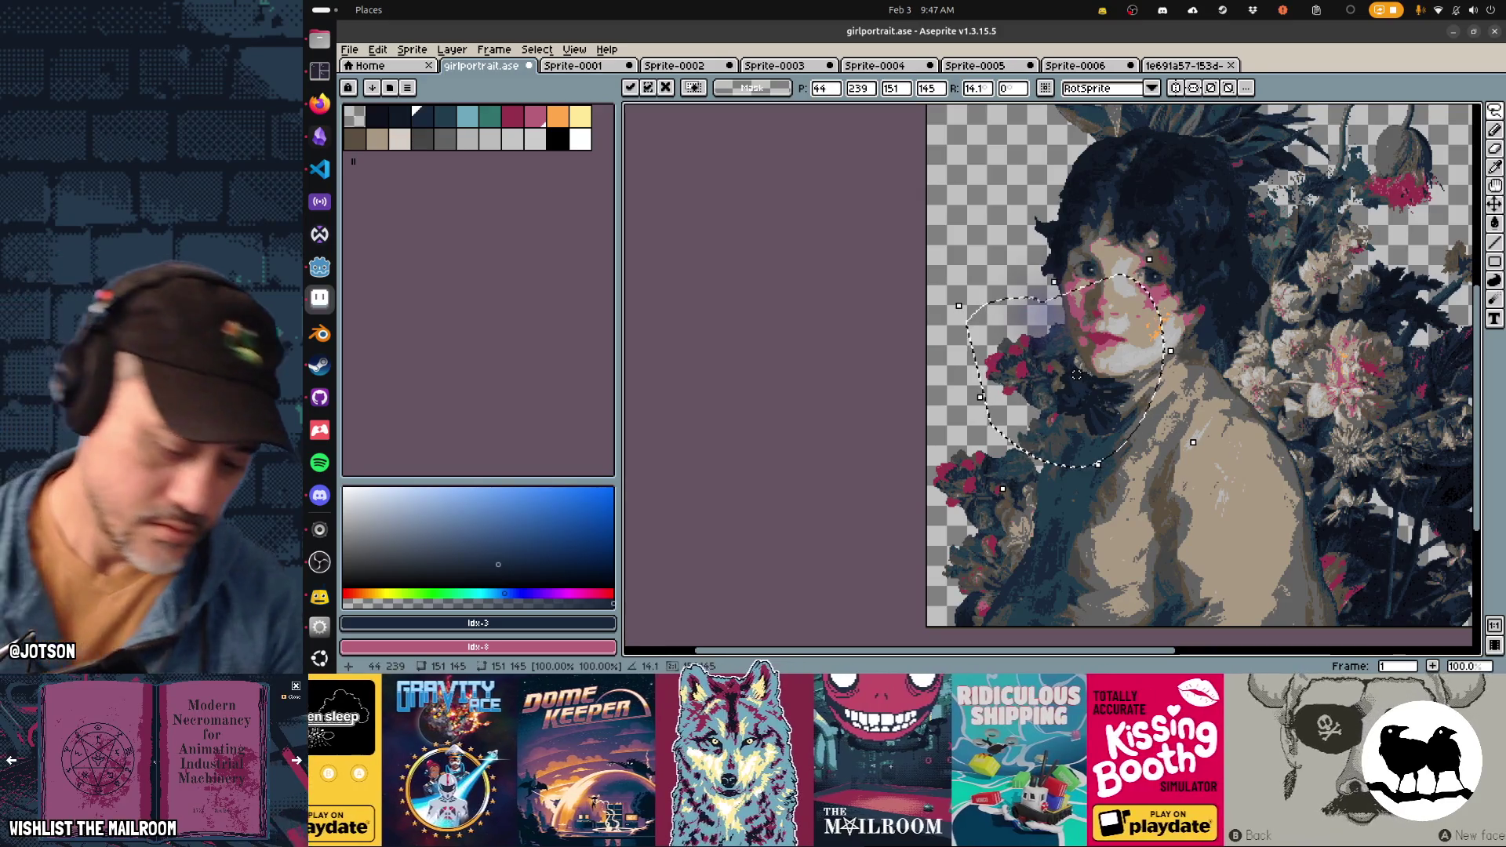
pyautogui.press('Return')
pyautogui.hscroll(5, 1053, 367)
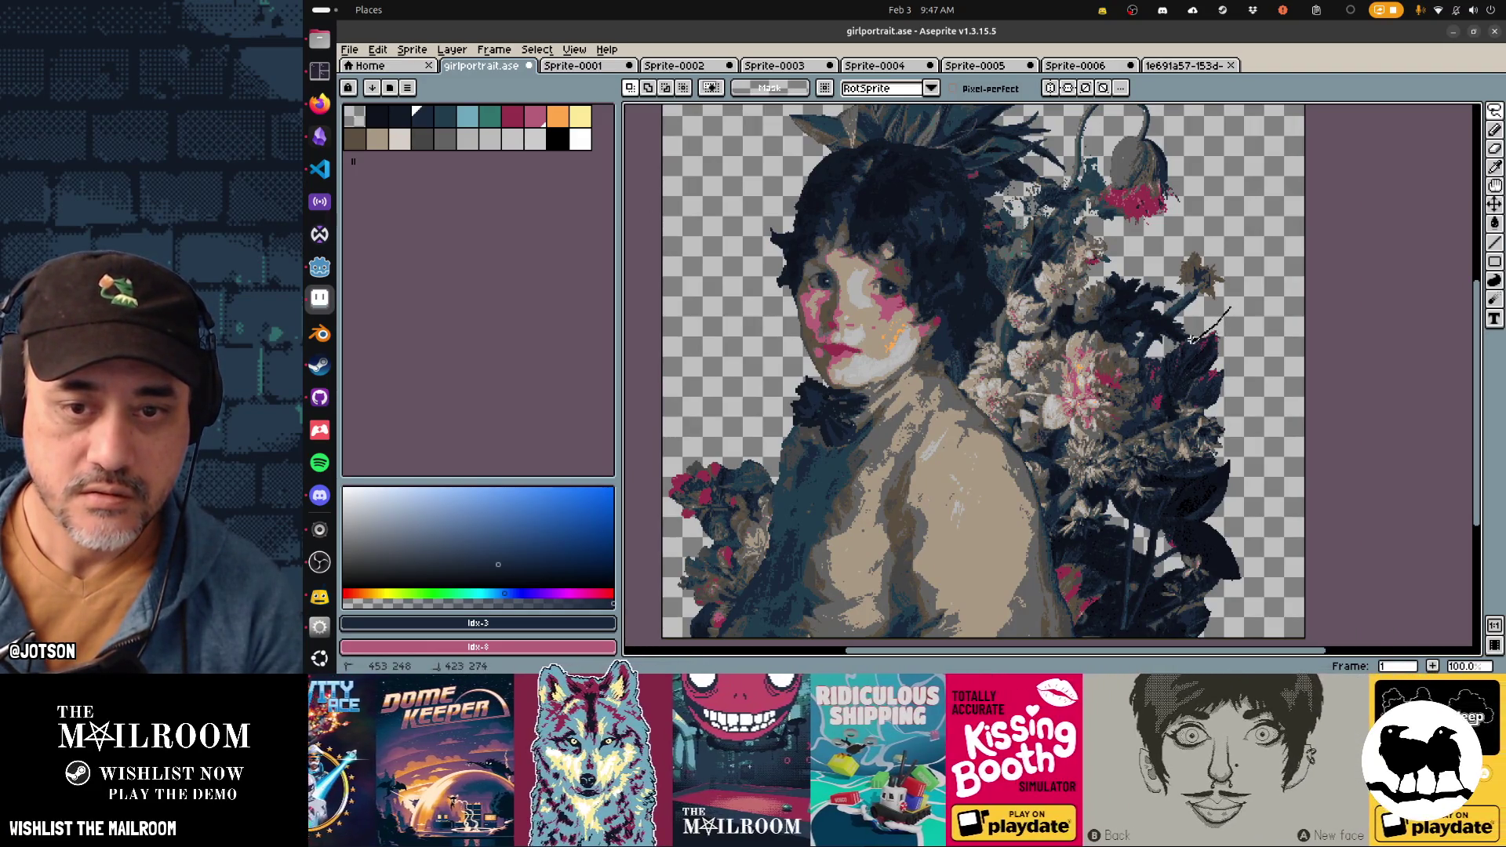
# Step: Lasso the right-side flowers, mirror them horizontally, and position them tilted on the shoulder
pyautogui.moveTo(1139, 357)
pyautogui.mouseDown()
pyautogui.moveTo(1080, 322)
pyautogui.moveTo(1037, 440)
pyautogui.moveTo(1086, 506)
pyautogui.moveTo(1180, 530)
pyautogui.moveTo(1243, 462)
pyautogui.moveTo(1260, 404)
pyautogui.mouseUp()
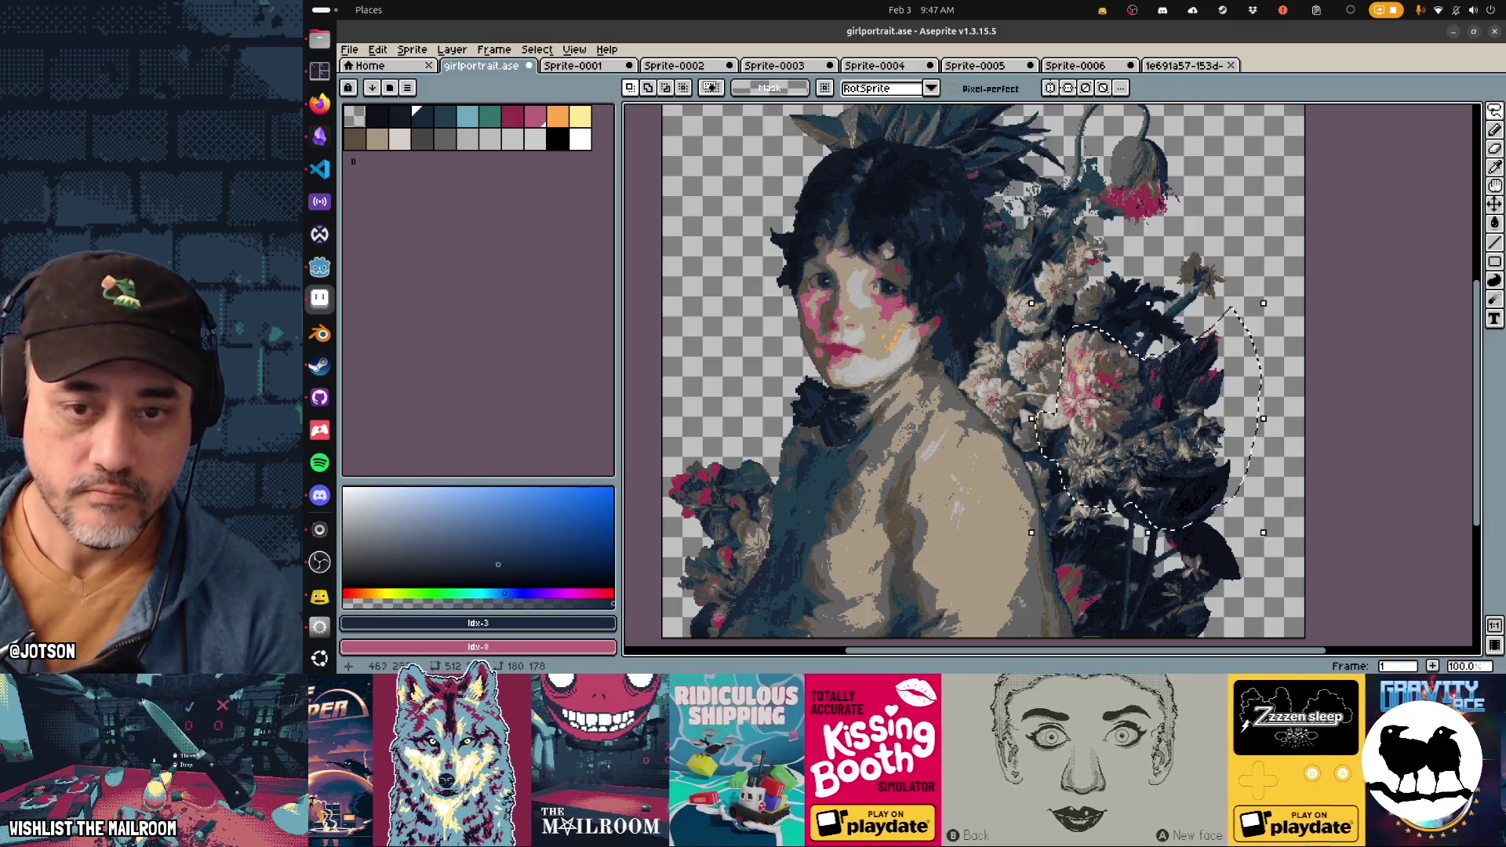
pyautogui.hotkey('shift', 'h')
pyautogui.moveTo(1147, 417)
pyautogui.mouseDown()
pyautogui.moveTo(770, 401)
pyautogui.moveTo(810, 408)
pyautogui.mouseUp()
pyautogui.moveTo(925, 289); pyautogui.dragTo(870, 252)
pyautogui.moveTo(818, 400); pyautogui.dragTo(804, 399)
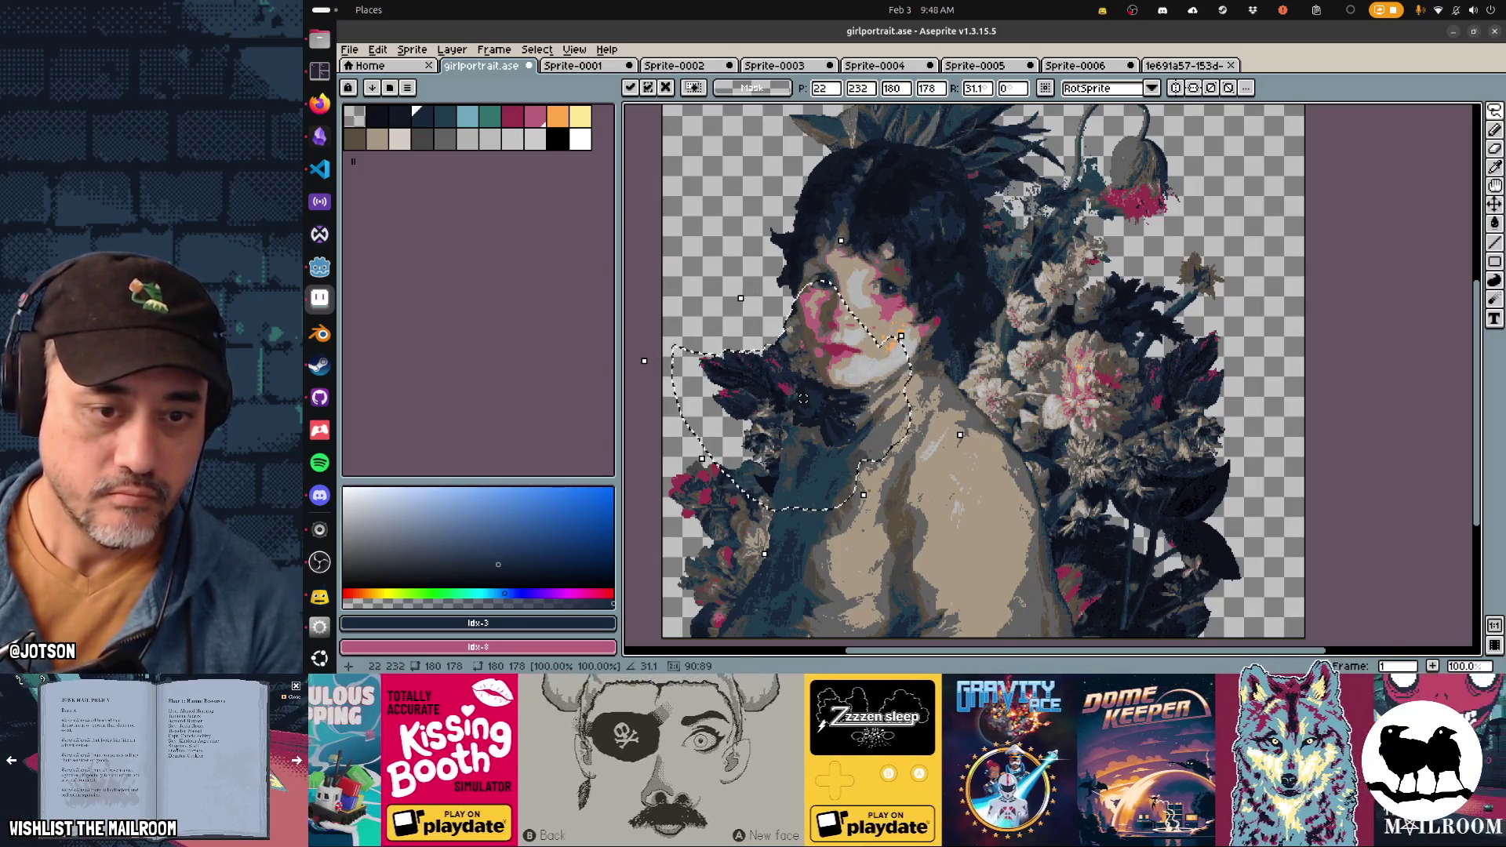
pyautogui.moveTo(861, 250)
pyautogui.mouseDown()
pyautogui.moveTo(880, 255)
pyautogui.moveTo(863, 249)
pyautogui.mouseUp()
pyautogui.moveTo(803, 399)
pyautogui.mouseDown()
pyautogui.moveTo(826, 366)
pyautogui.moveTo(823, 398)
pyautogui.mouseUp()
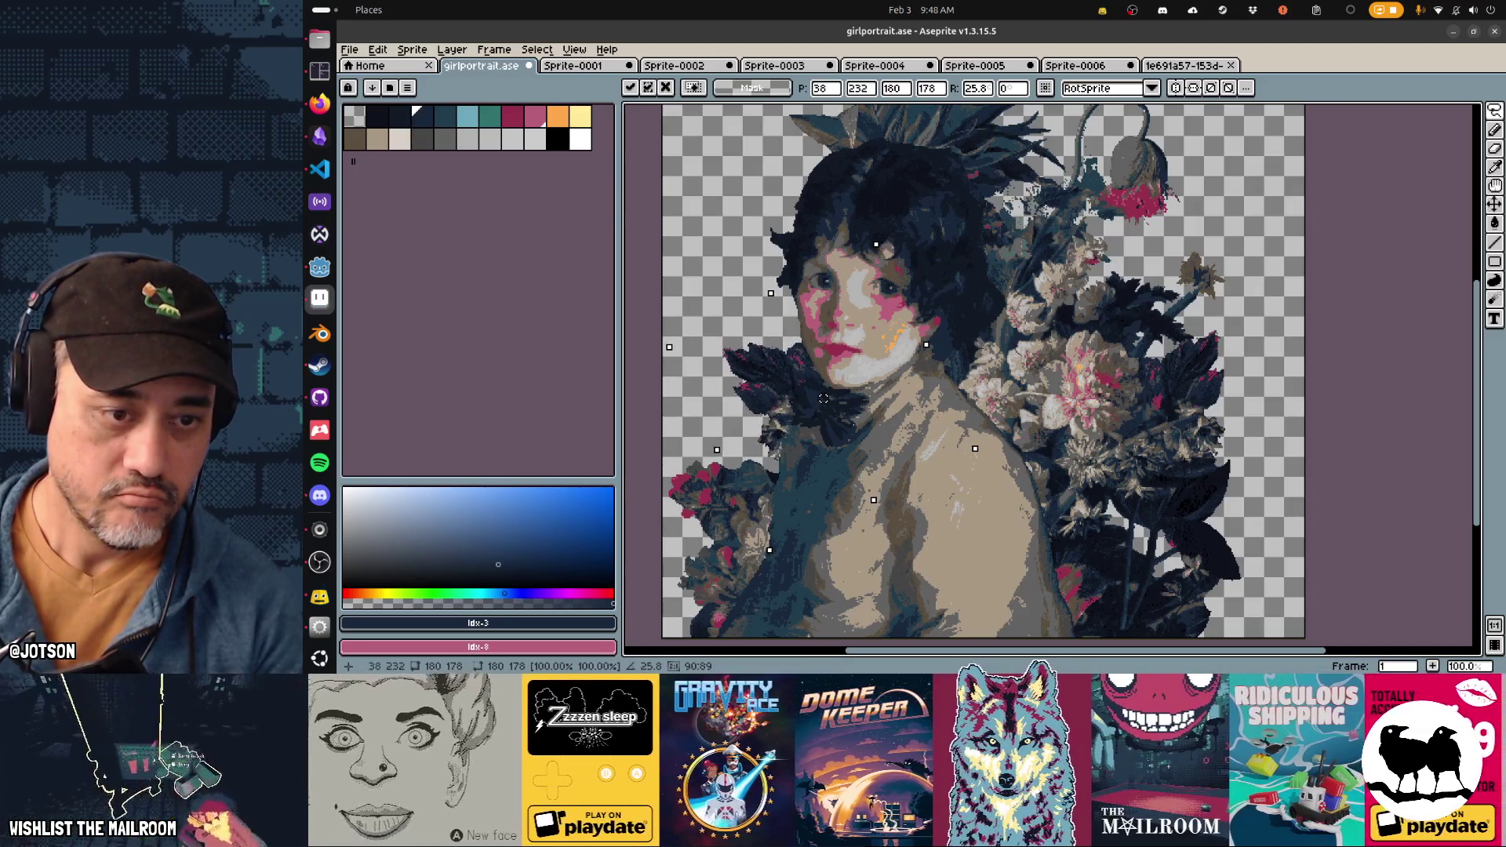
# Step: Commit the flipped flowers, undo a stray eraser action, and clear the selection
pyautogui.press('e')
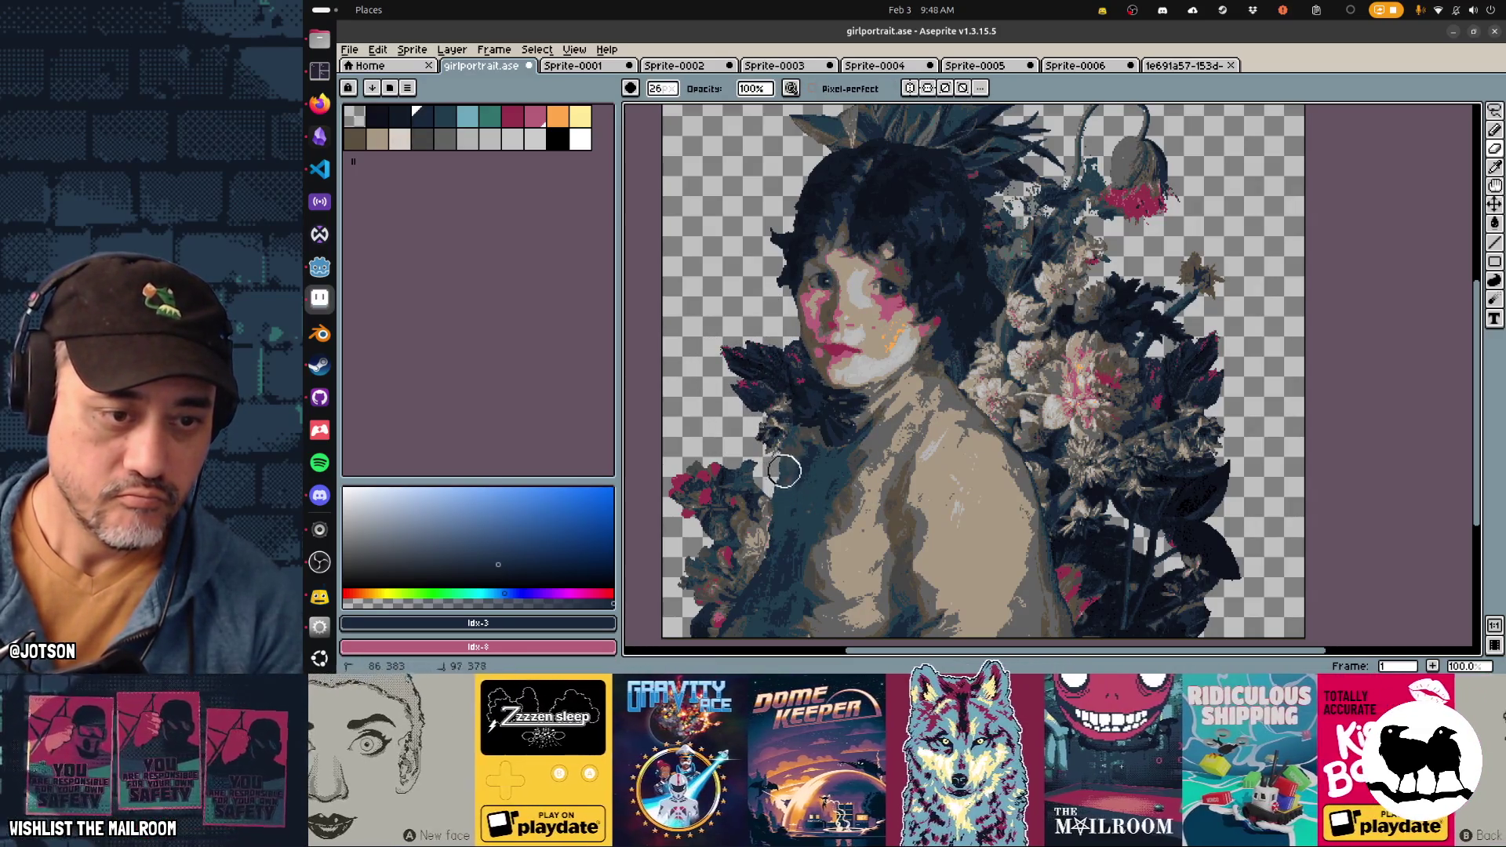
pyautogui.hotkey('ctrl', 'z')
pyautogui.hotkey('ctrl', 'shift', 'd')
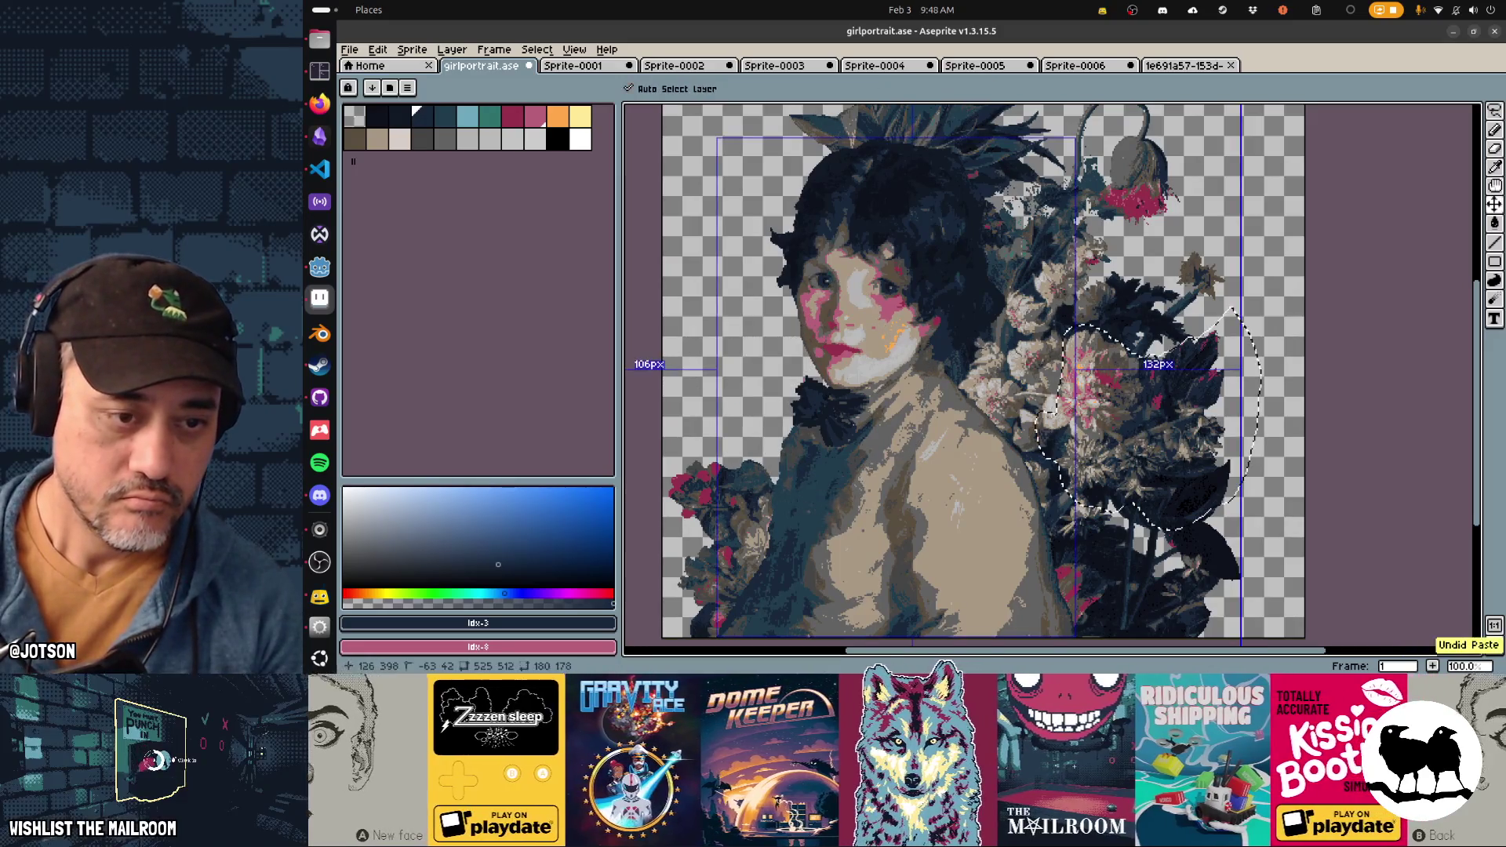
pyautogui.hotkey('ctrl', 'j')
pyautogui.hotkey('ctrl', 'd')
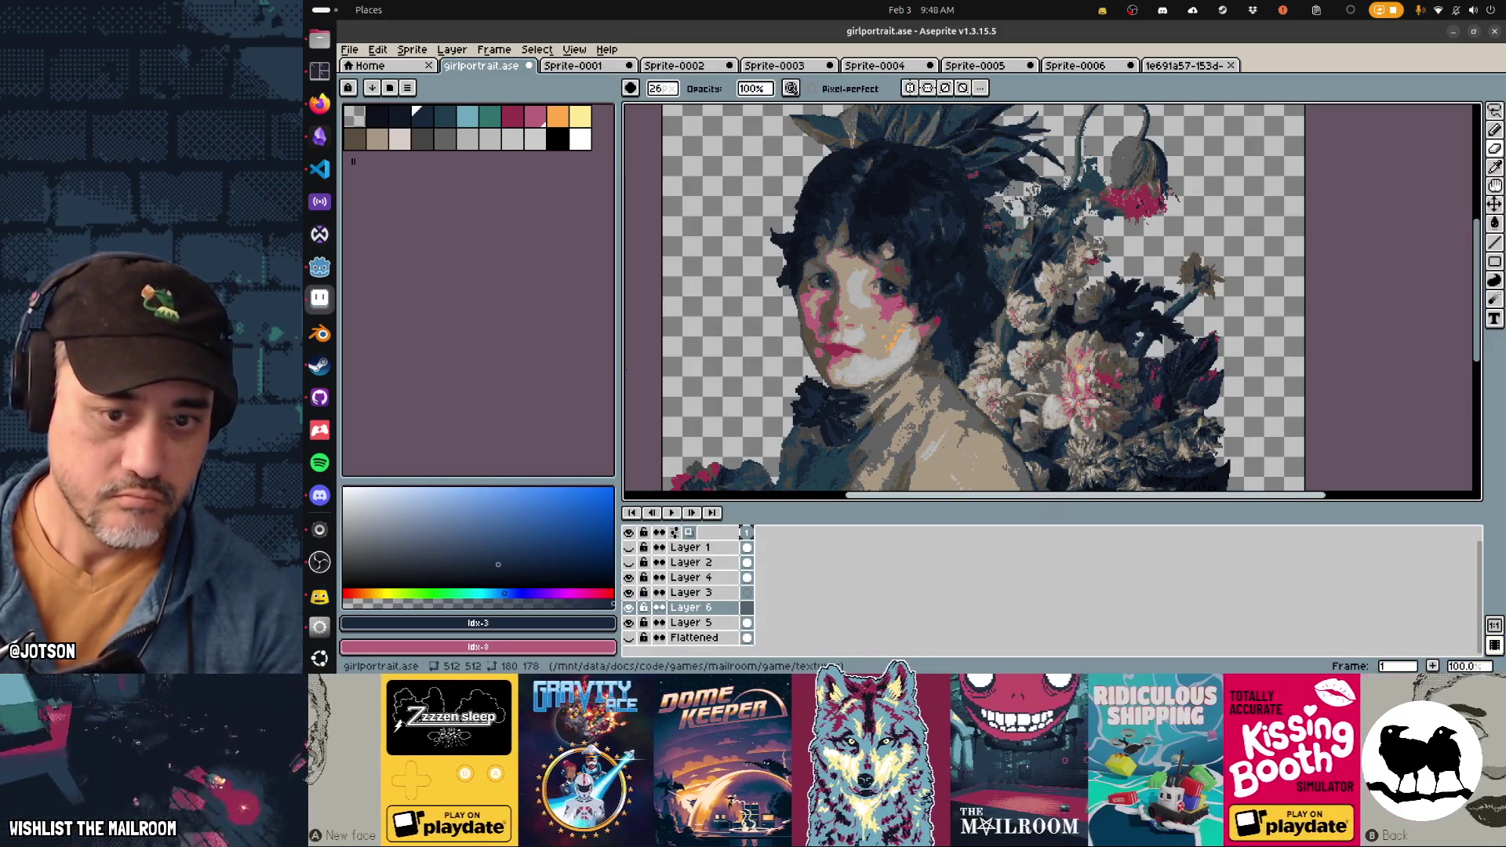
# Step: Paste the flowers onto a new layer and rotate them counter-clockwise beside the girl's face
pyautogui.hotkey('ctrl', 'shift', 'd')
pyautogui.hotkey('ctrl', 'j')
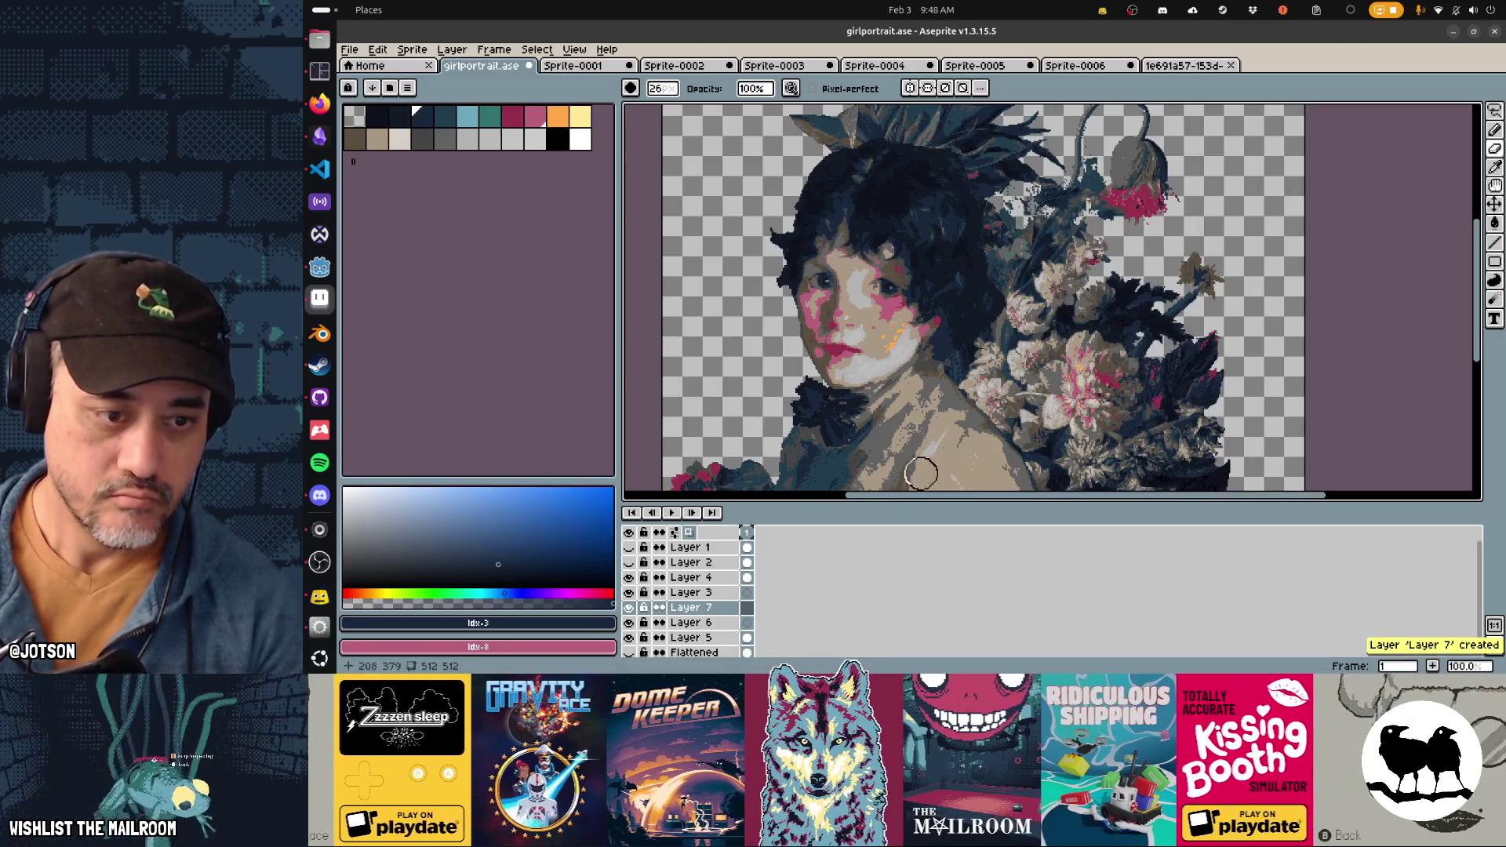
pyautogui.moveTo(1147, 361); pyautogui.dragTo(845, 337)
pyautogui.moveTo(725, 270); pyautogui.dragTo(701, 302)
pyautogui.moveTo(853, 394); pyautogui.dragTo(829, 403)
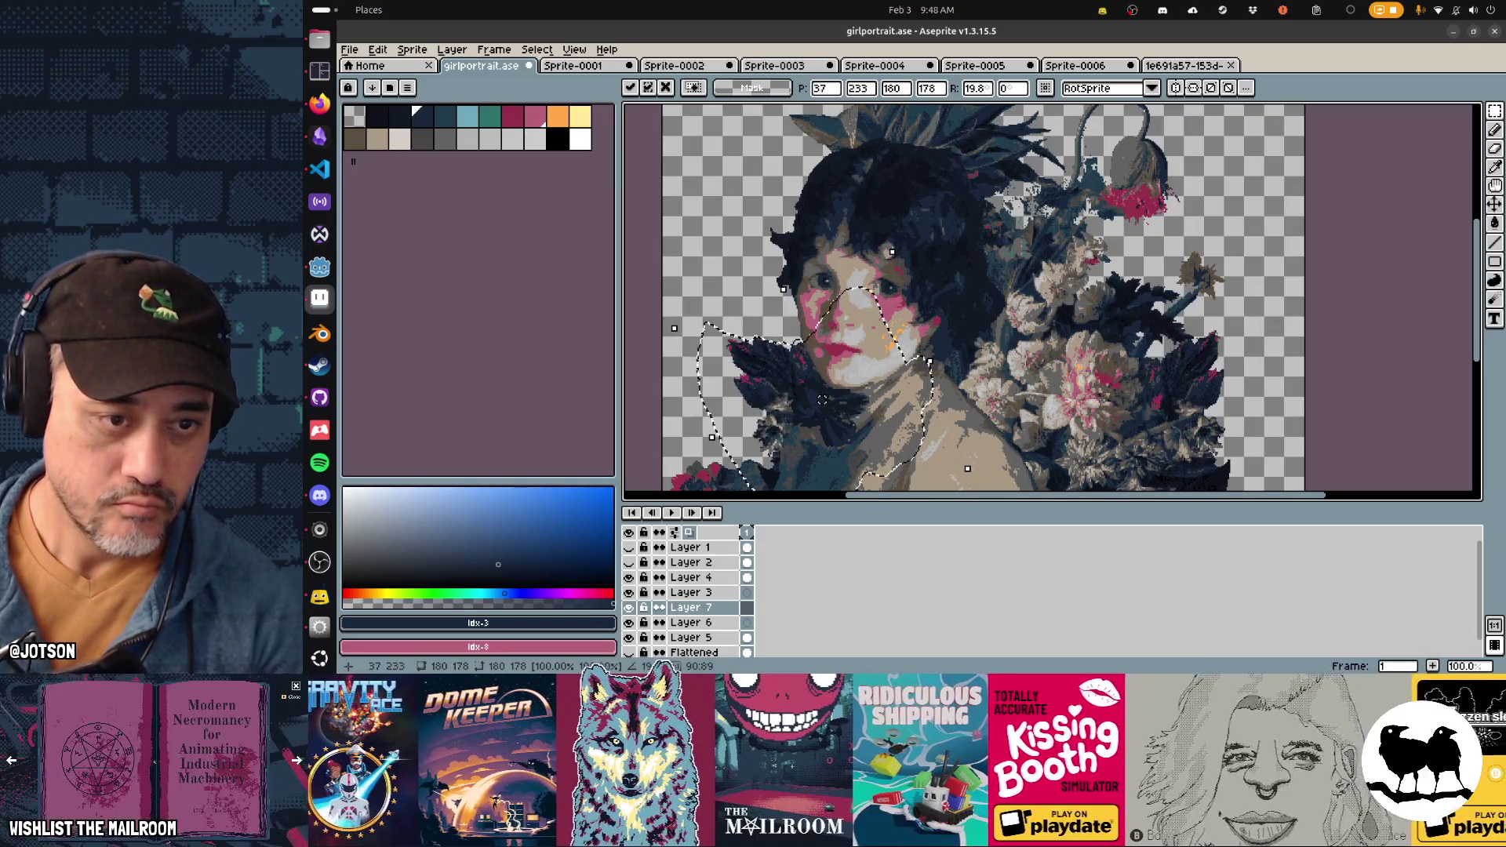
pyautogui.press('e')
pyautogui.scroll(-5, 815, 353)
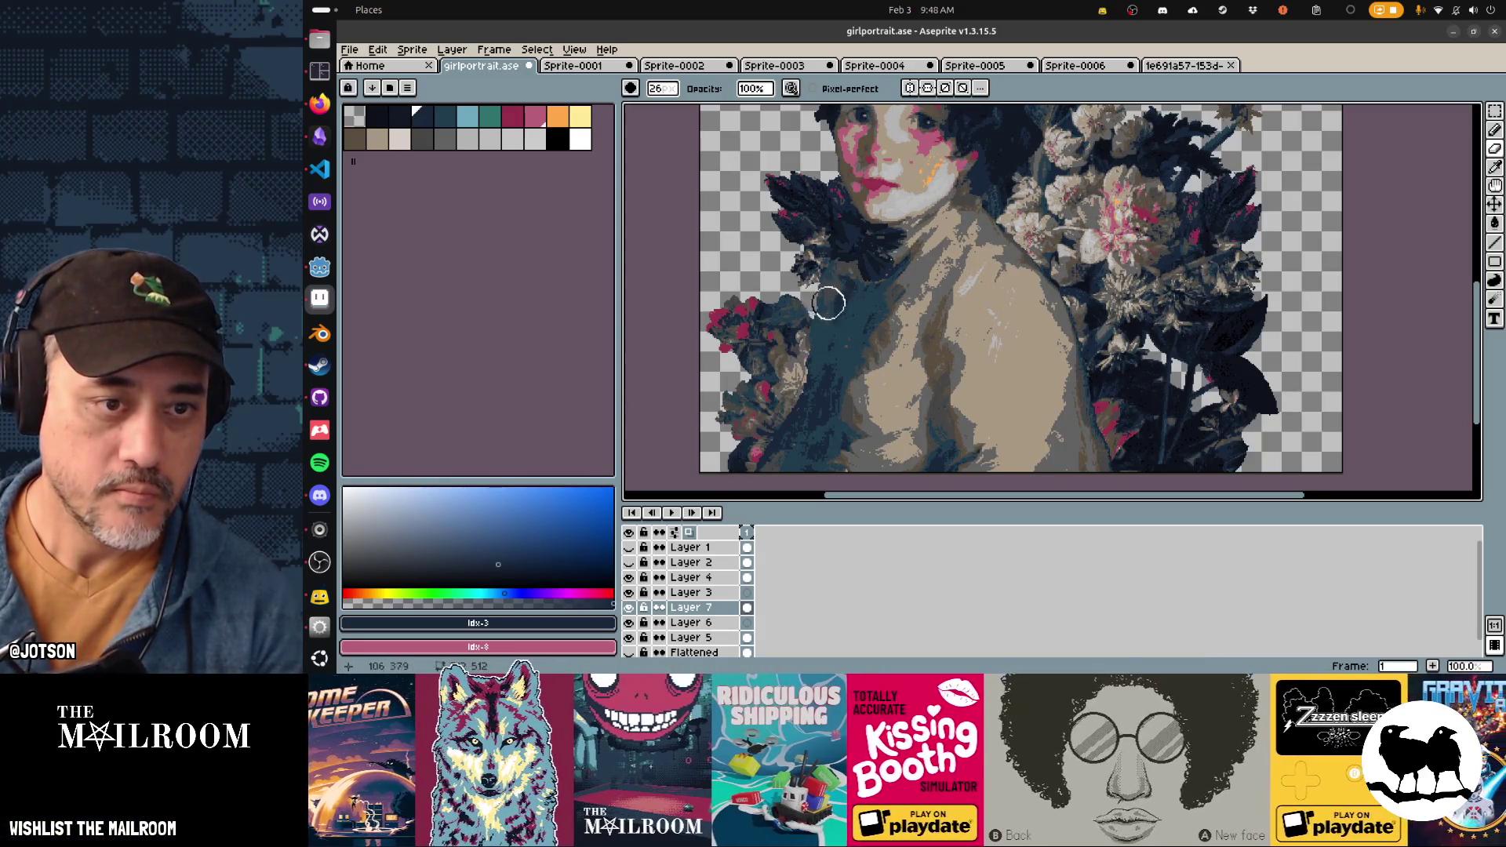
# Step: Undo a stray eraser stroke, then paste another flower copy by the shoulder rotated about 42° clockwise
pyautogui.moveTo(952, 330); pyautogui.dragTo(843, 319)
pyautogui.hotkey('ctrl', 'z')
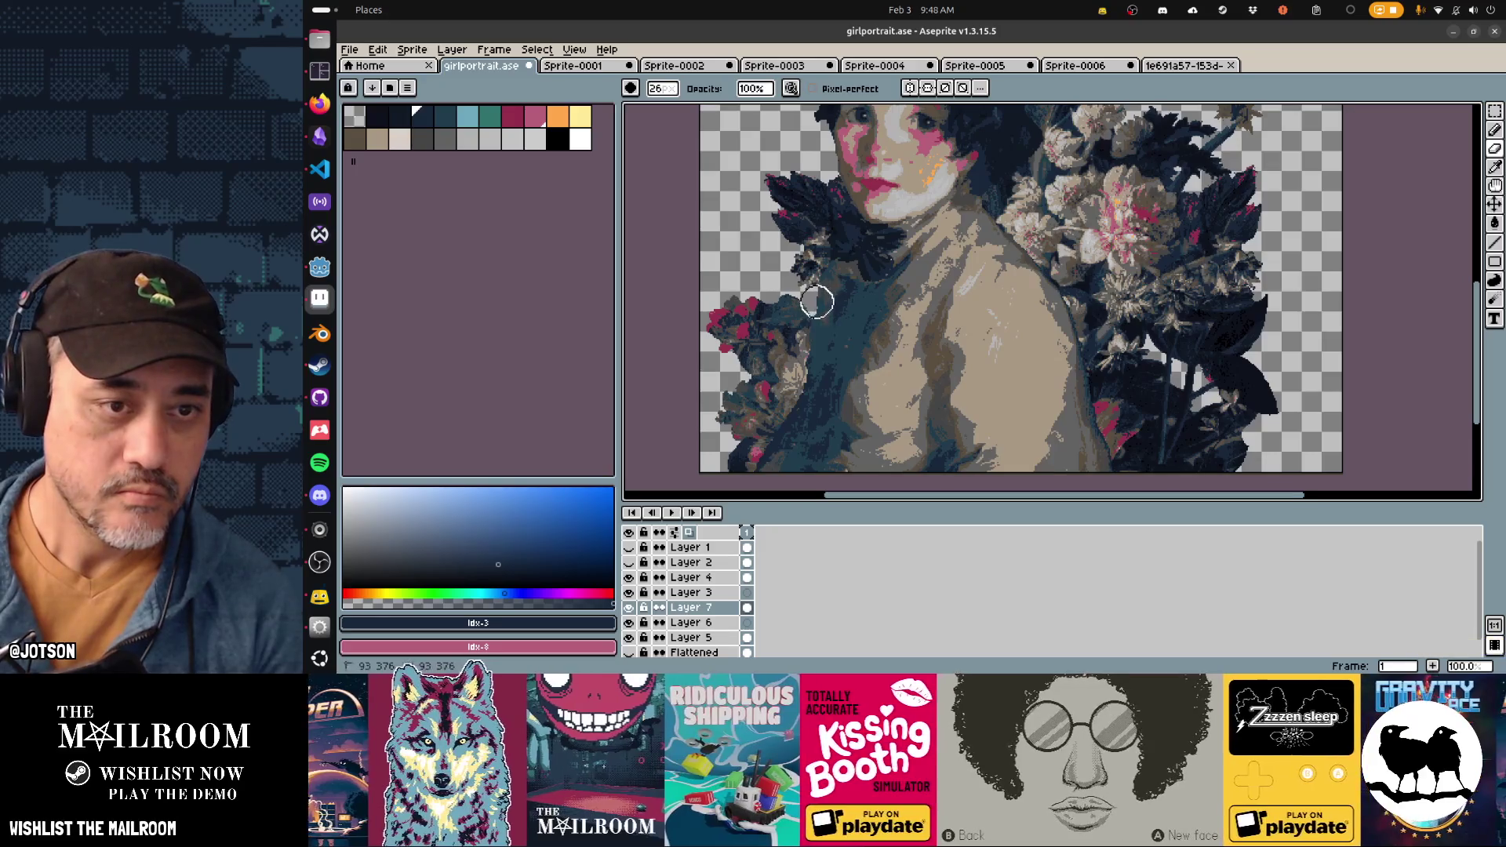
pyautogui.scroll(3, 896, 338)
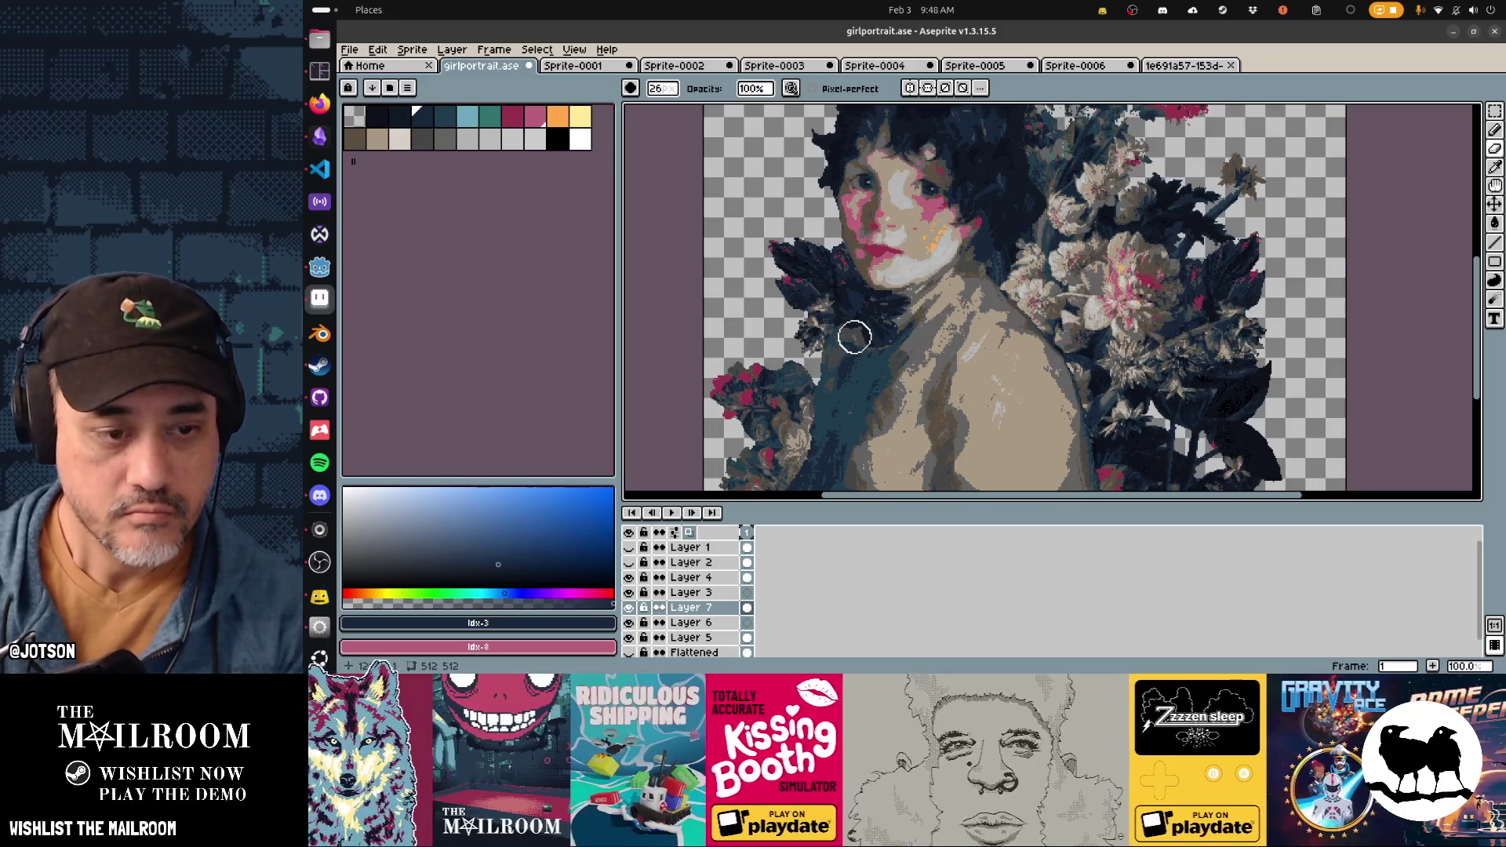
pyautogui.hotkey('ctrl', 'v')
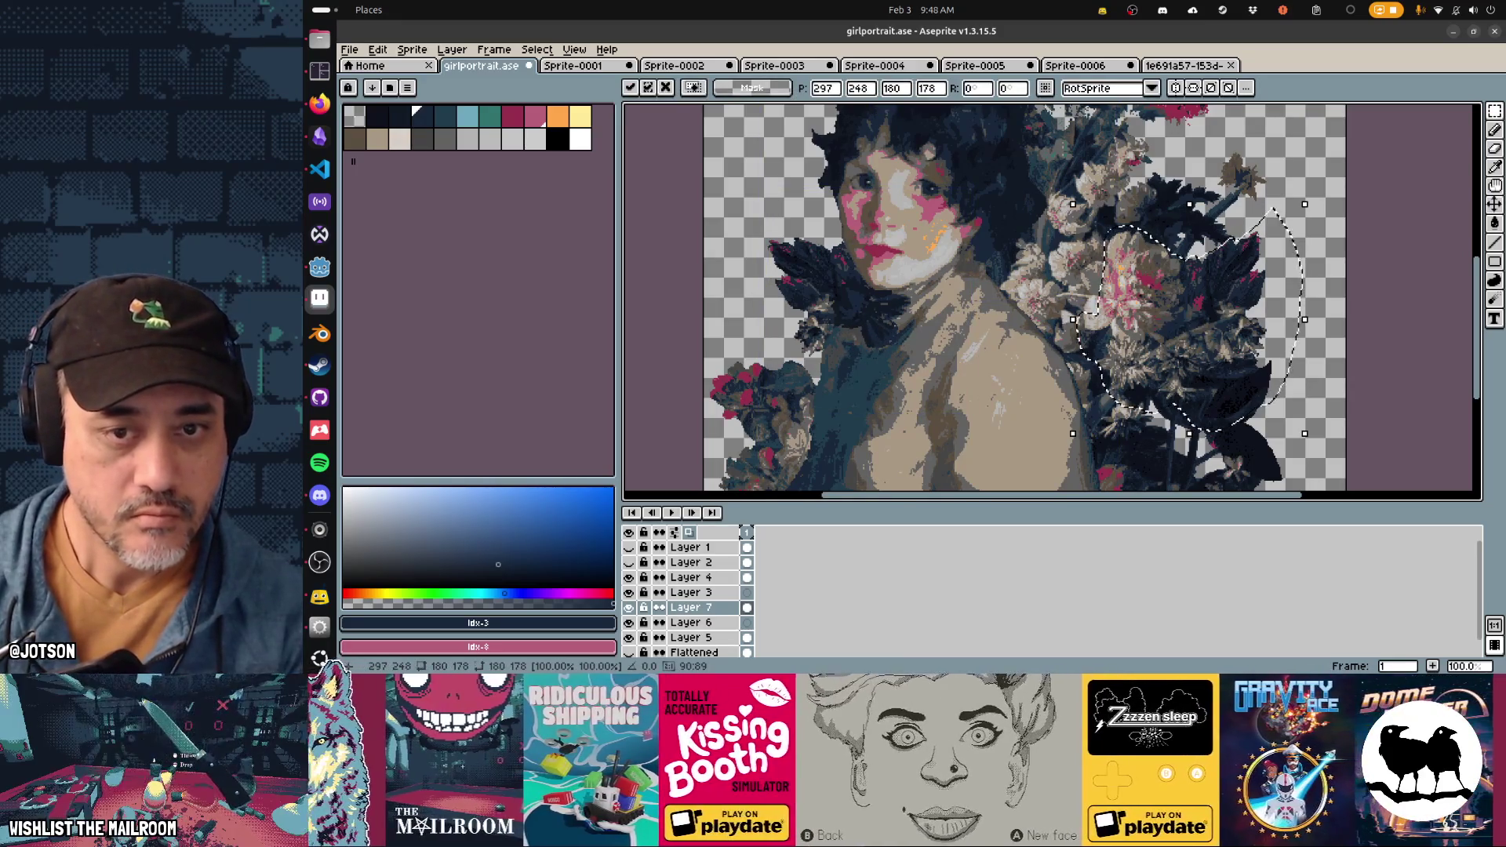
pyautogui.moveTo(1177, 314)
pyautogui.mouseDown()
pyautogui.moveTo(860, 414)
pyautogui.moveTo(847, 382)
pyautogui.mouseUp()
pyautogui.moveTo(975, 387); pyautogui.dragTo(945, 465)
pyautogui.moveTo(860, 388)
pyautogui.mouseDown()
pyautogui.moveTo(893, 369)
pyautogui.moveTo(883, 377)
pyautogui.mouseUp()
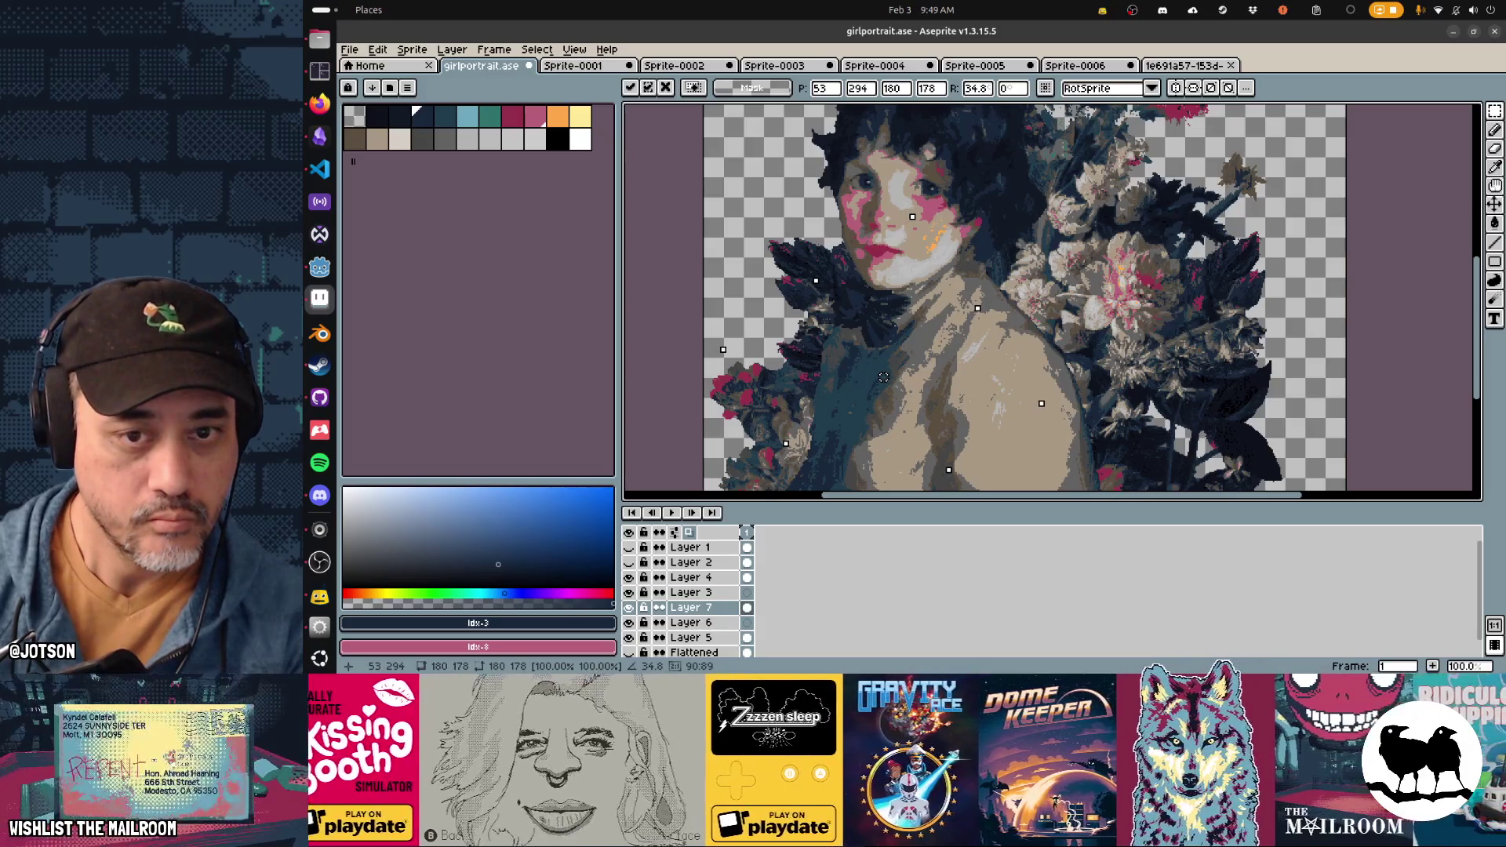
pyautogui.press('Return')
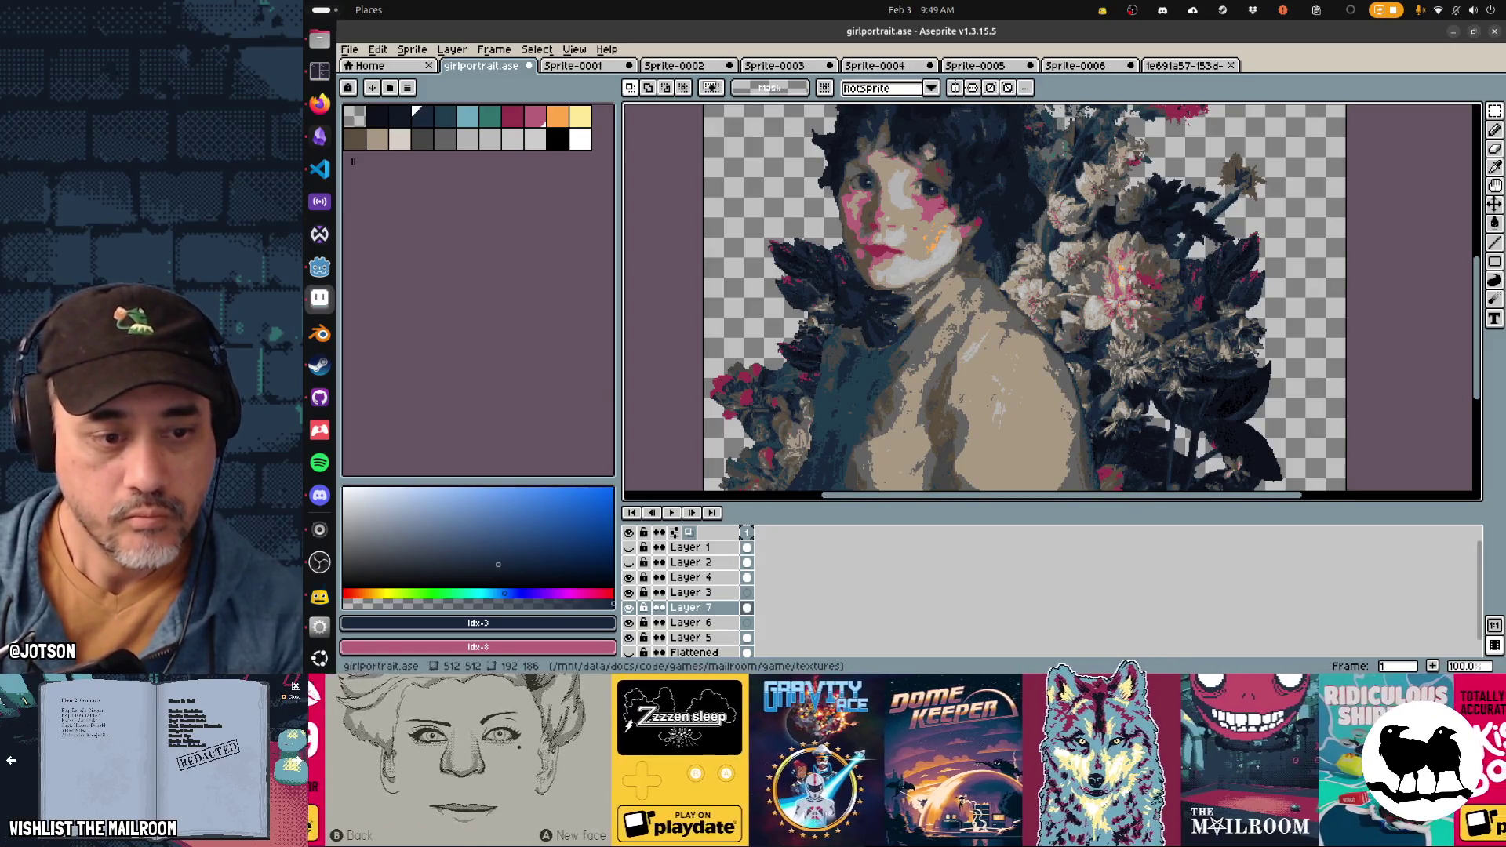
# Step: Review the upper portrait with the placed flowers, then switch windows toward the Godot editor
pyautogui.moveTo(950, 337)
pyautogui.mouseDown()
pyautogui.moveTo(949, 365)
pyautogui.moveTo(988, 268)
pyautogui.moveTo(1018, 329)
pyautogui.moveTo(1000, 346)
pyautogui.mouseUp()
pyautogui.scroll(-1, 988, 354)
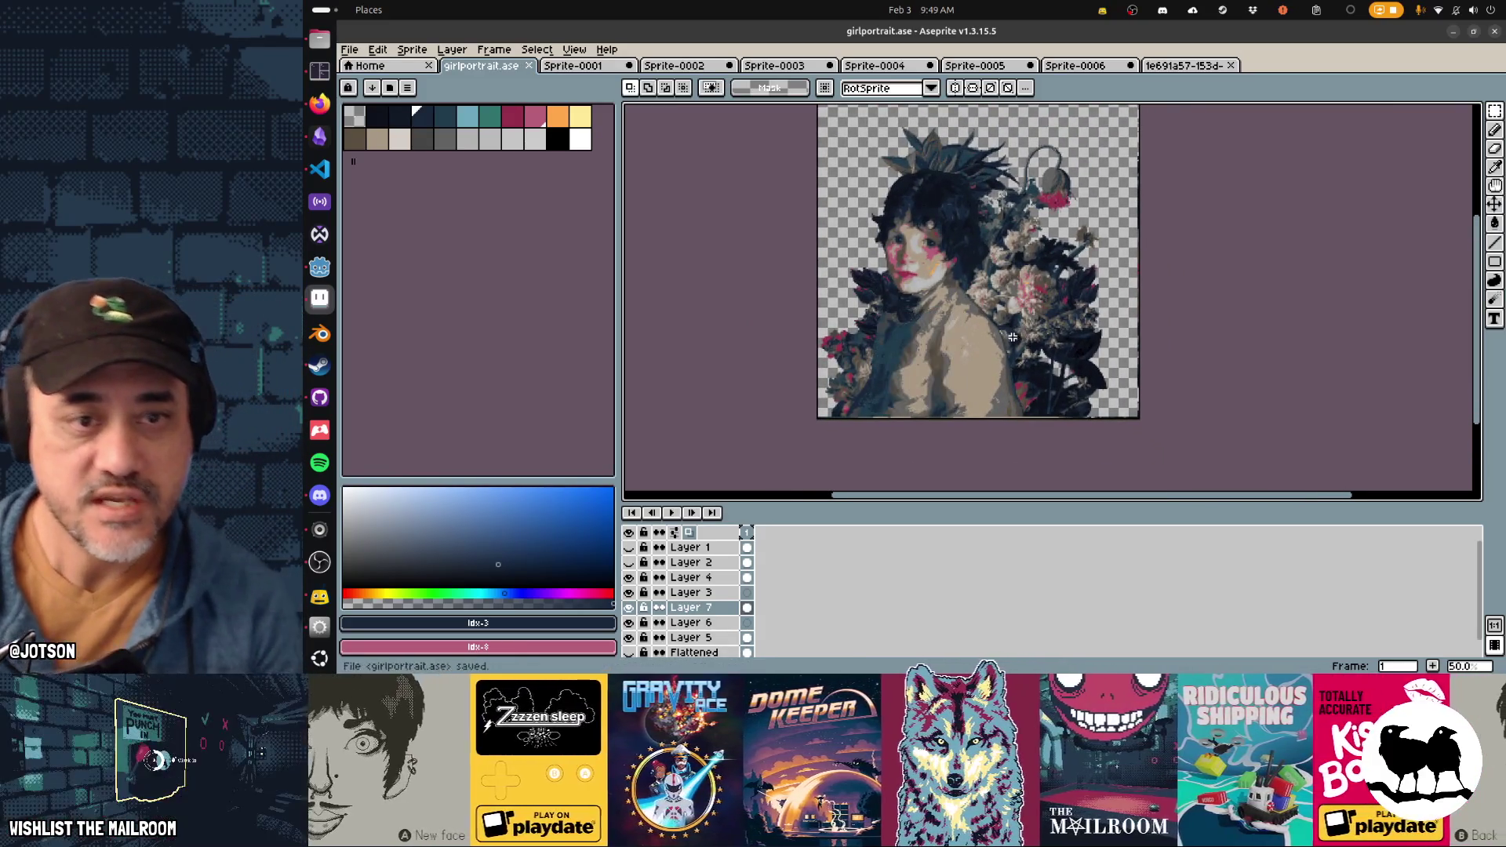
pyautogui.hotkey('alt', 'Tab')
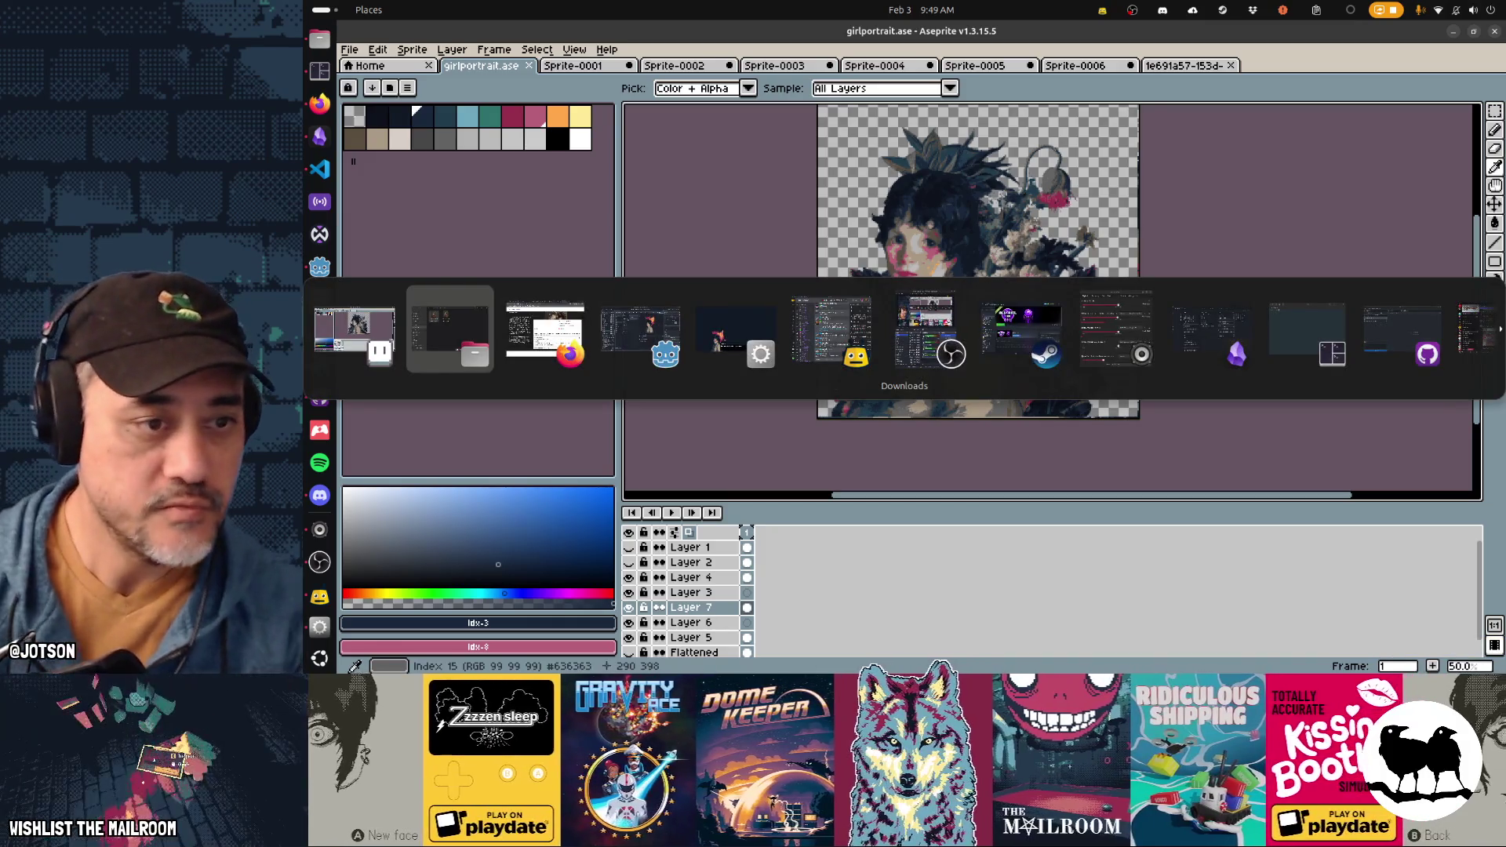
pyautogui.hotkey('alt', 'Tab')
pyautogui.hotkey('alt', 'Tab')
pyautogui.hotkey('alt', 'Tab')
pyautogui.hotkey('alt', 'shift', 'Tab')
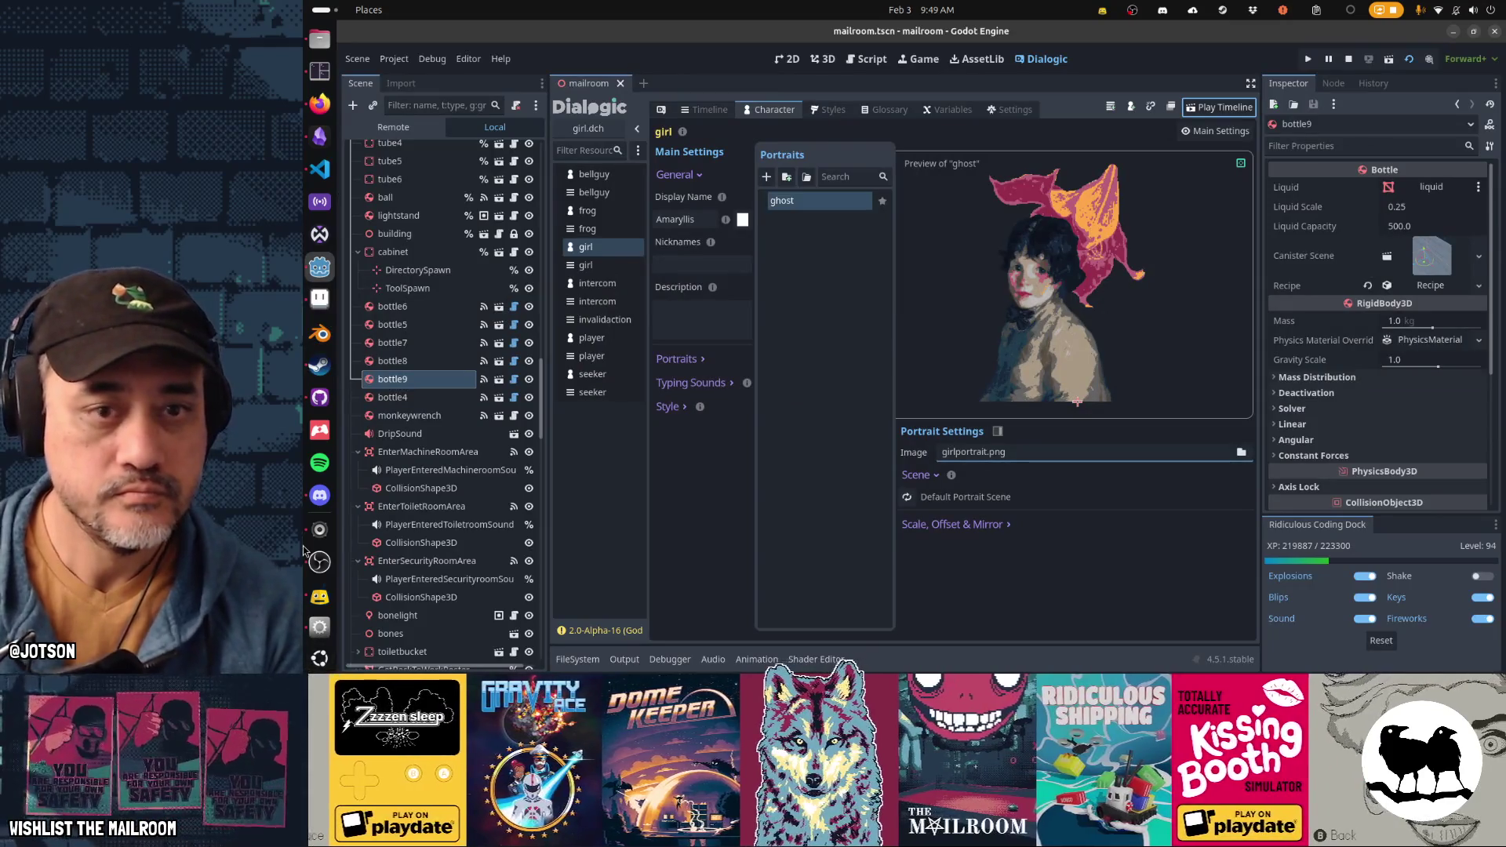
# Step: Switch between Aseprite and Godot, checking the 2D view and the Dialogic character editor
pyautogui.hotkey('alt', 'Tab')
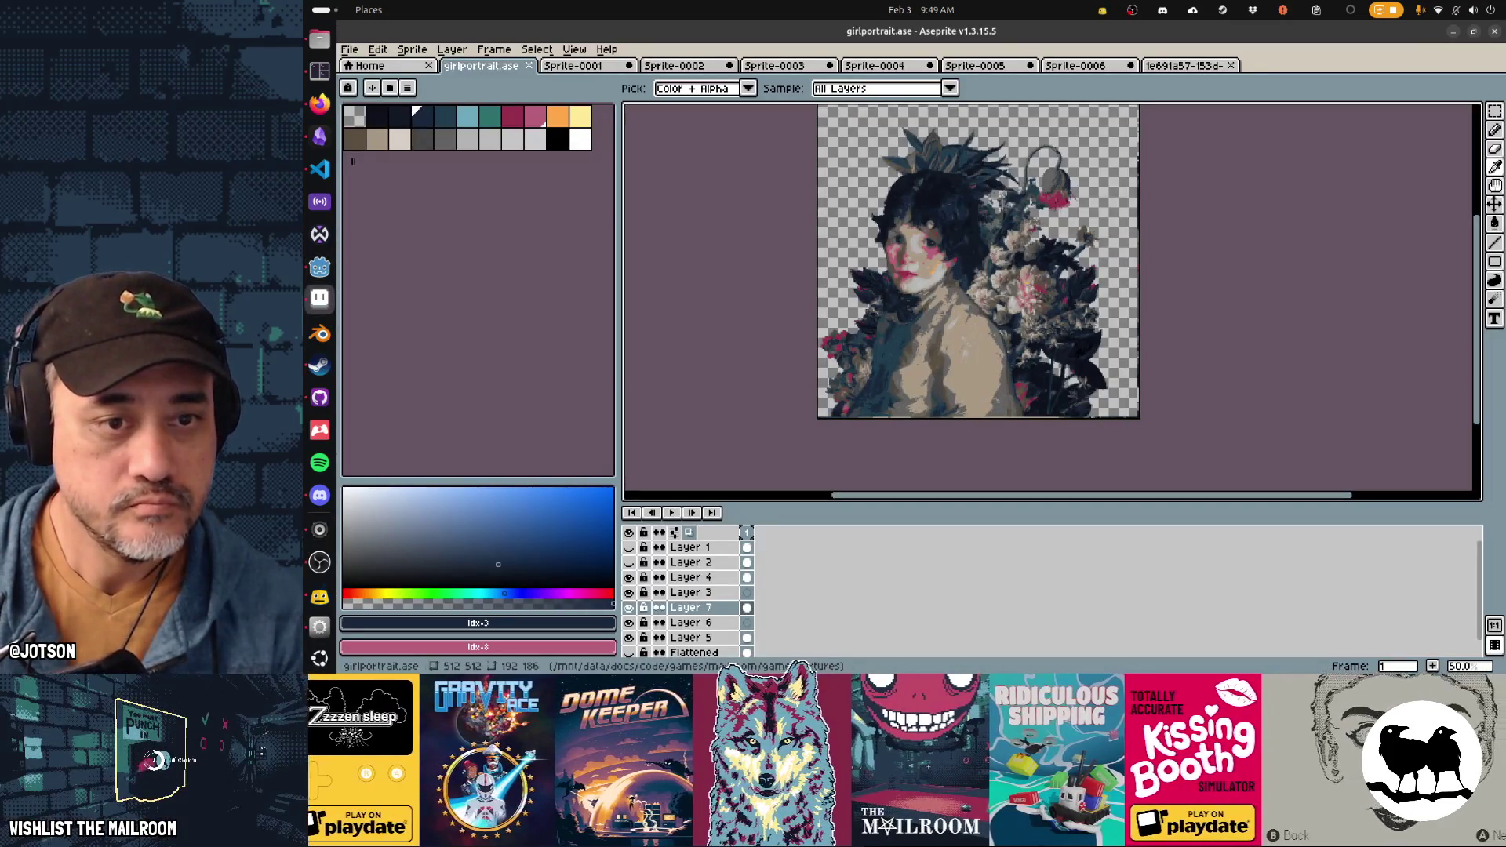
pyautogui.hotkey('alt', 'Tab')
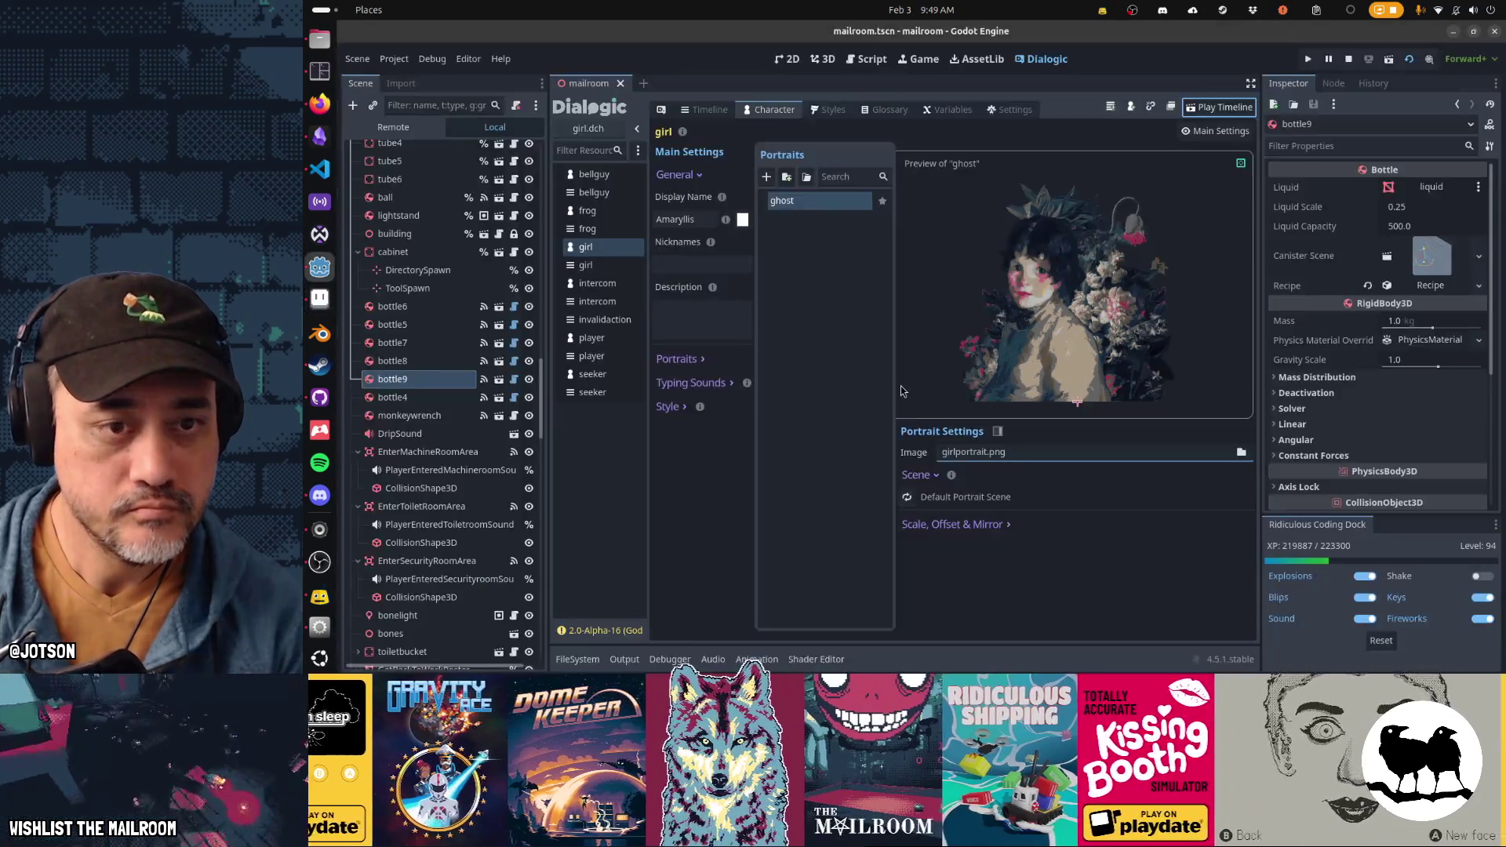
pyautogui.click(788, 59)
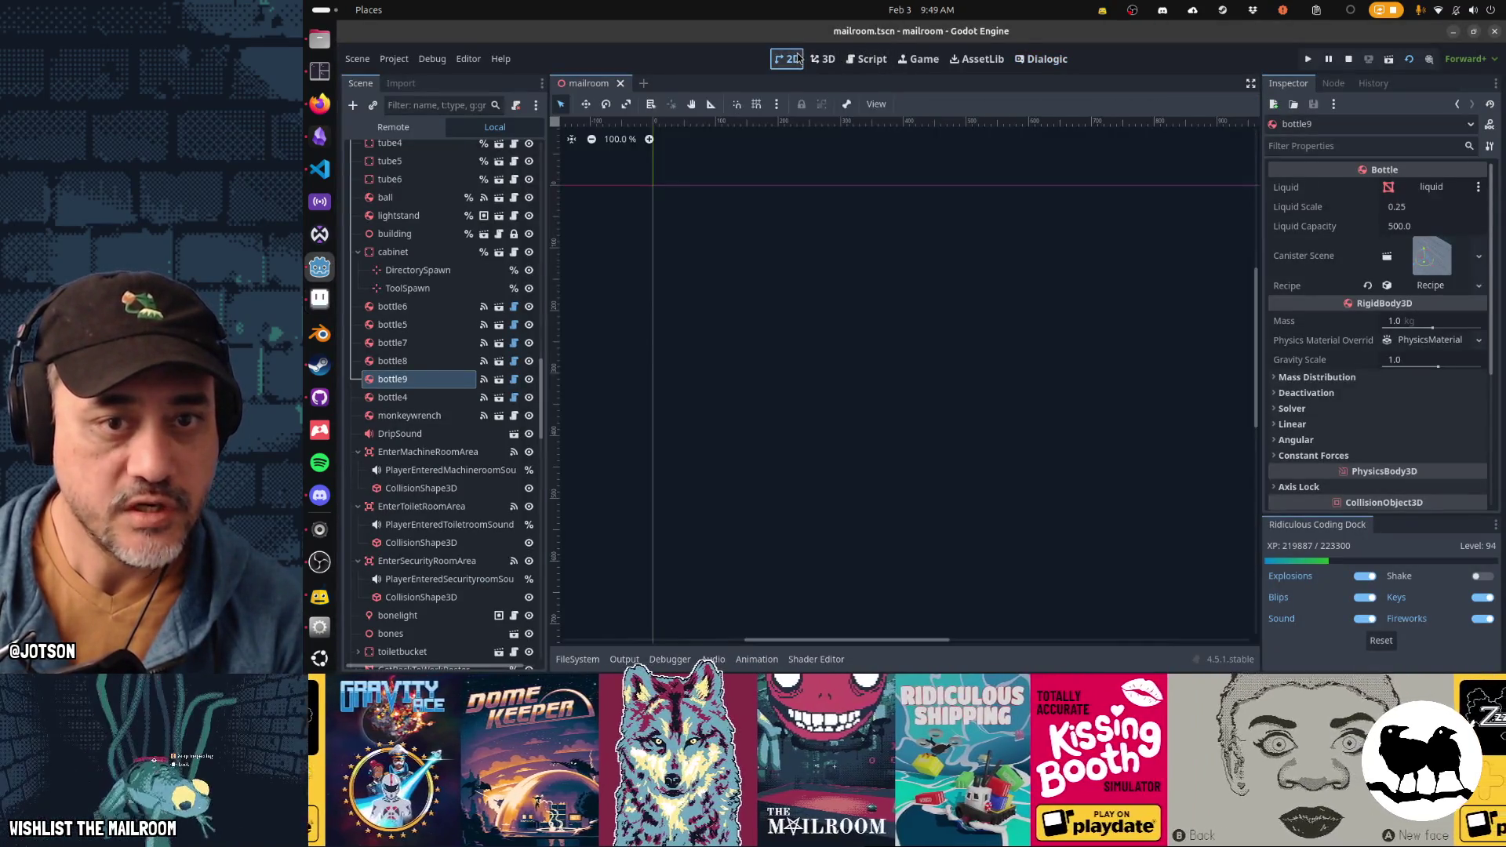
pyautogui.click(1059, 59)
# Step: Export the portrait from Aseprite as girlportrait.png and return to Godot to see it
pyautogui.hotkey('alt', 'Tab')
pyautogui.hotkey('ctrl', 'e')
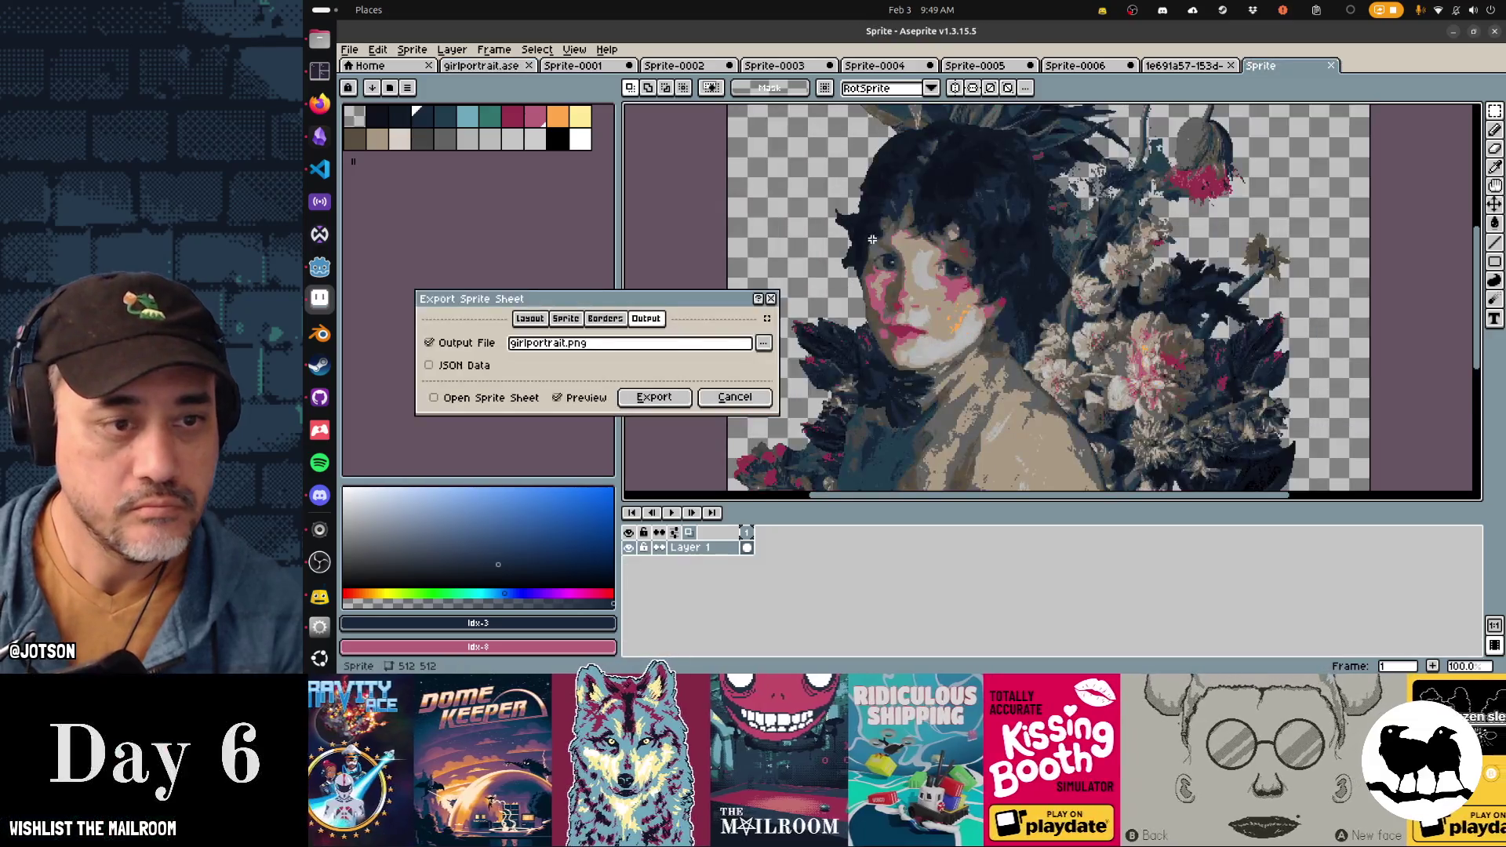
pyautogui.click(658, 400)
pyautogui.hotkey('alt', 'Tab')
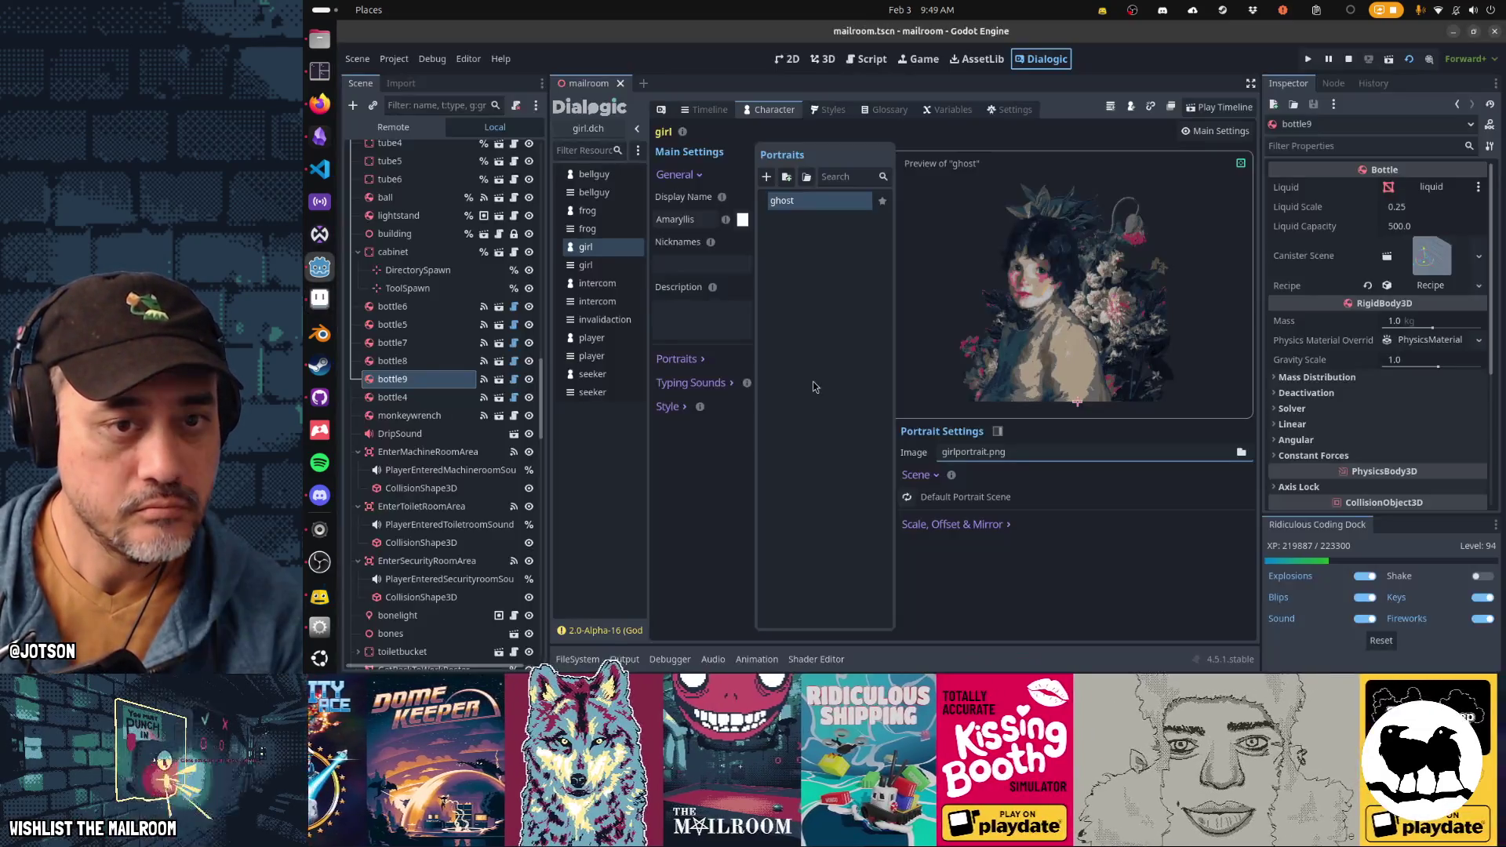
pyautogui.hotkey('alt', 'Tab')
pyautogui.hotkey('alt', 'Tab')
pyautogui.hotkey('alt', 'Tab')
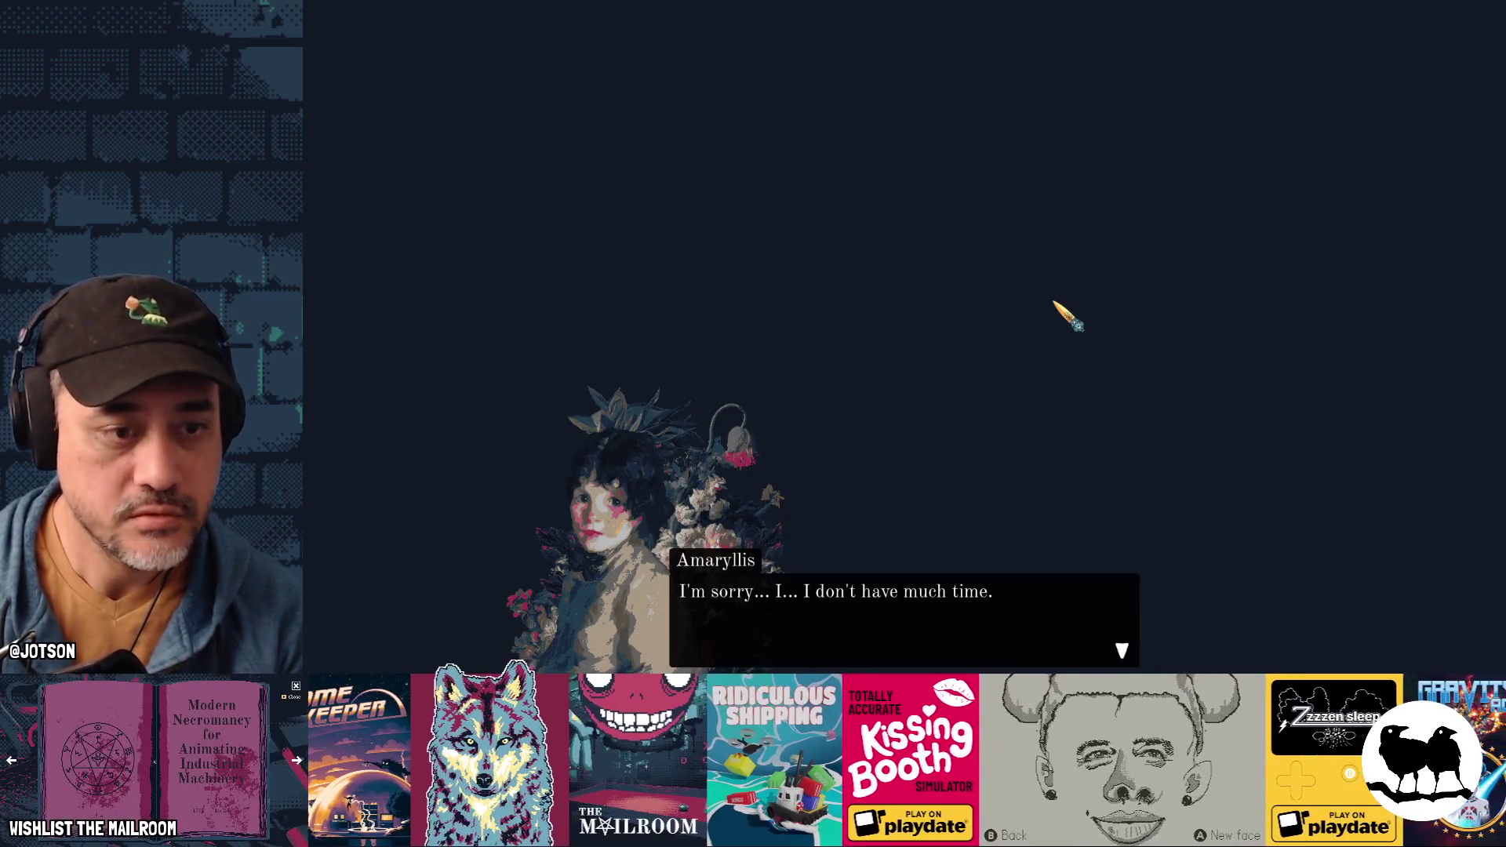
# Step: Advance the game dialogue until Amaryllis speaks beside her flower-framed portrait
pyautogui.click(1055, 303)
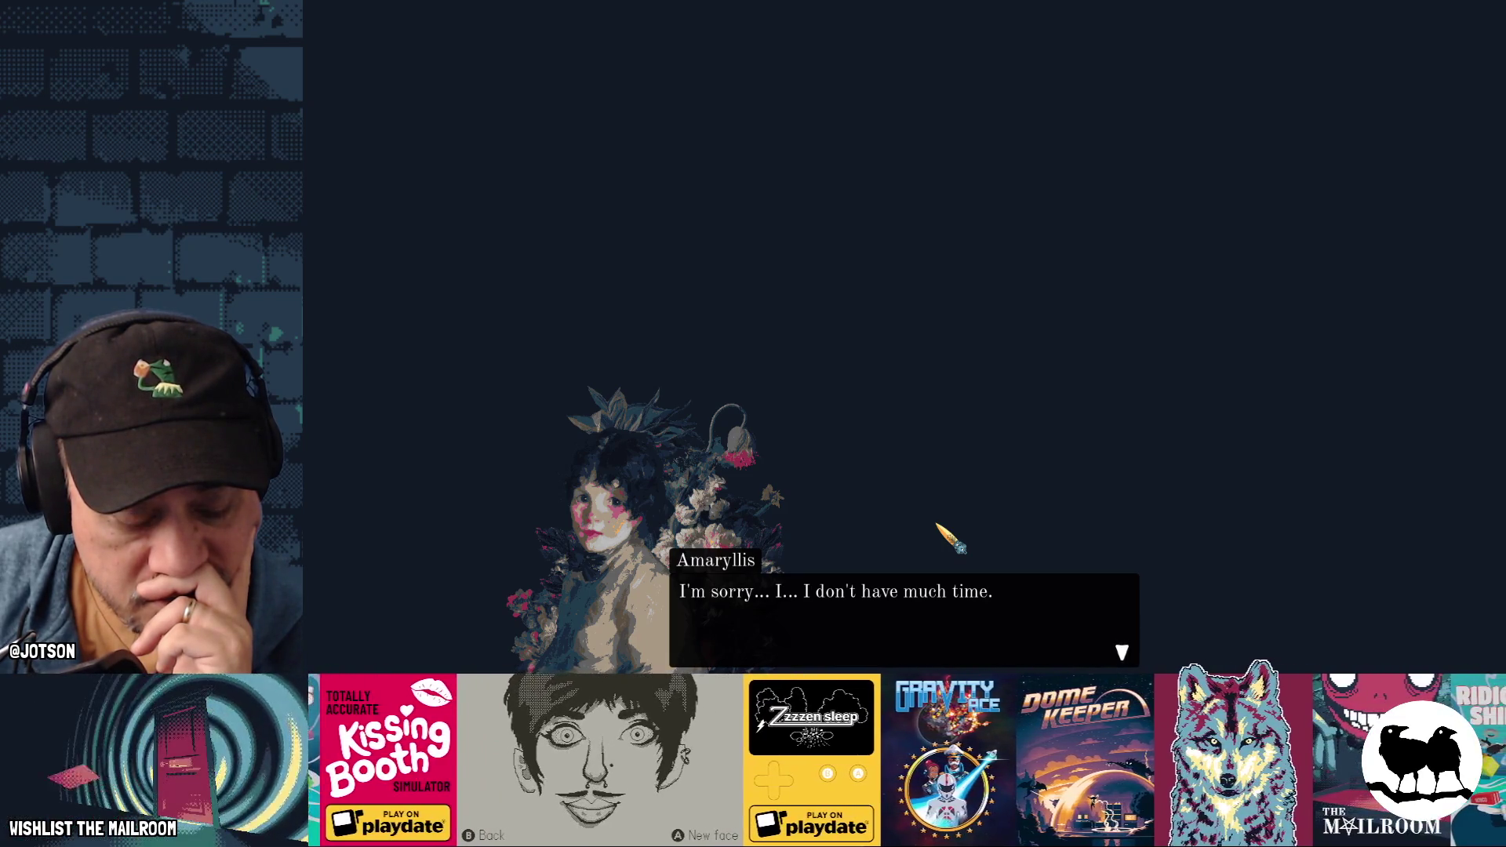
# Step: Close the game, preview the frog's cowboy portrait, then reopen the girl character
pyautogui.press('Escape')
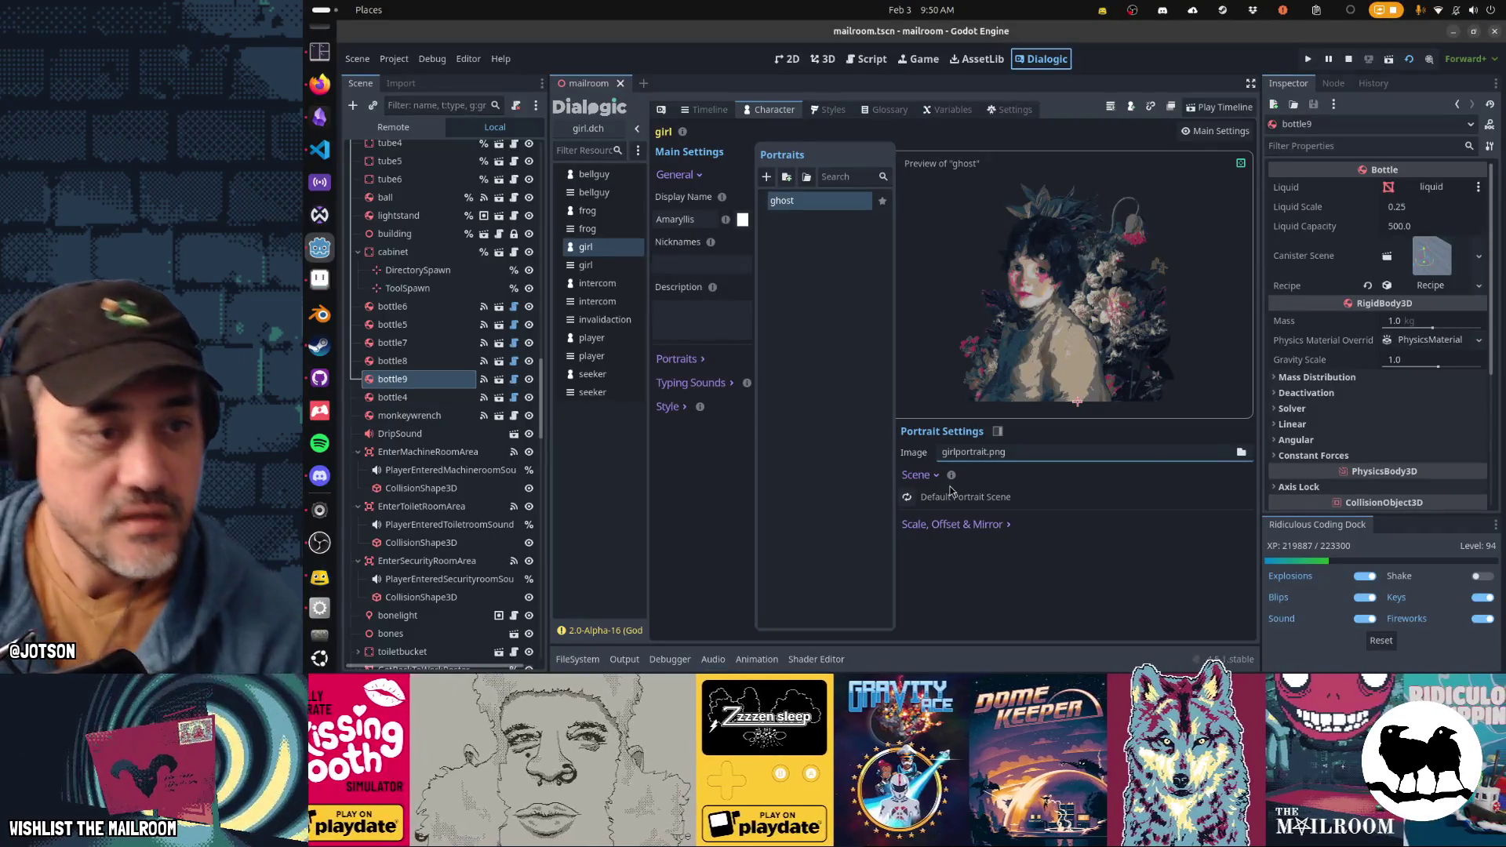
pyautogui.click(624, 218)
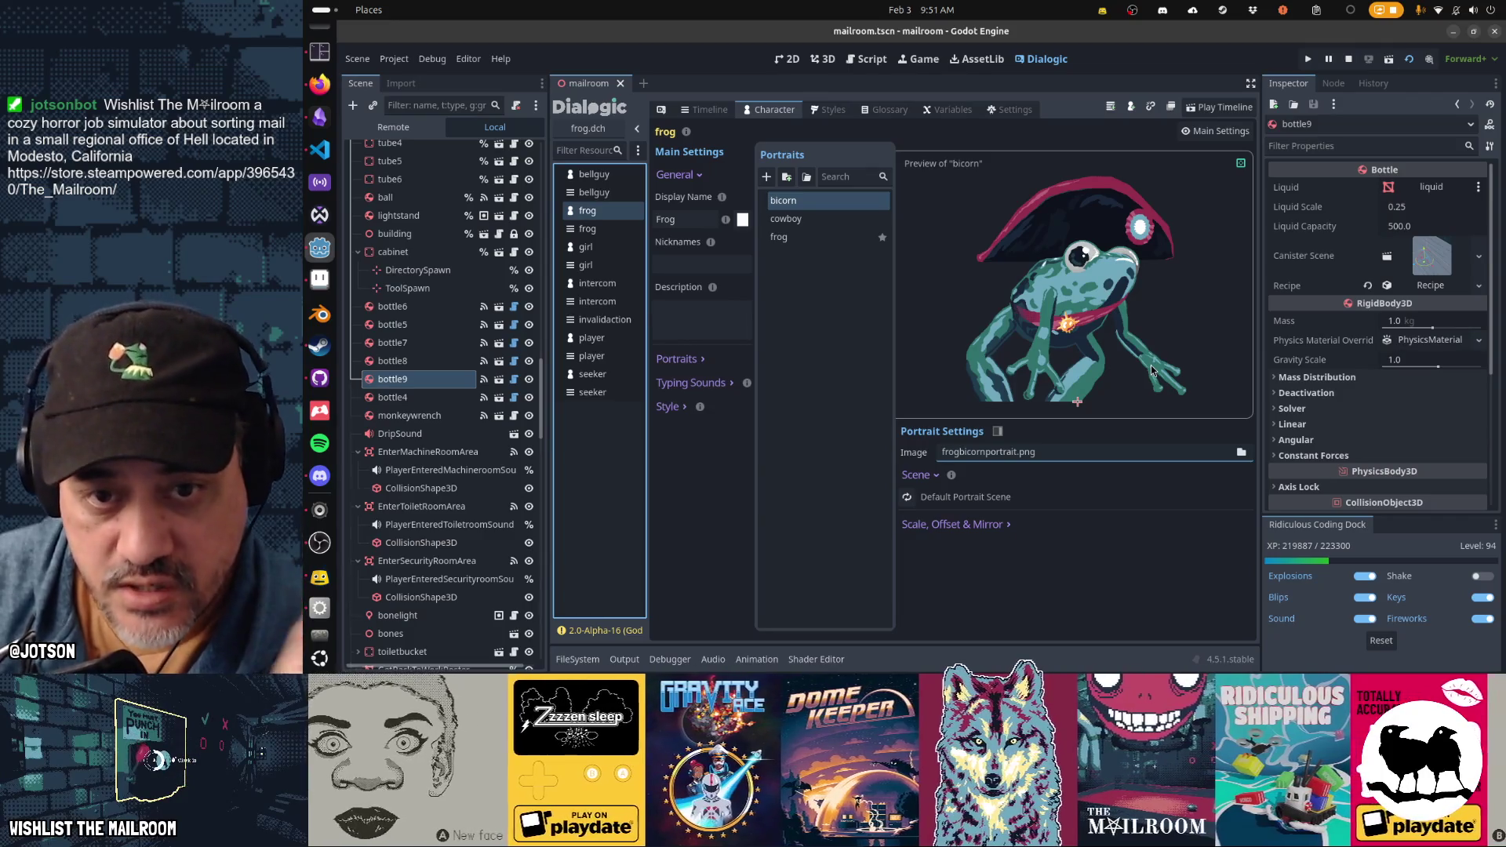
pyautogui.click(820, 221)
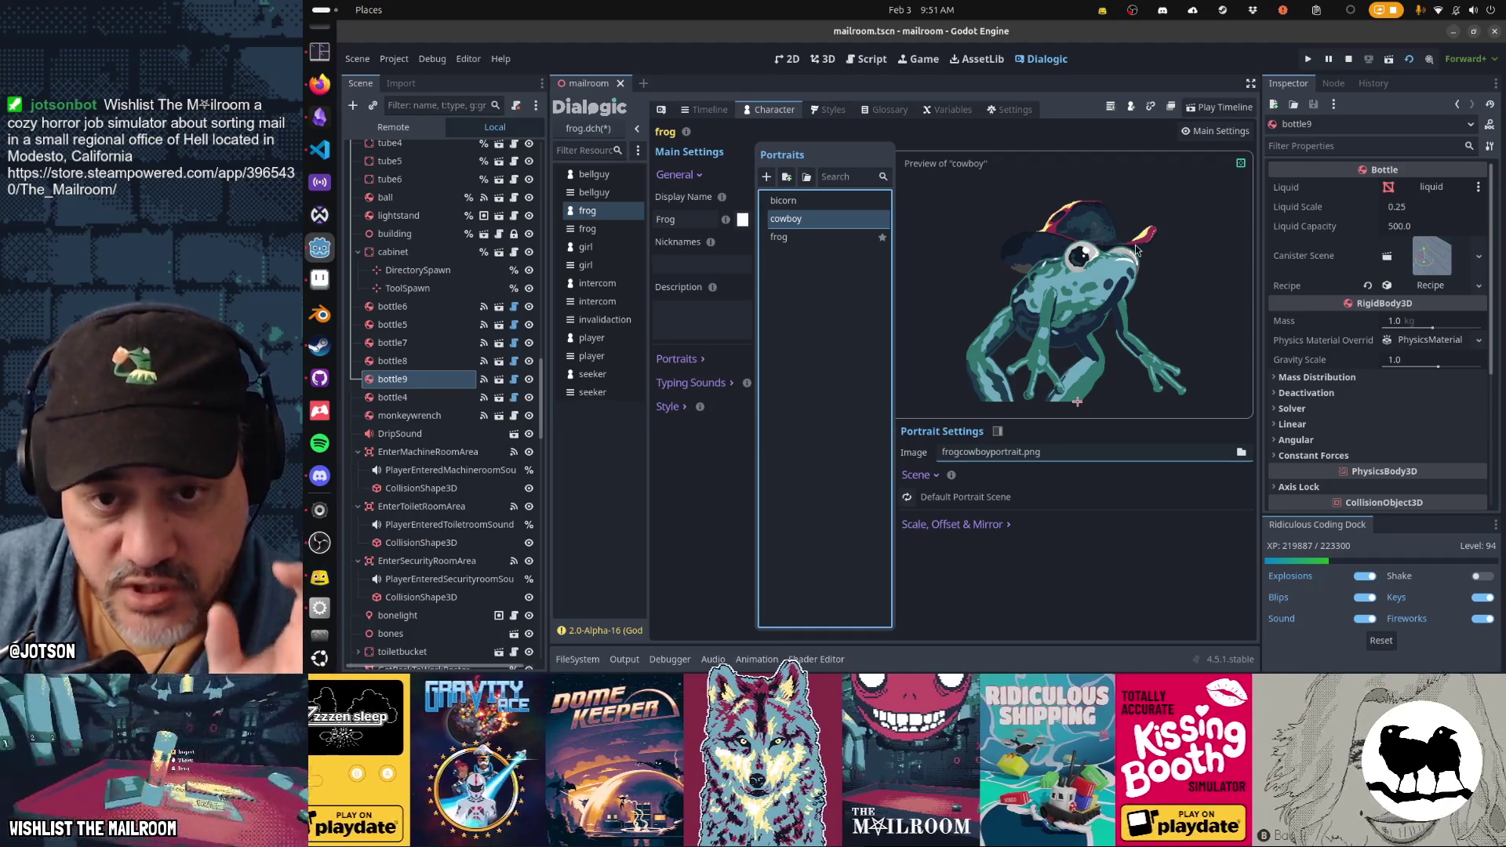
pyautogui.click(586, 247)
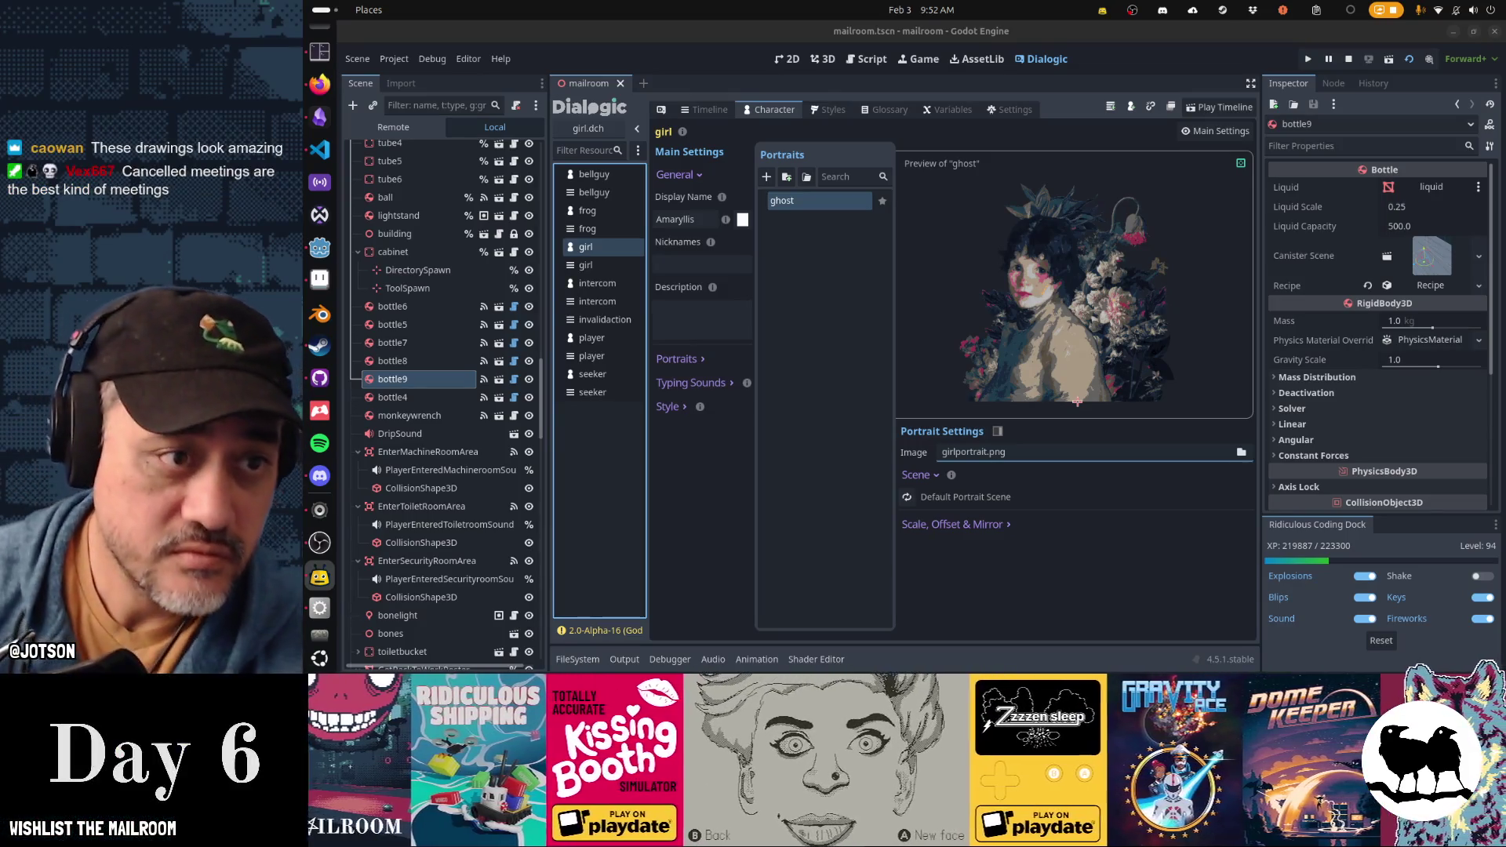
# Step: Browse the frog and intercom characters in the Dialogic list, then reopen the girl character
pyautogui.click(789, 181)
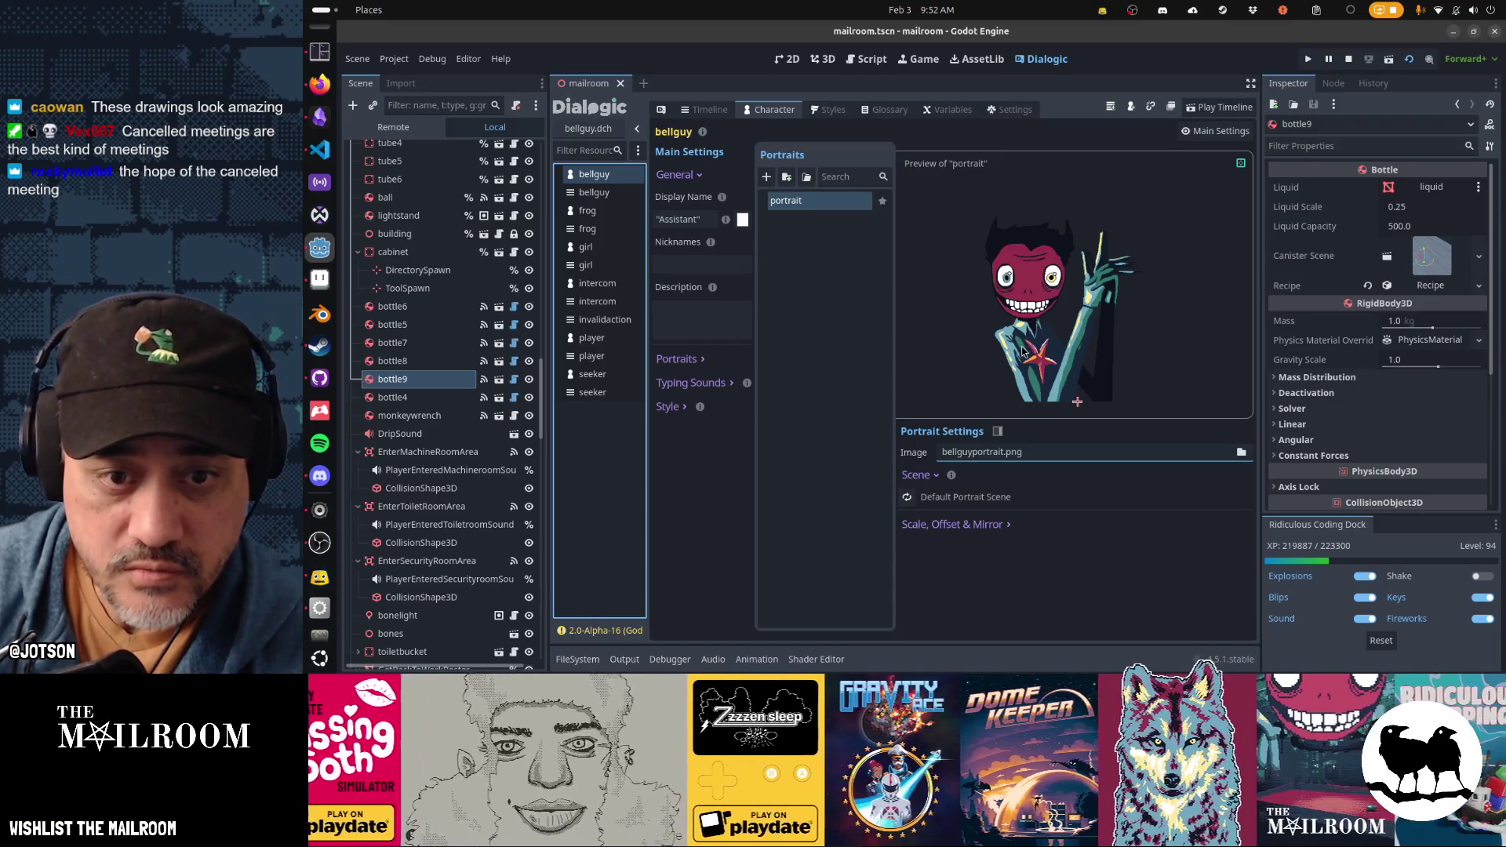
pyautogui.click(621, 213)
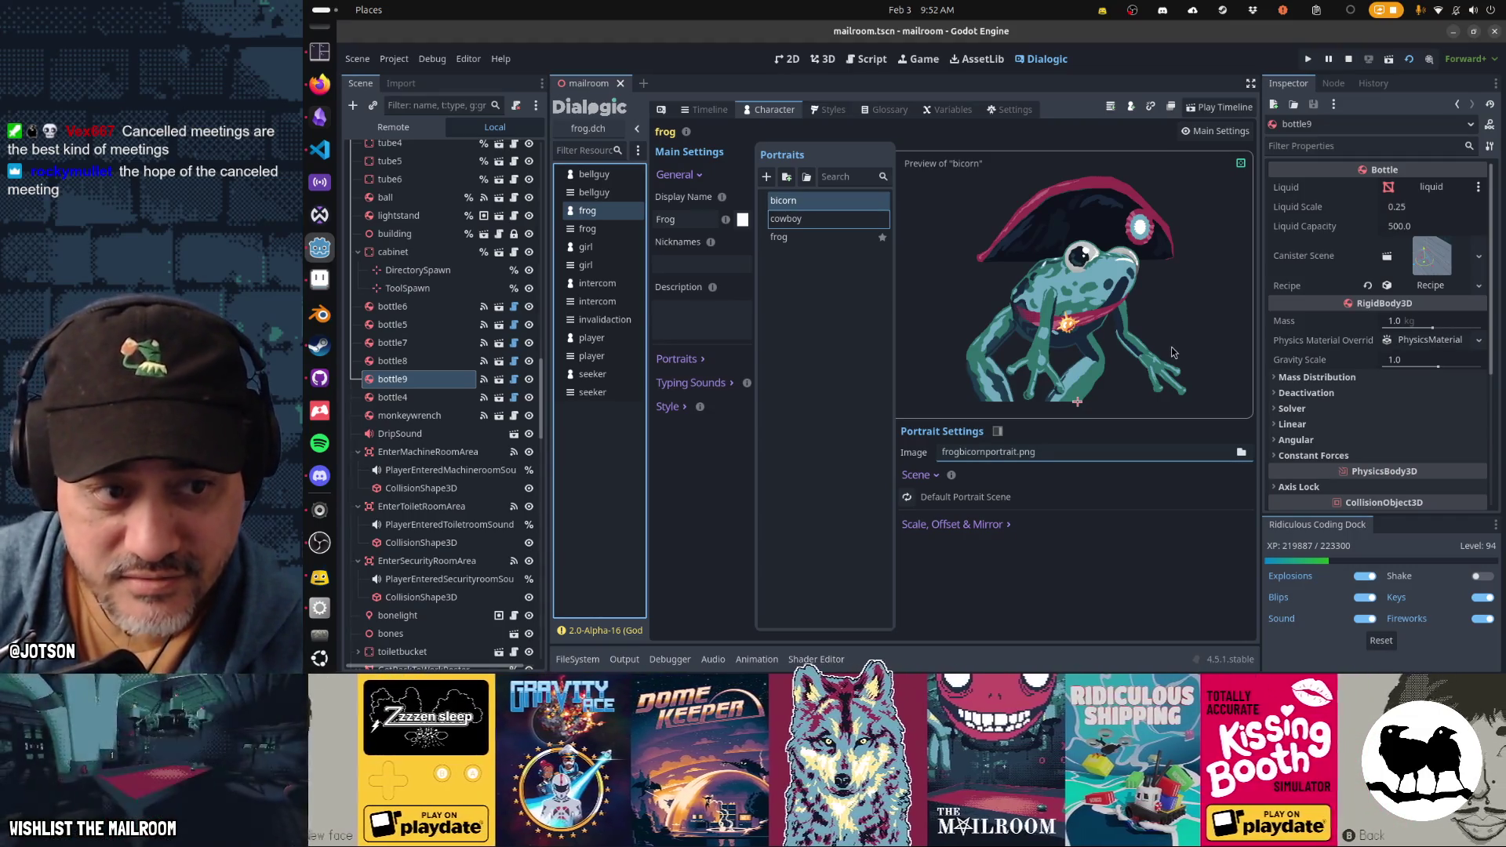
pyautogui.click(605, 286)
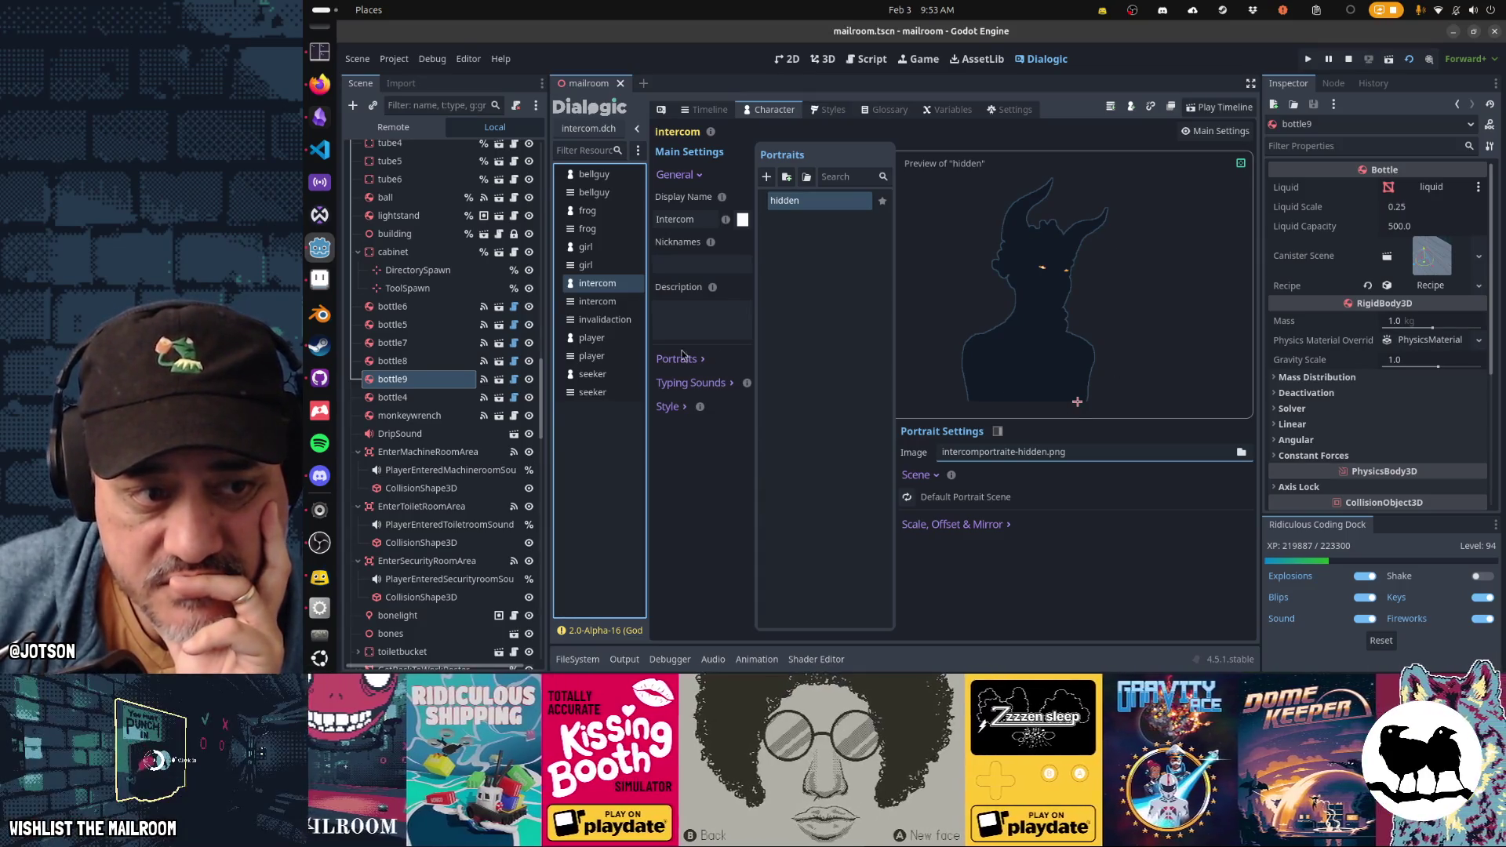
pyautogui.click(593, 252)
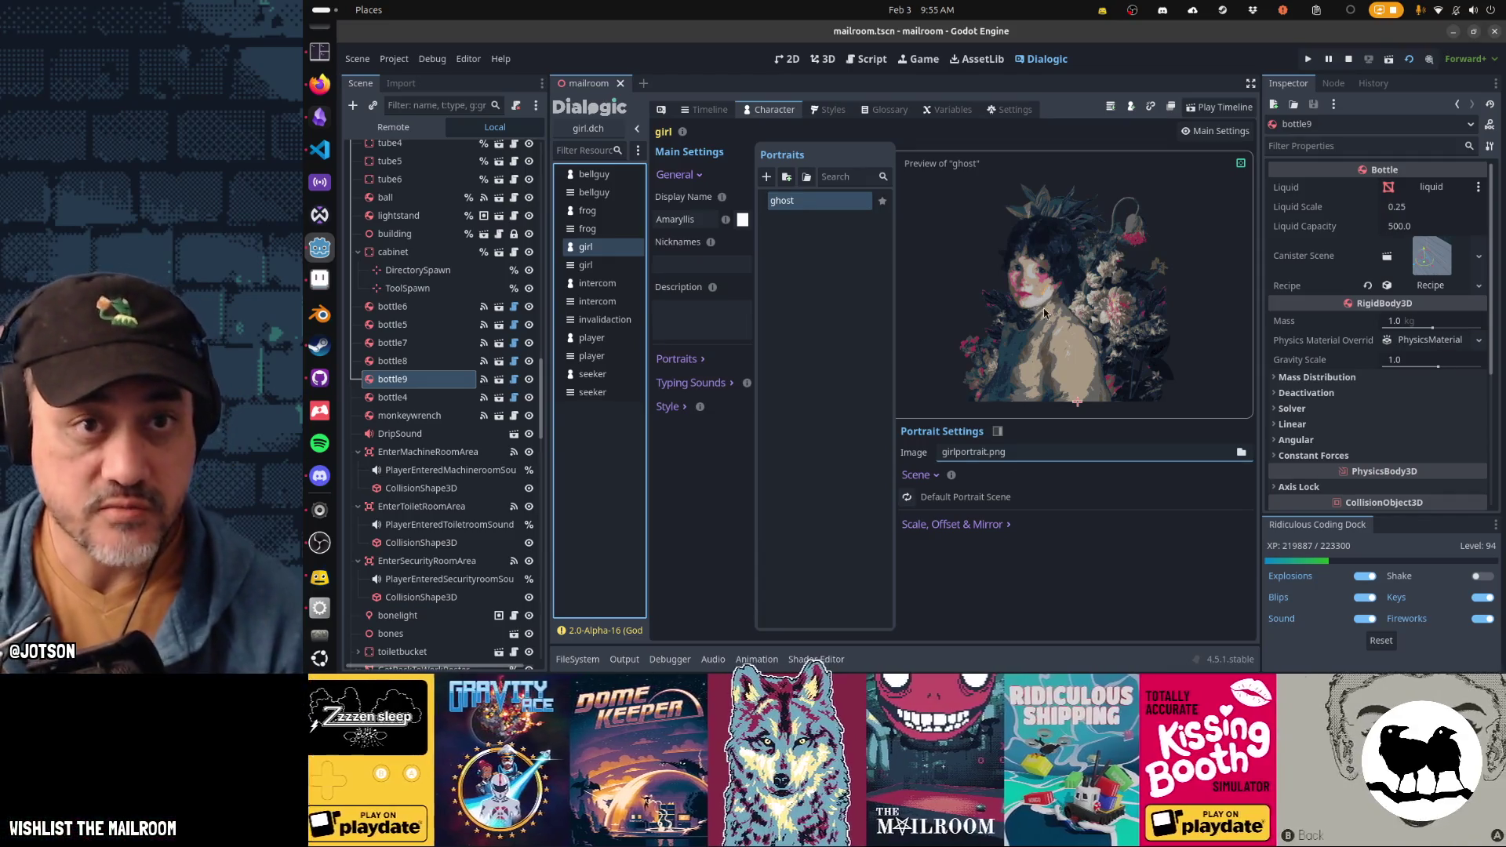
# Step: Bring the running game window back to the front
pyautogui.hotkey('alt', 'Tab')
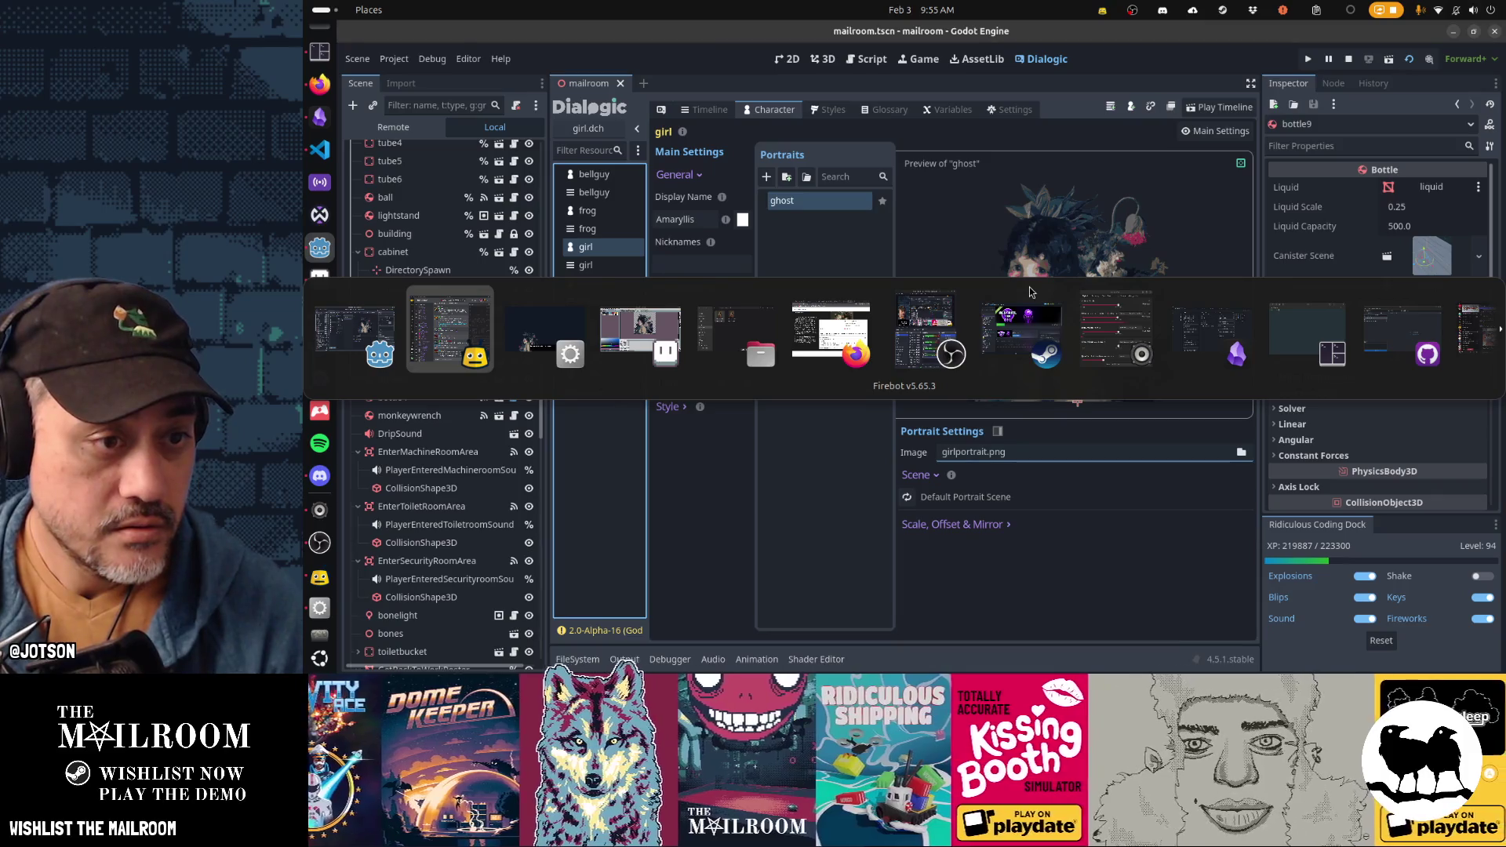
pyautogui.hotkey('alt', 'Tab')
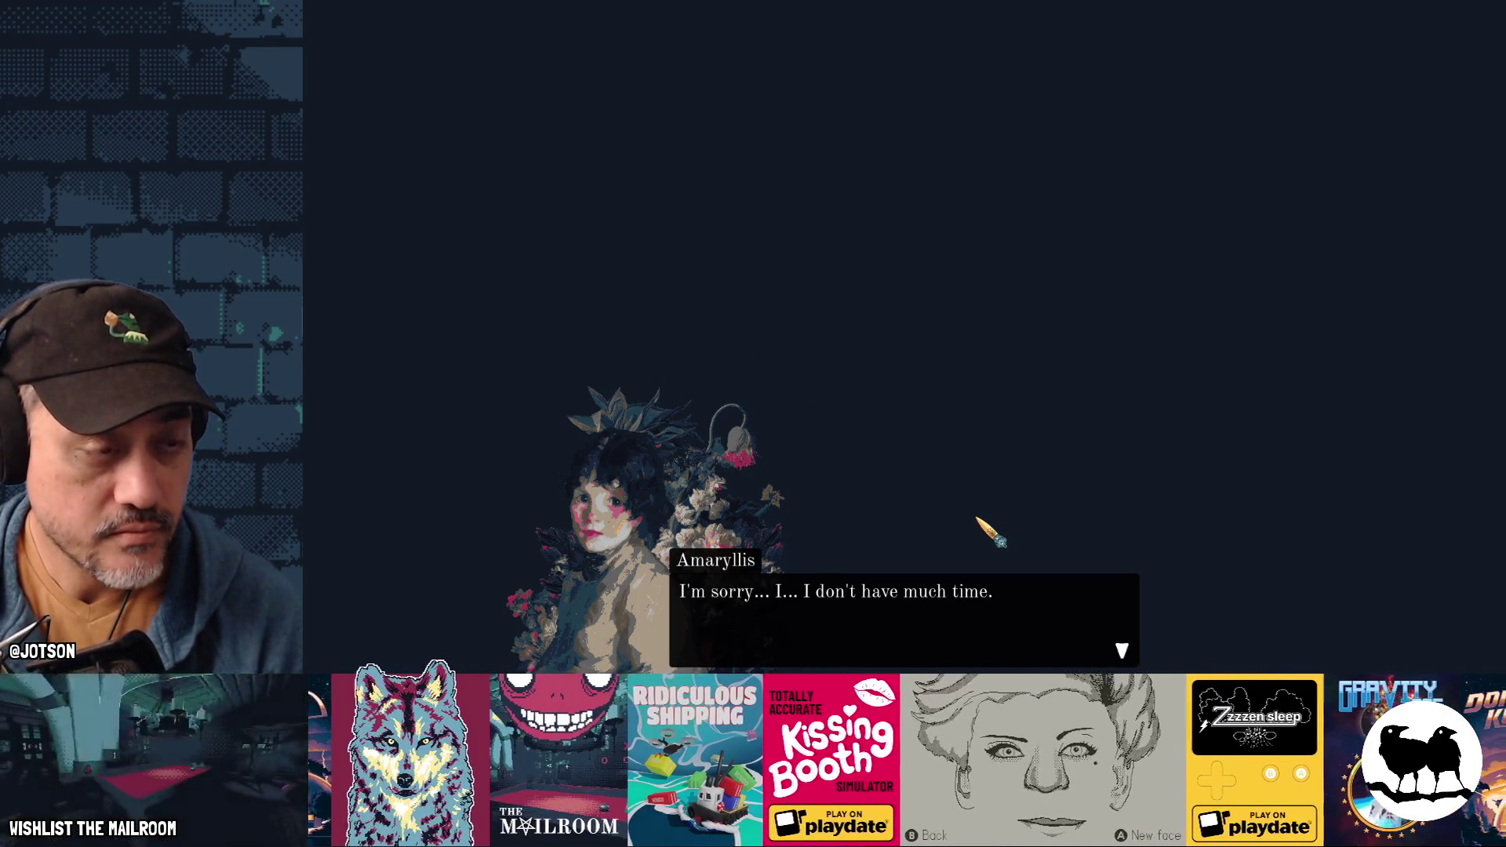
# Step: Switch from the running Godot game to the Firefox browser window
pyautogui.hotkey('alt', 'Tab')
pyautogui.press('Tab')
pyautogui.press('Tab')
pyautogui.press('Tab')
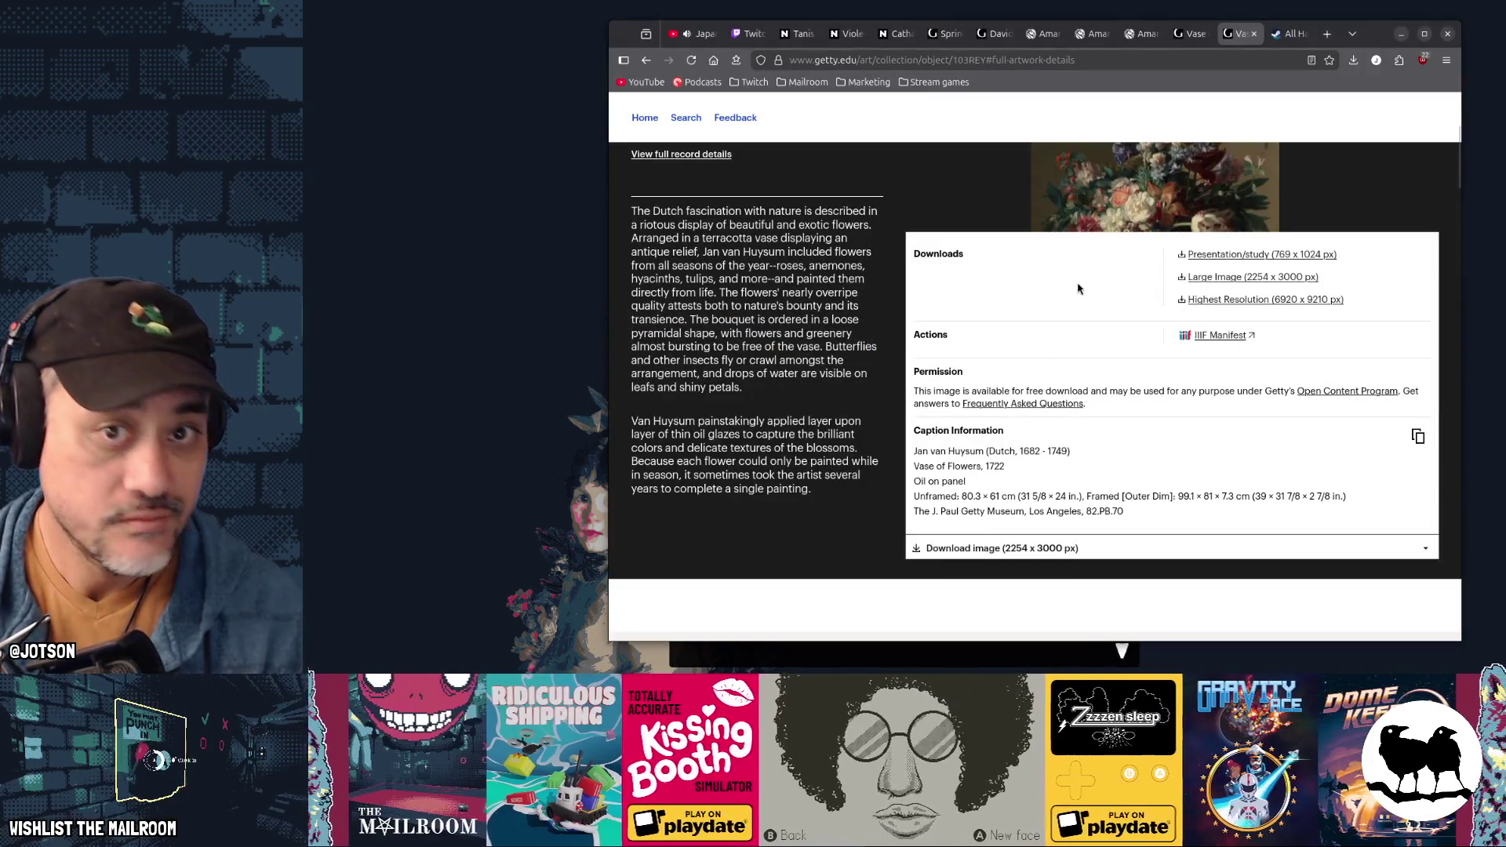
# Step: Load jotson.itch.io in a new tab and scroll through the games grid
pyautogui.hotkey('ctrl', 't')
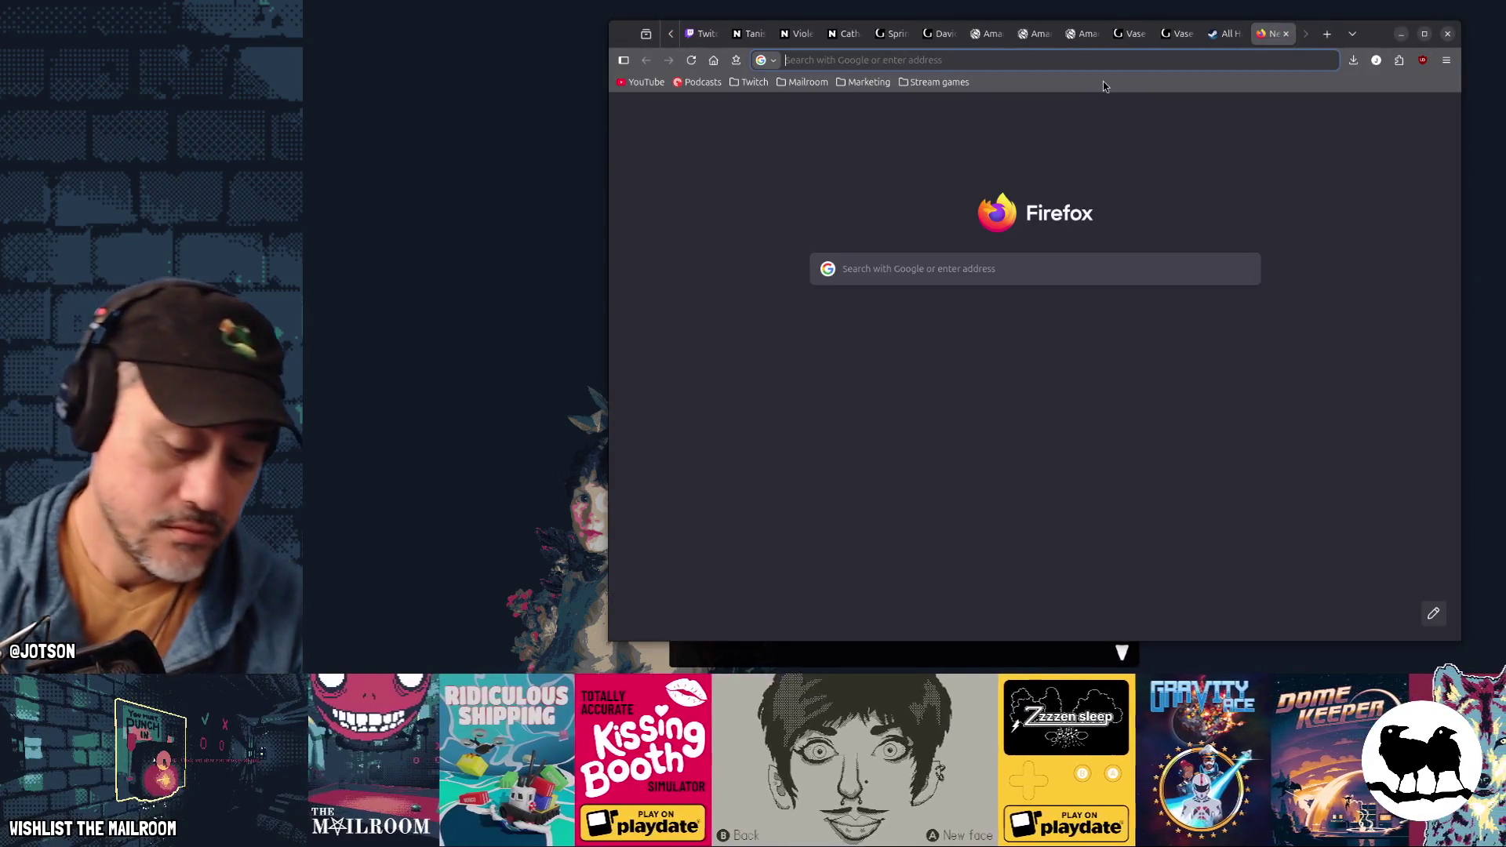
pyautogui.write('jotson.itch.io')
pyautogui.press('Return')
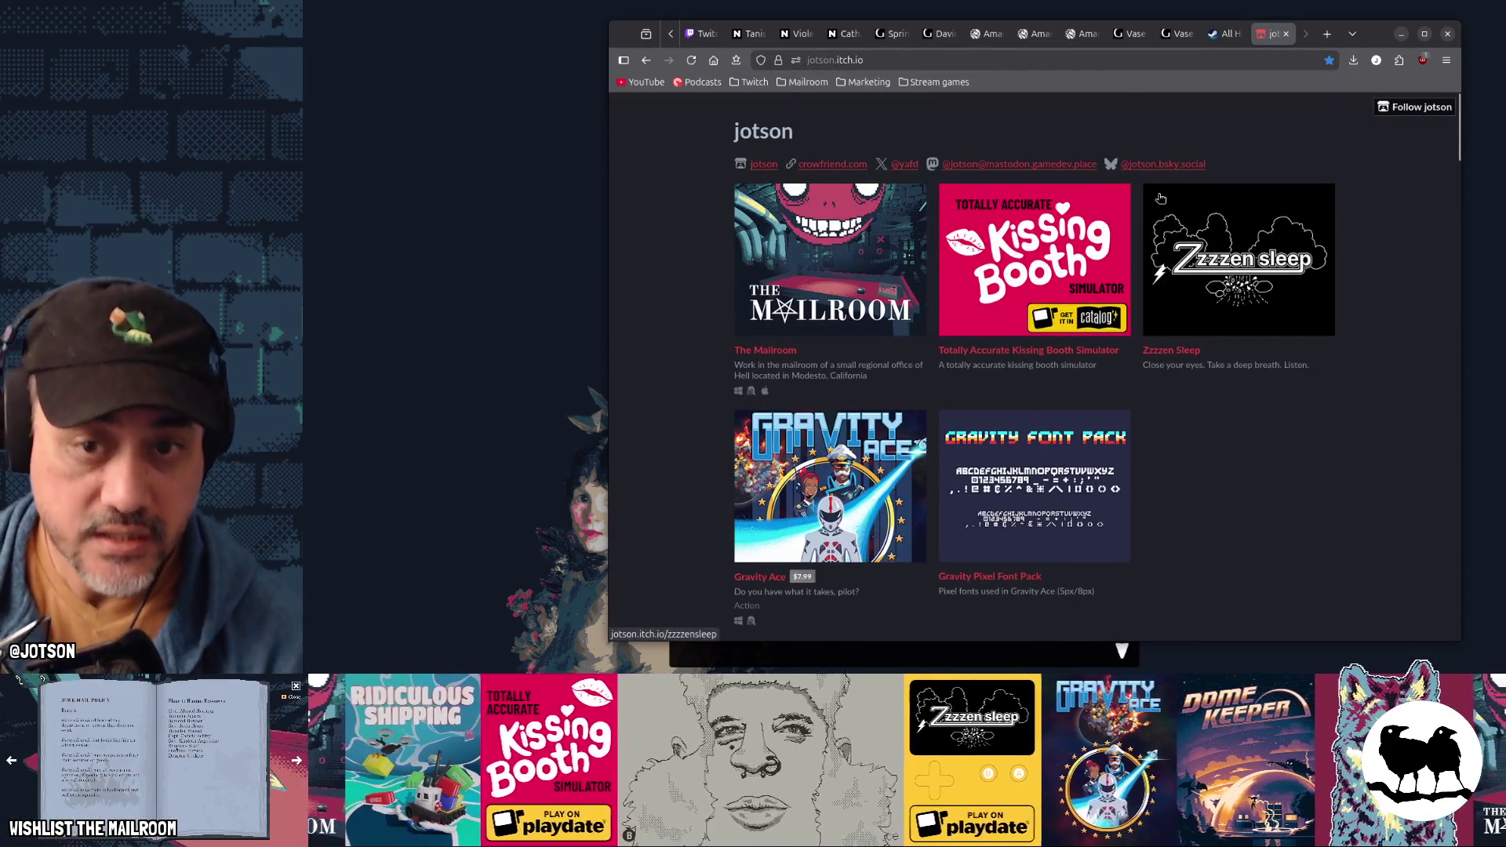
pyautogui.scroll(-10, 1161, 198)
pyautogui.scroll(-5, 1161, 199)
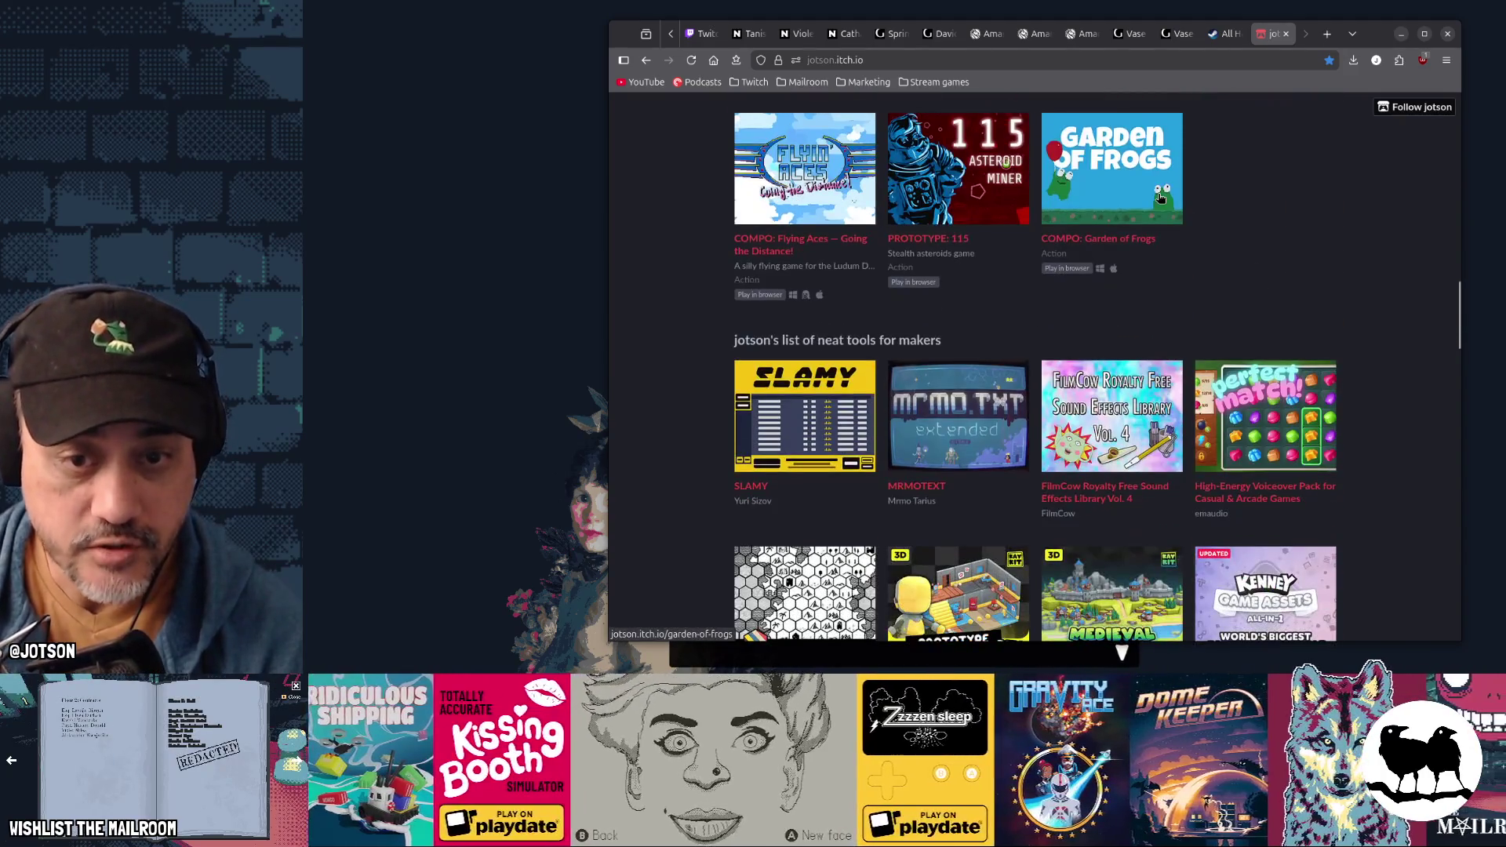
pyautogui.scroll(2, 1160, 199)
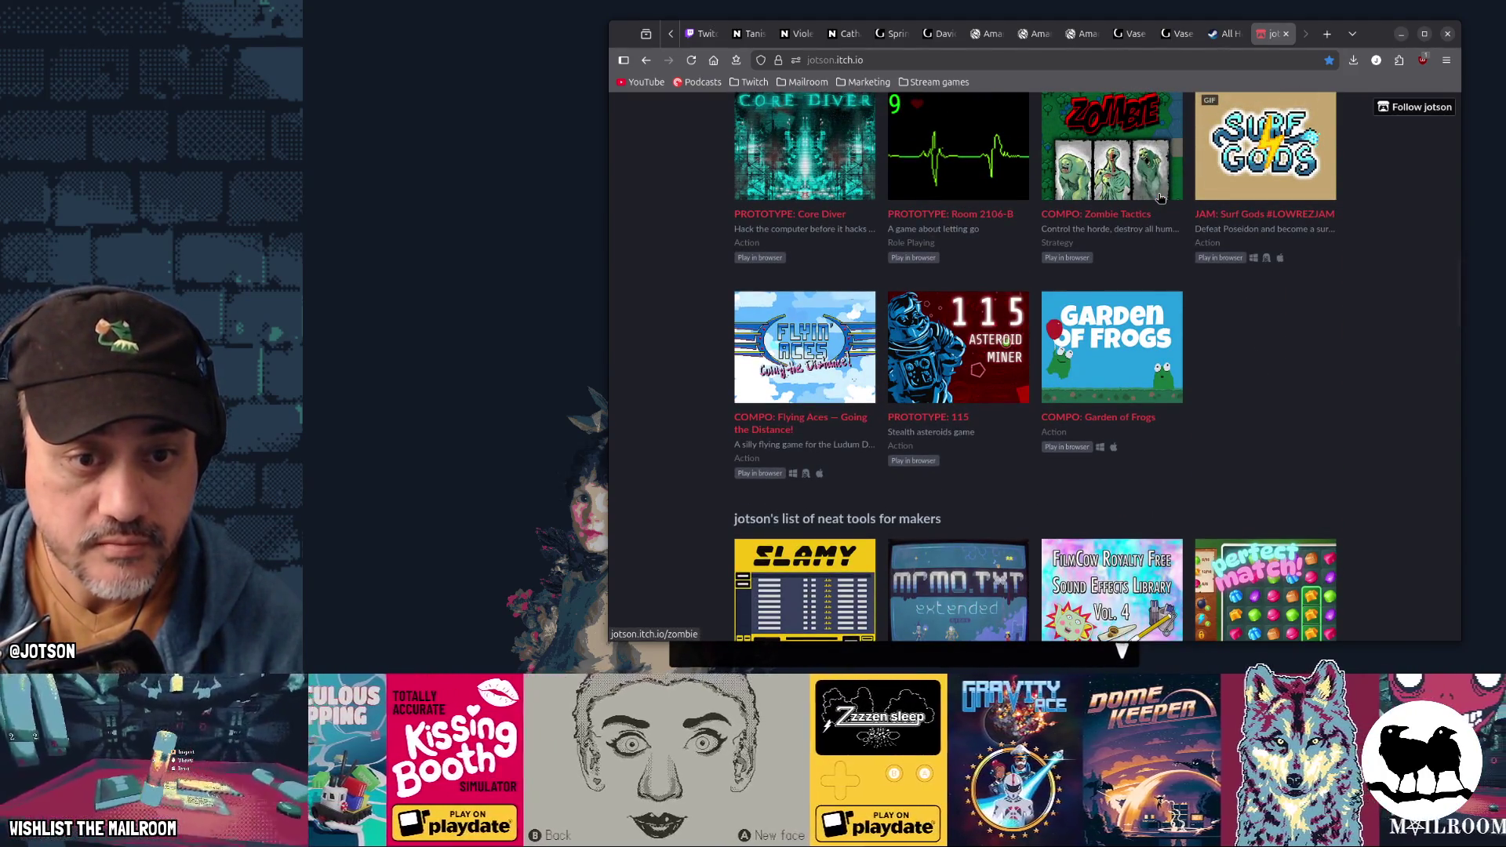
pyautogui.click(811, 335)
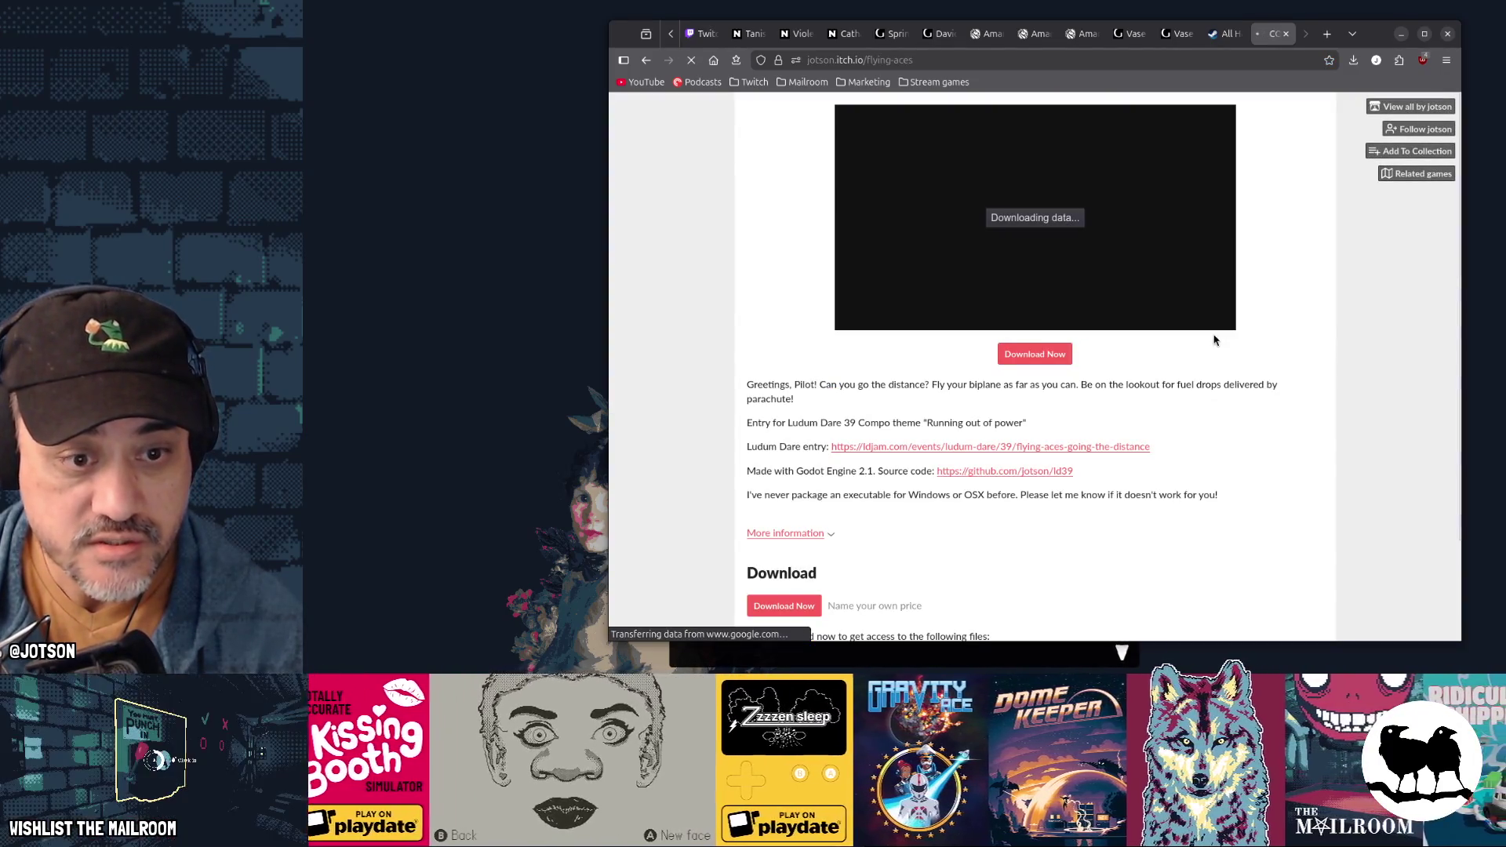
pyautogui.scroll(-2, 1273, 389)
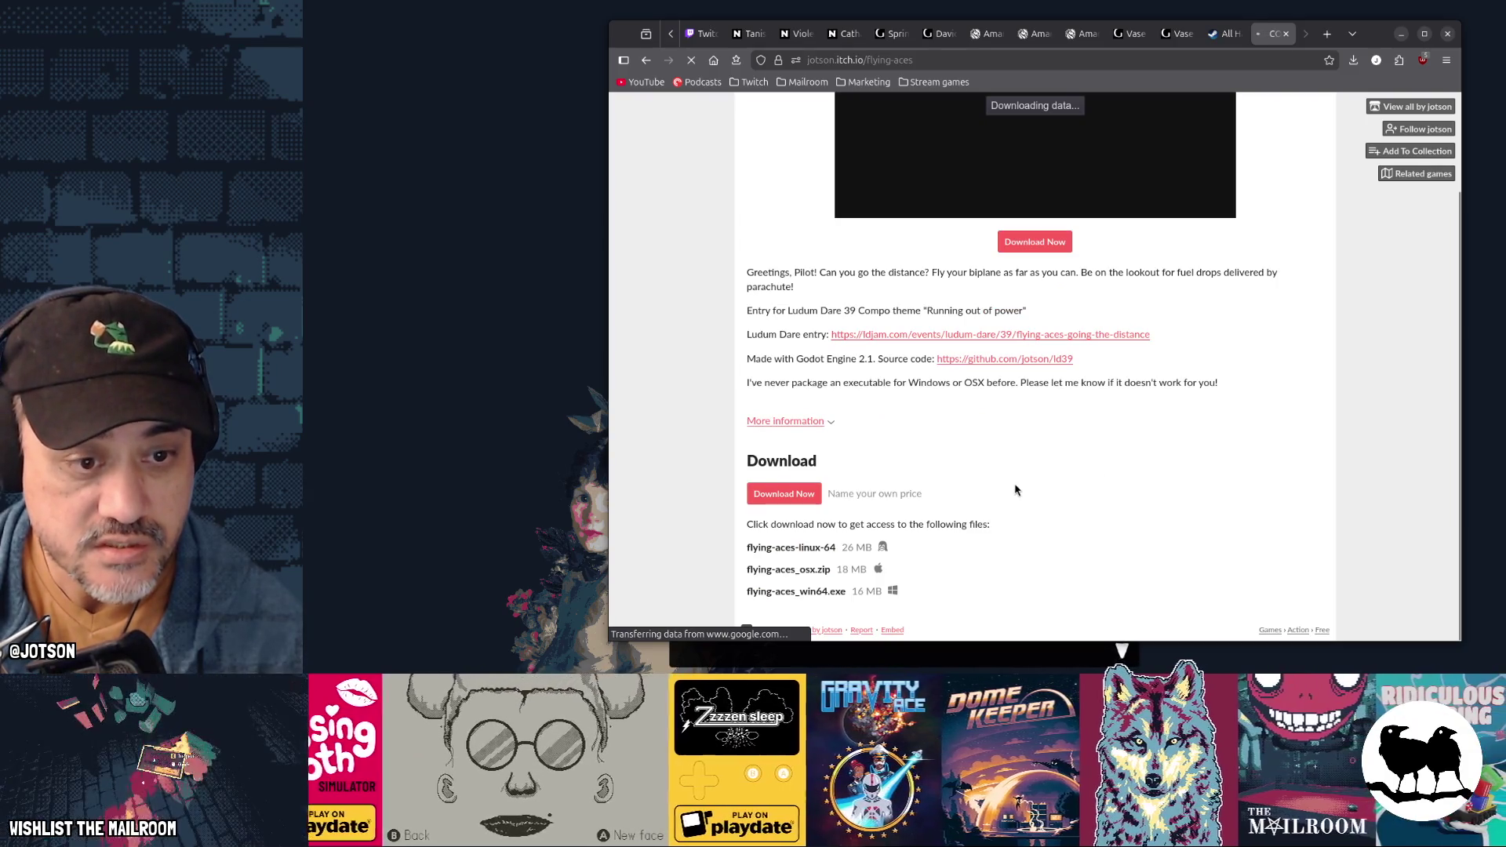
pyautogui.click(797, 422)
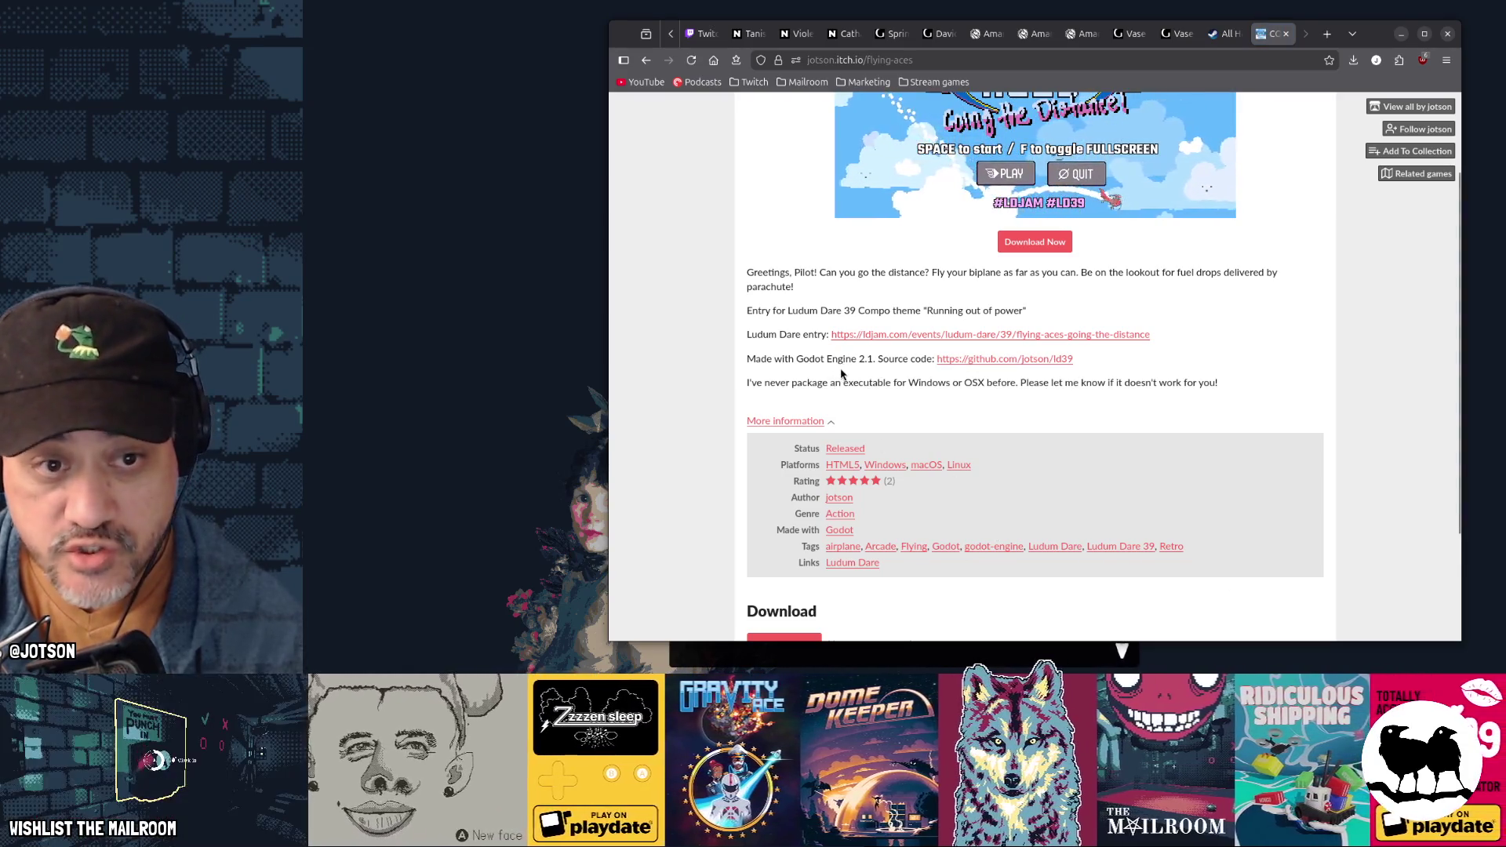
pyautogui.scroll(3, 1285, 435)
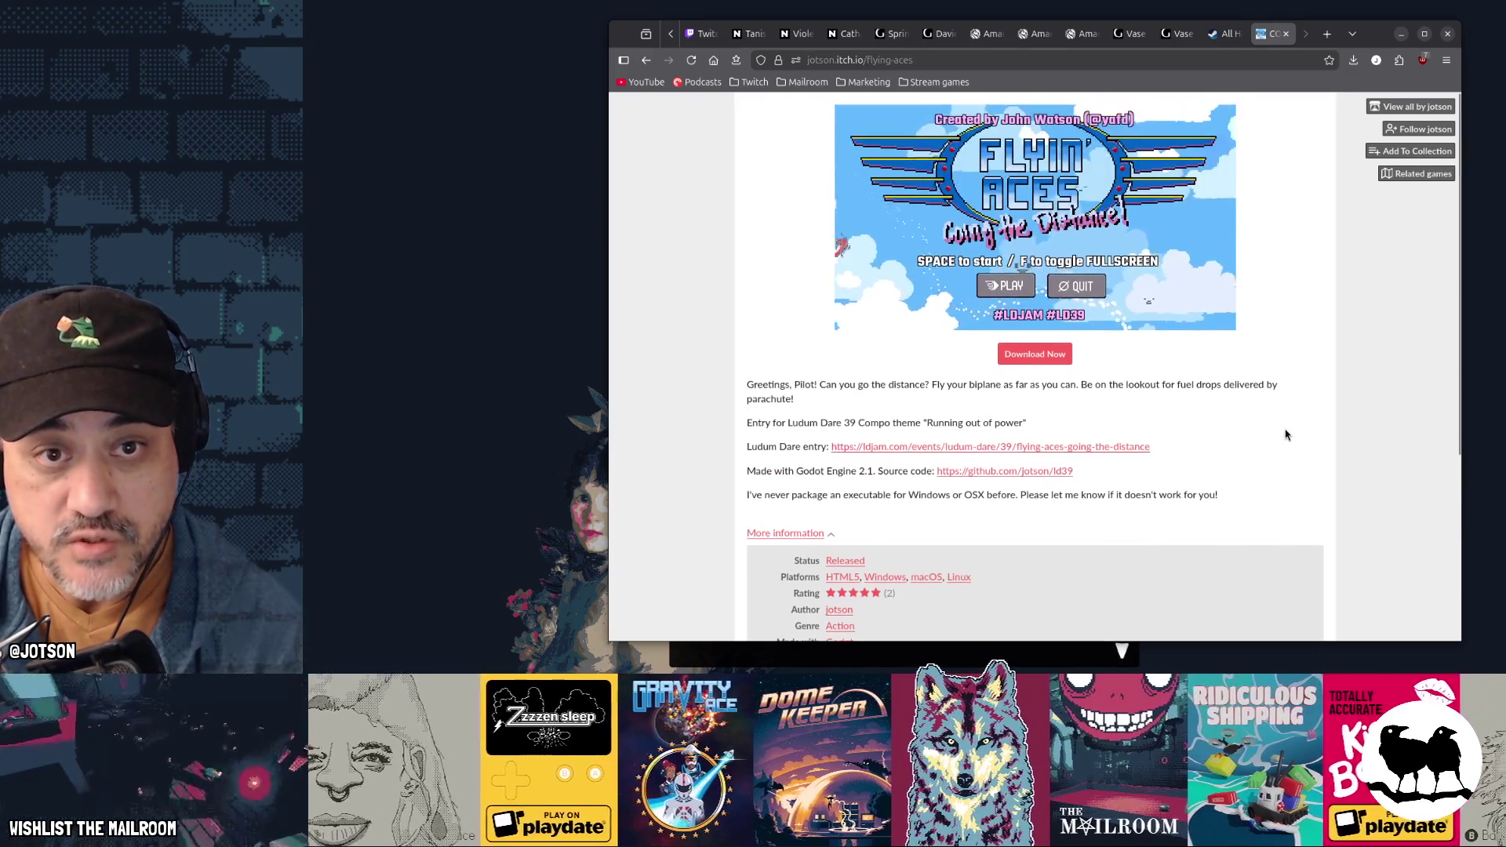
pyautogui.moveTo(1056, 171)
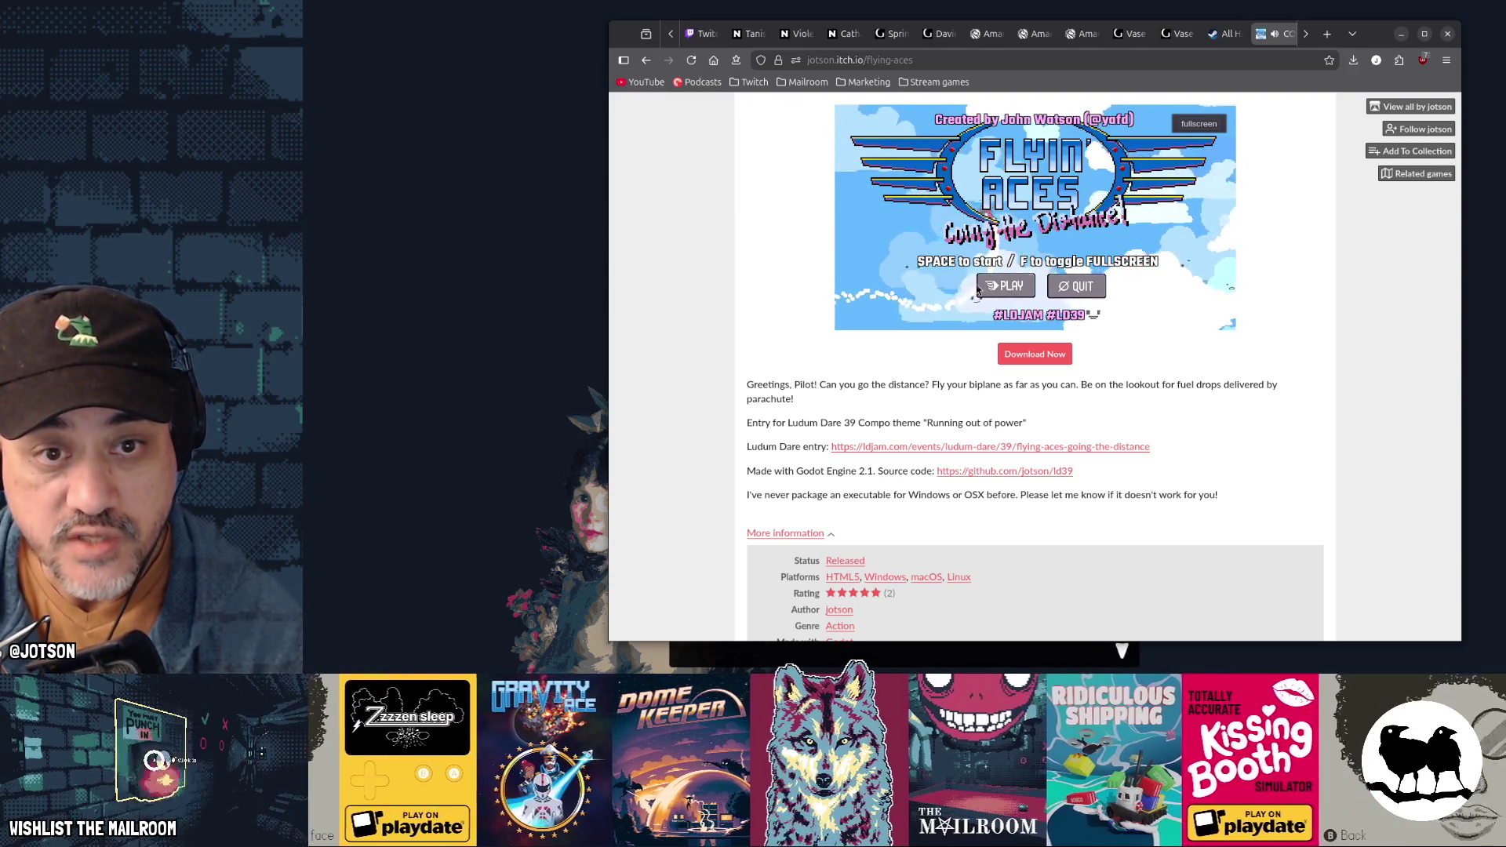
pyautogui.hotkey('alt', 'Left')
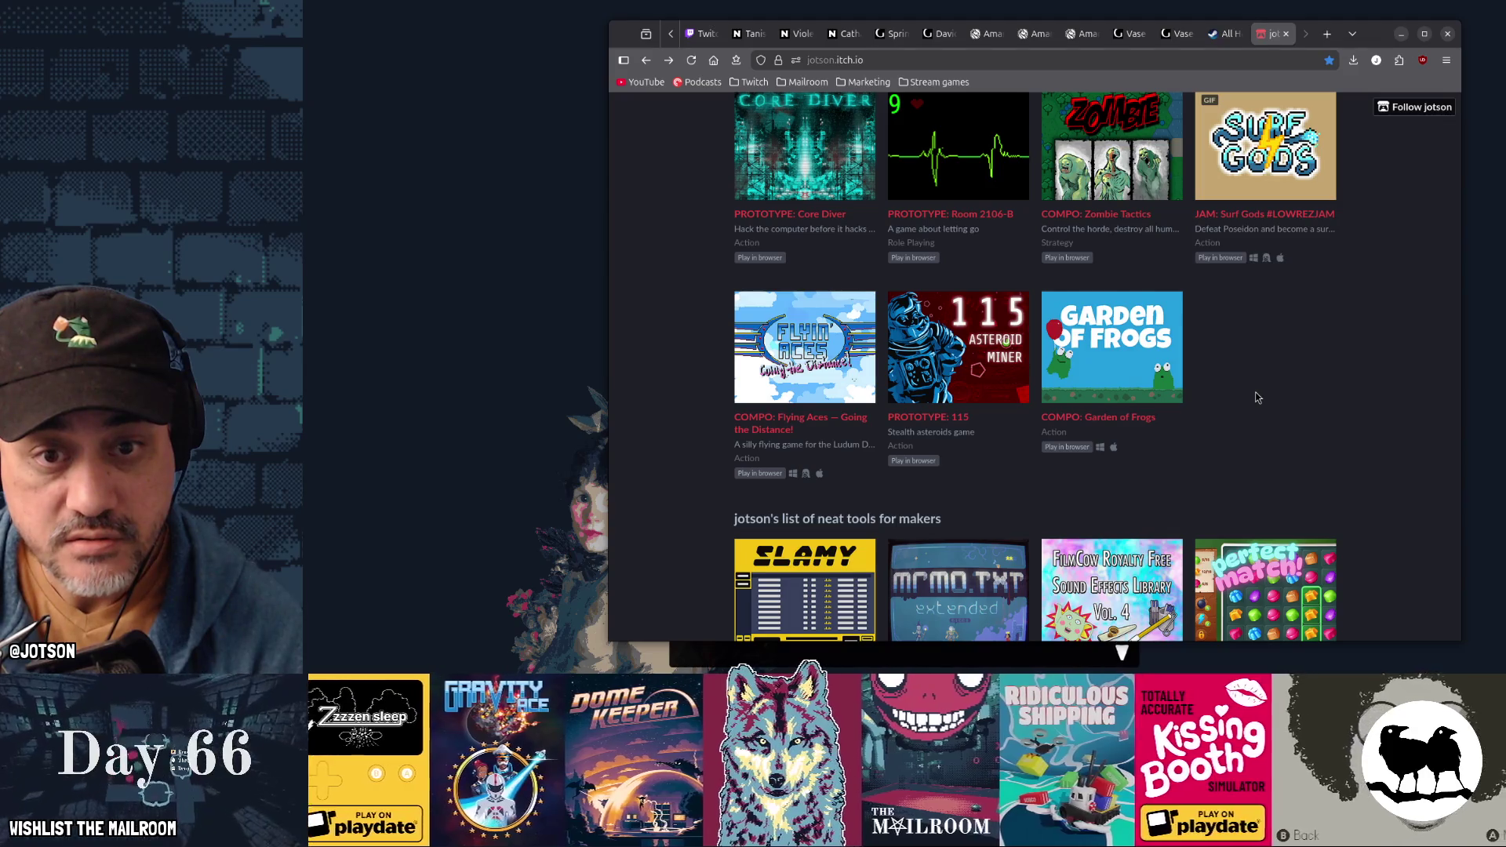
pyautogui.scroll(2, 1257, 398)
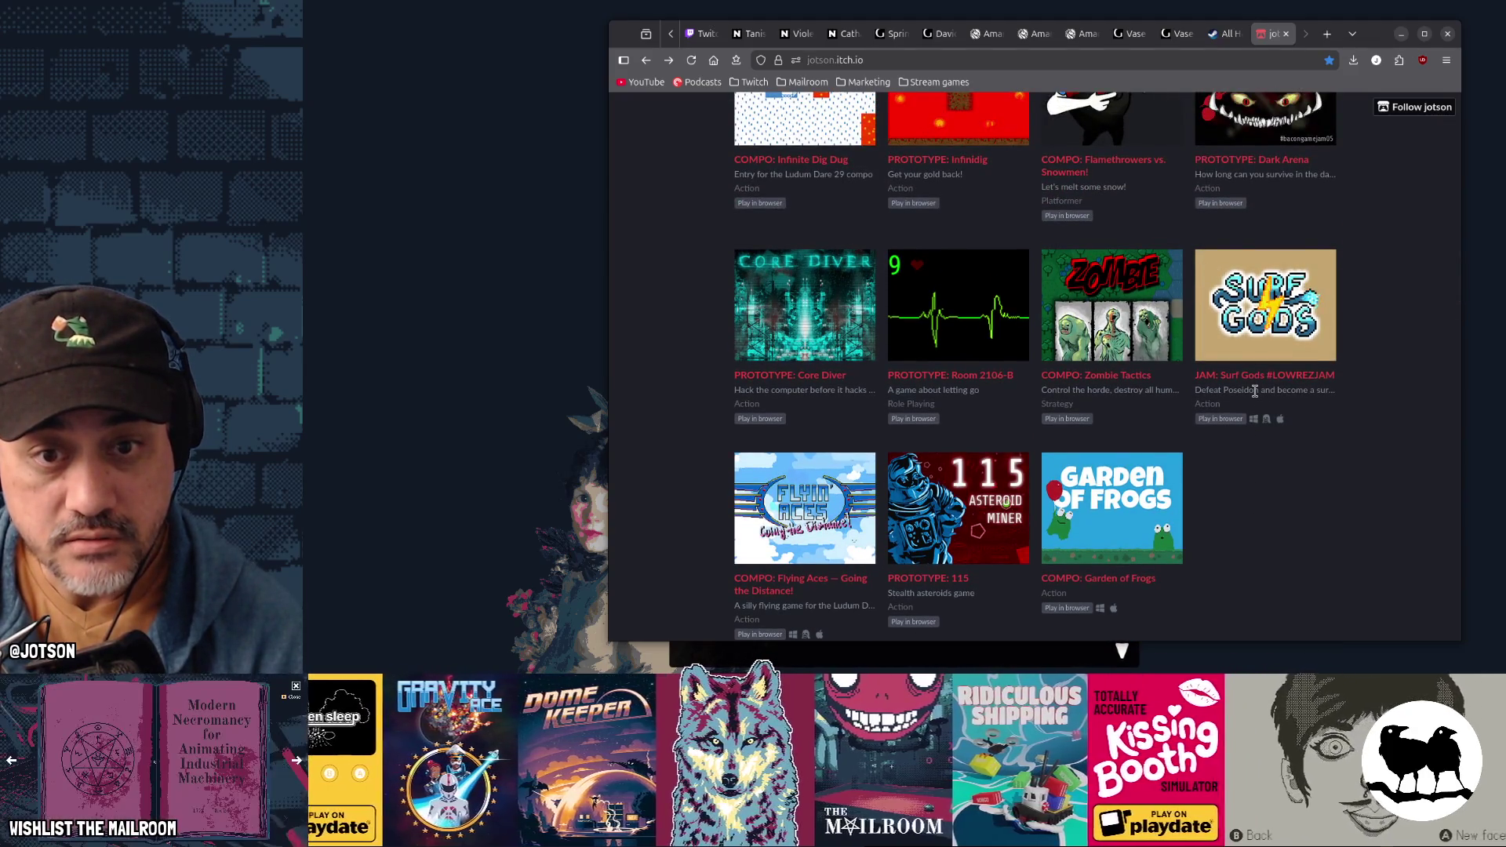
pyautogui.click(1147, 339)
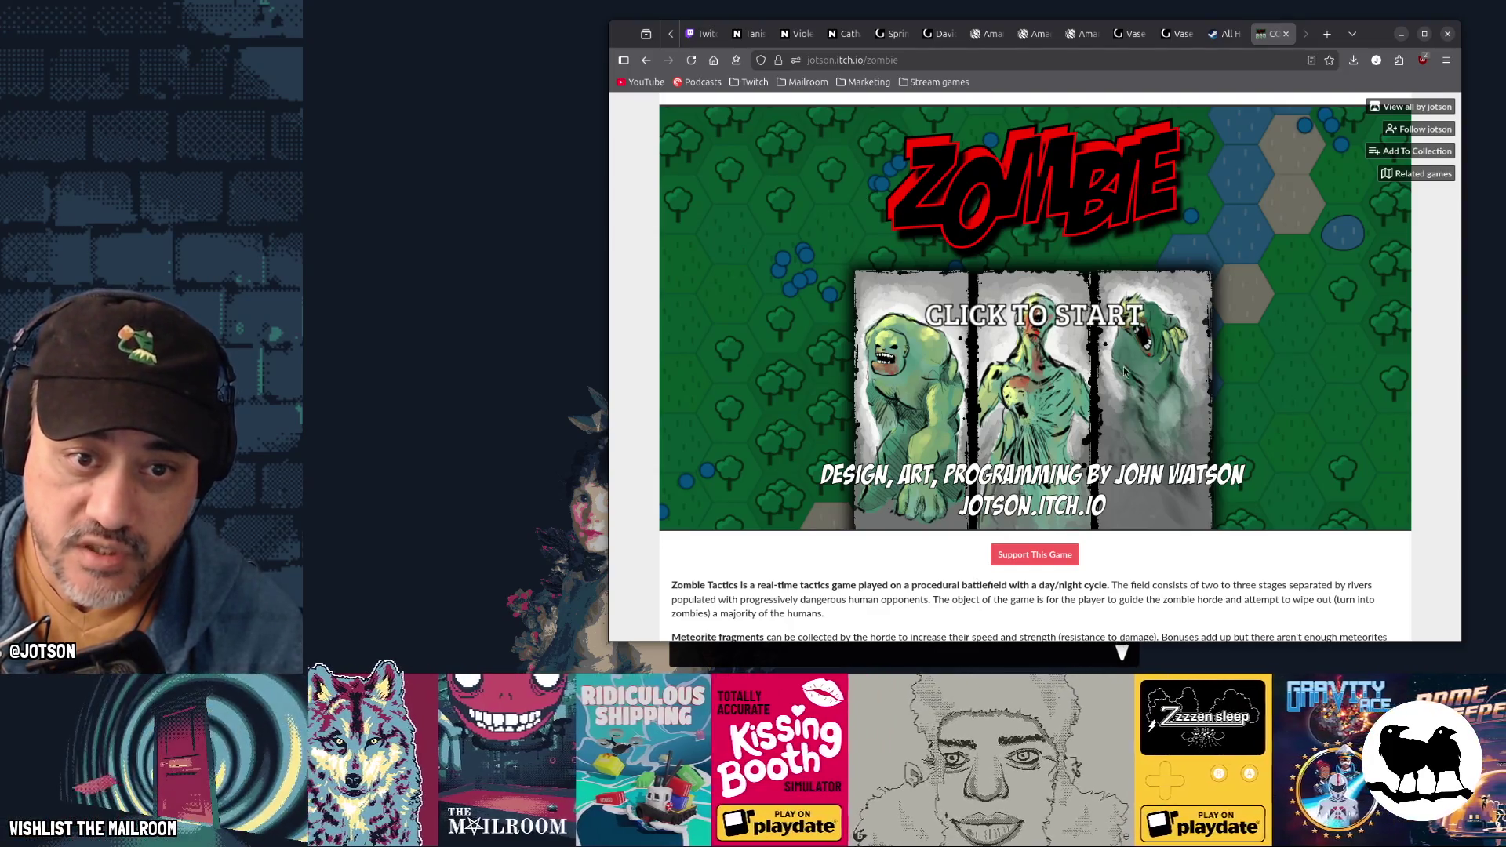
pyautogui.hotkey('alt', 'Left')
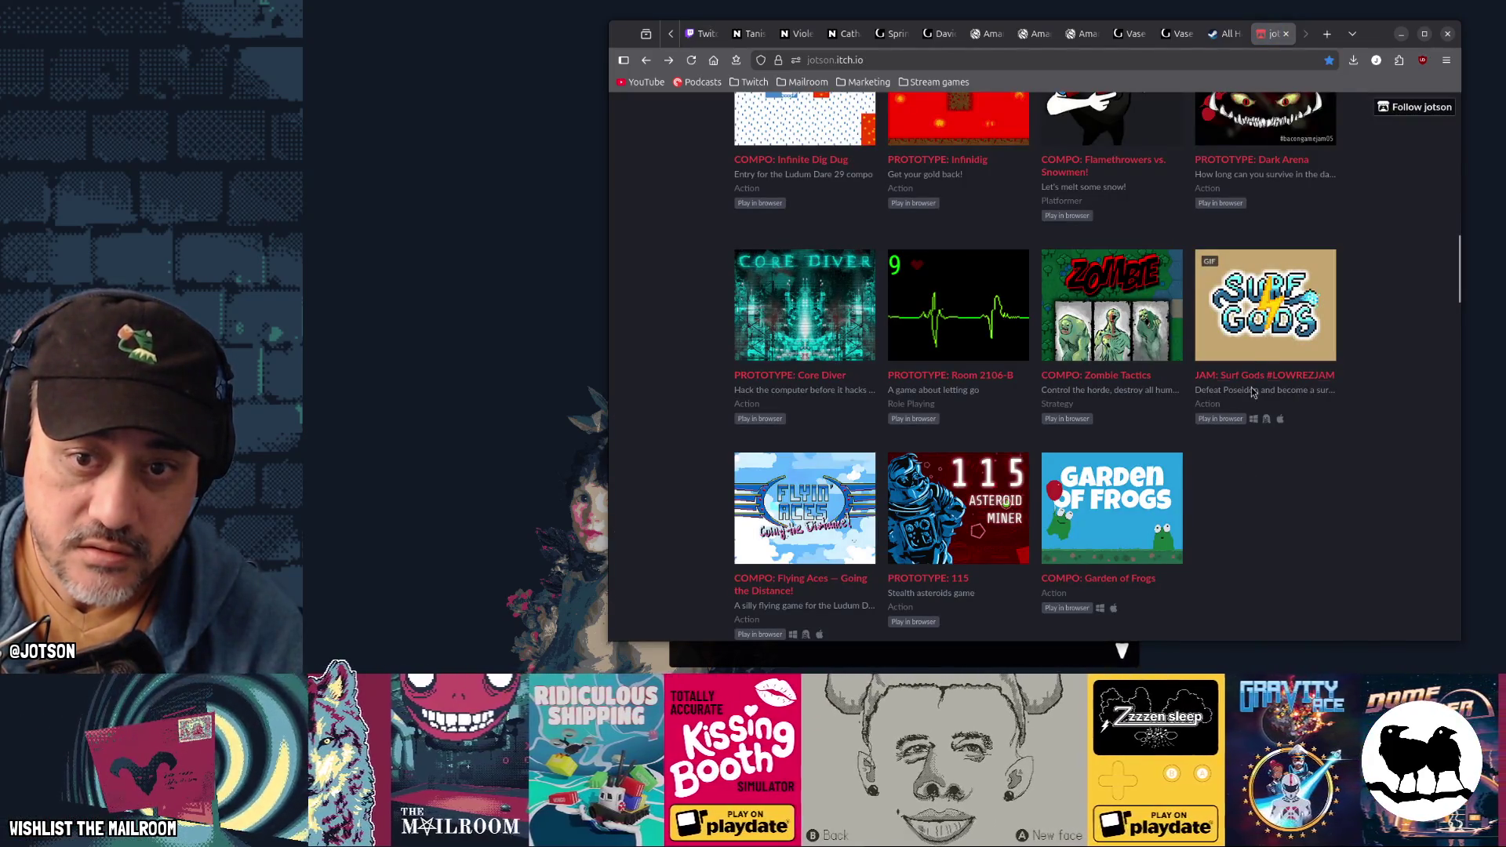
pyautogui.click(1257, 346)
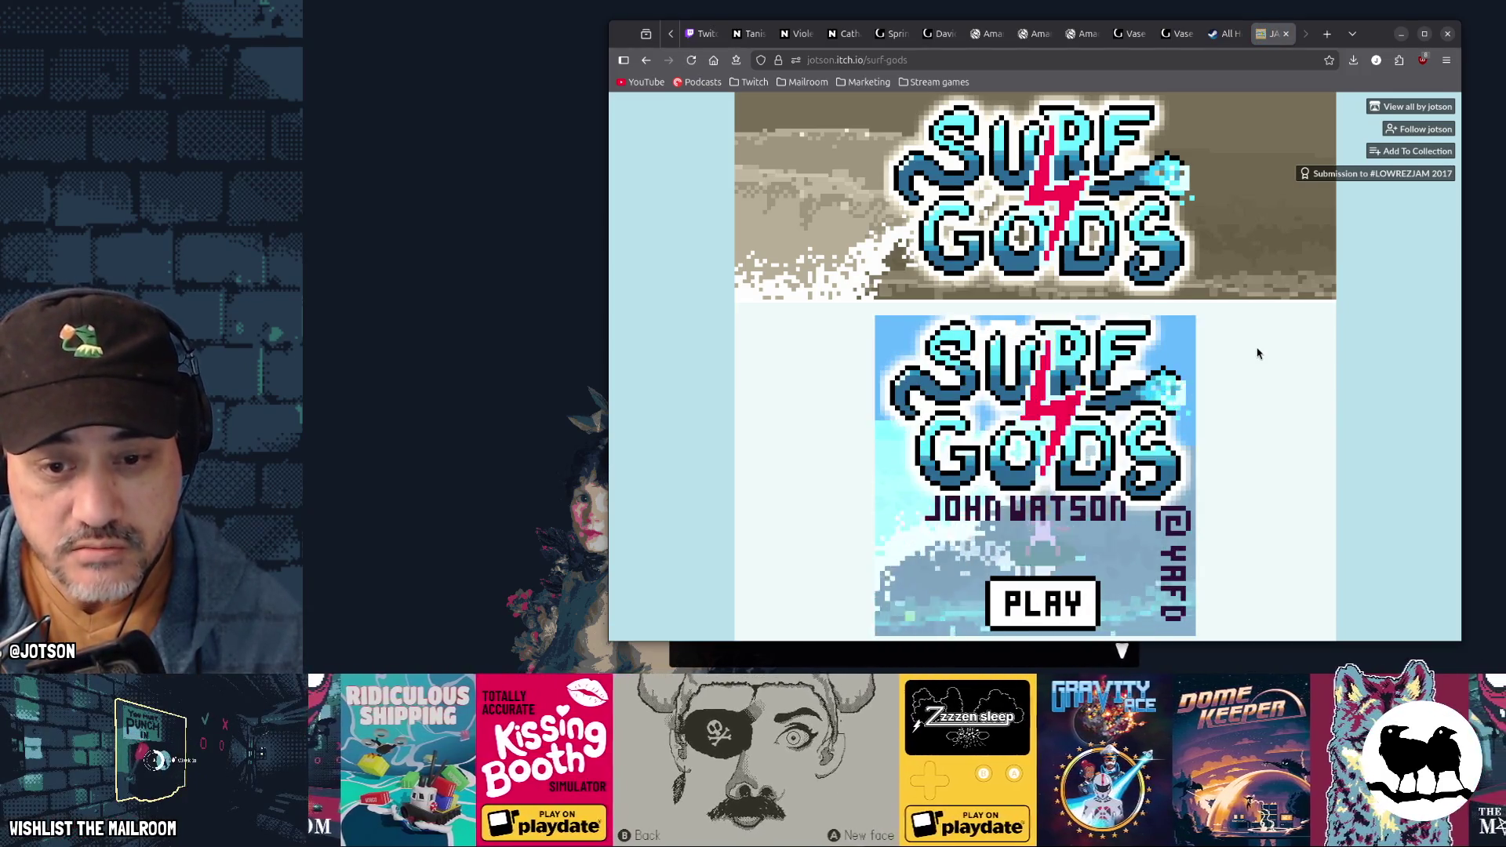
pyautogui.scroll(-2, 1257, 353)
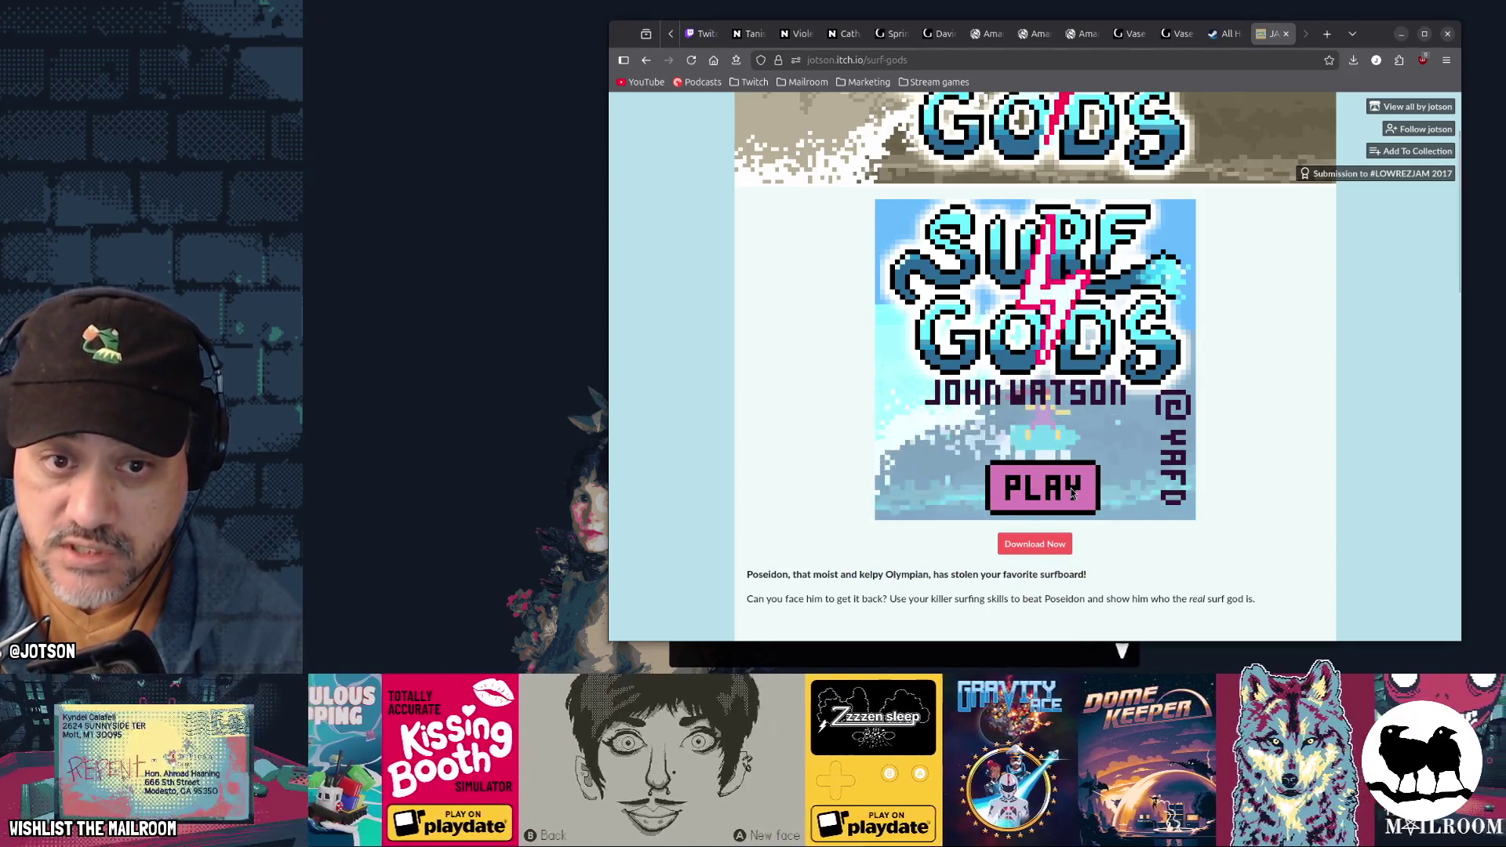
pyautogui.click(1070, 488)
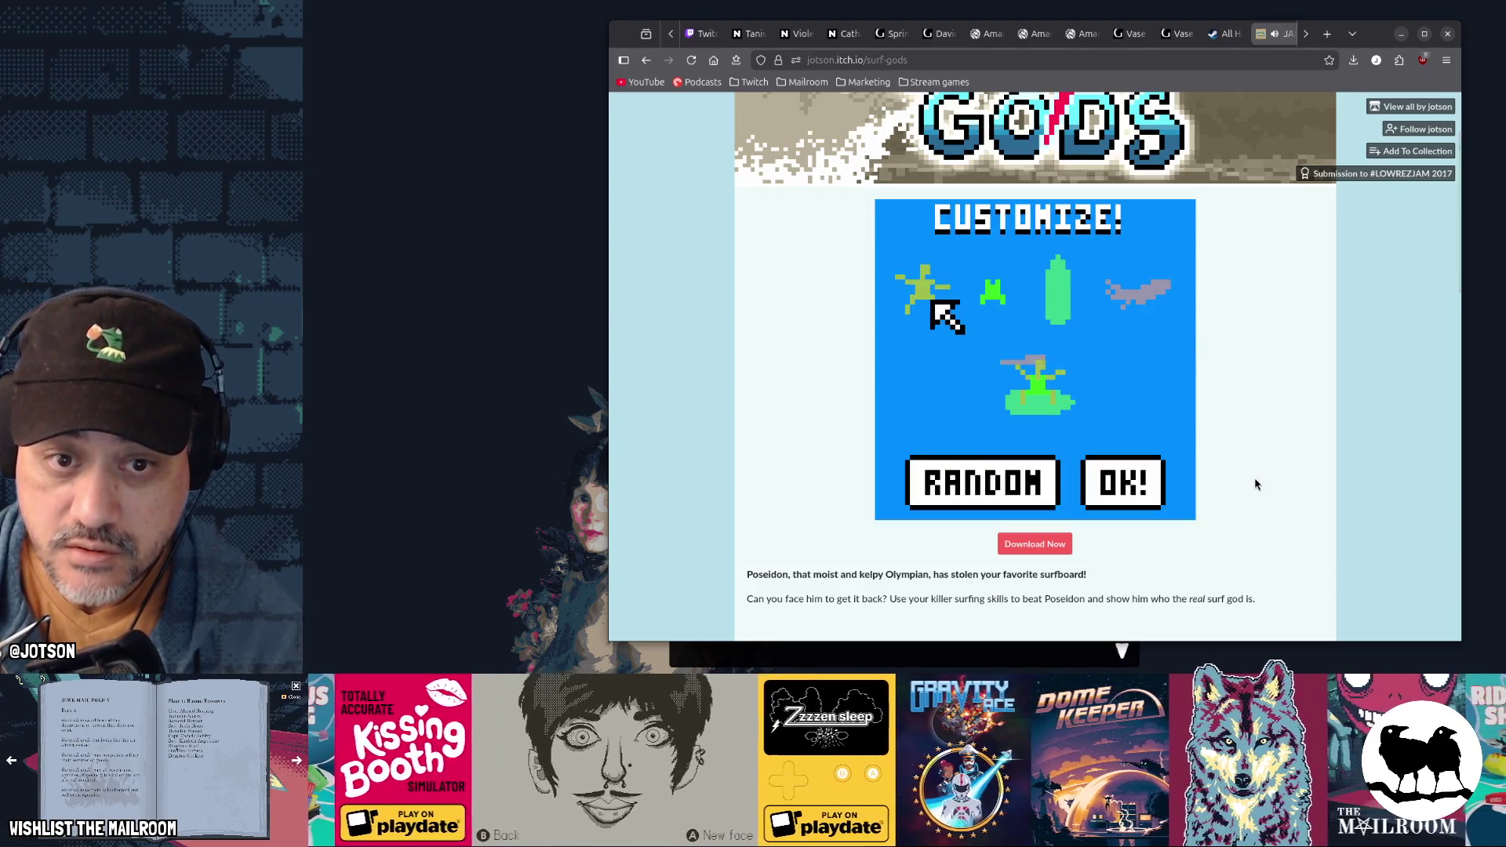
pyautogui.click(1000, 481)
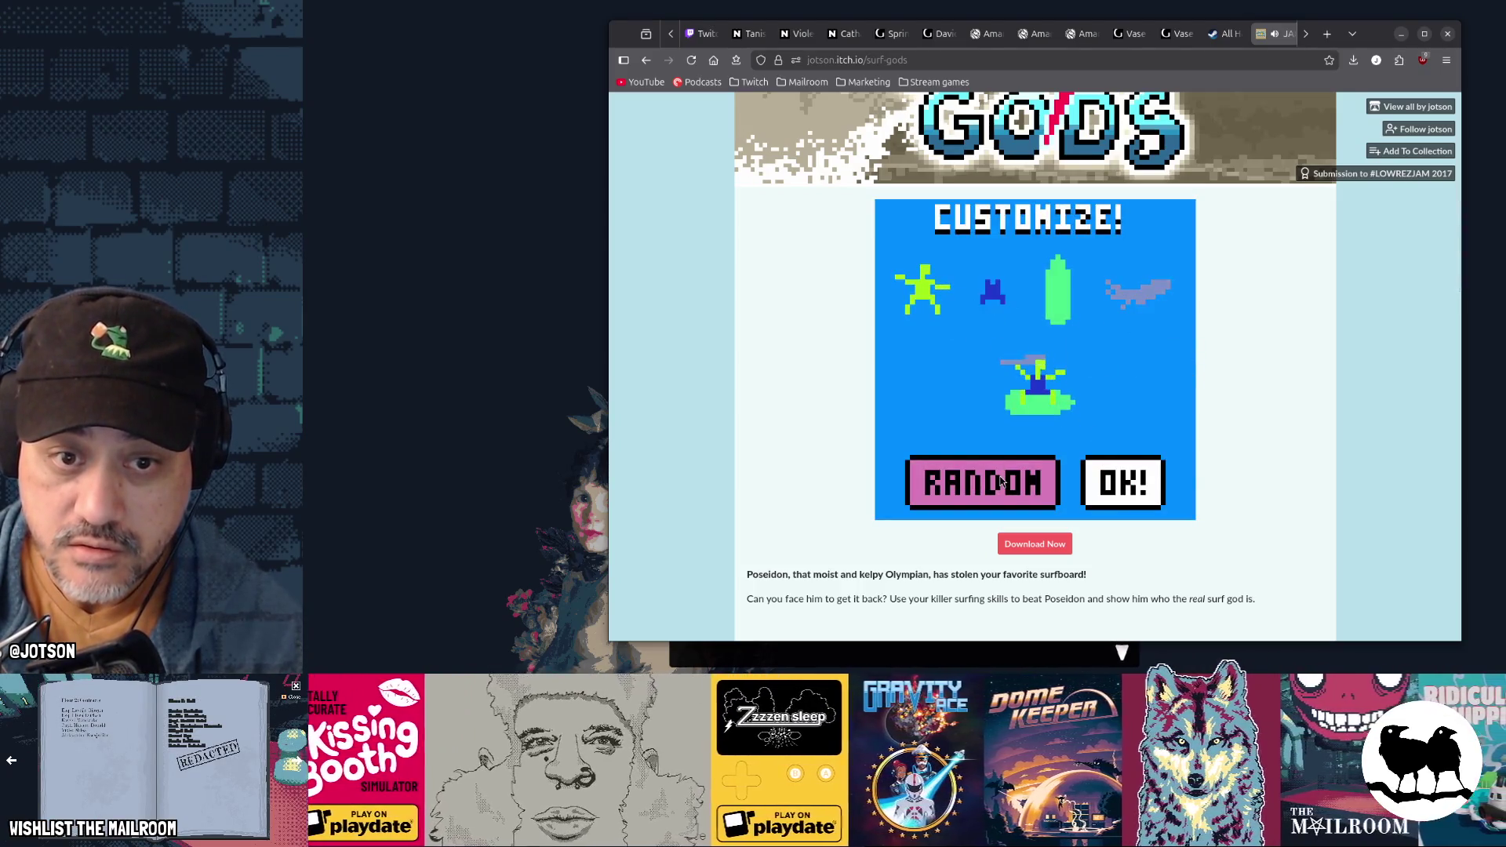
pyautogui.click(1000, 481)
pyautogui.click(1000, 481)
pyautogui.click(1123, 483)
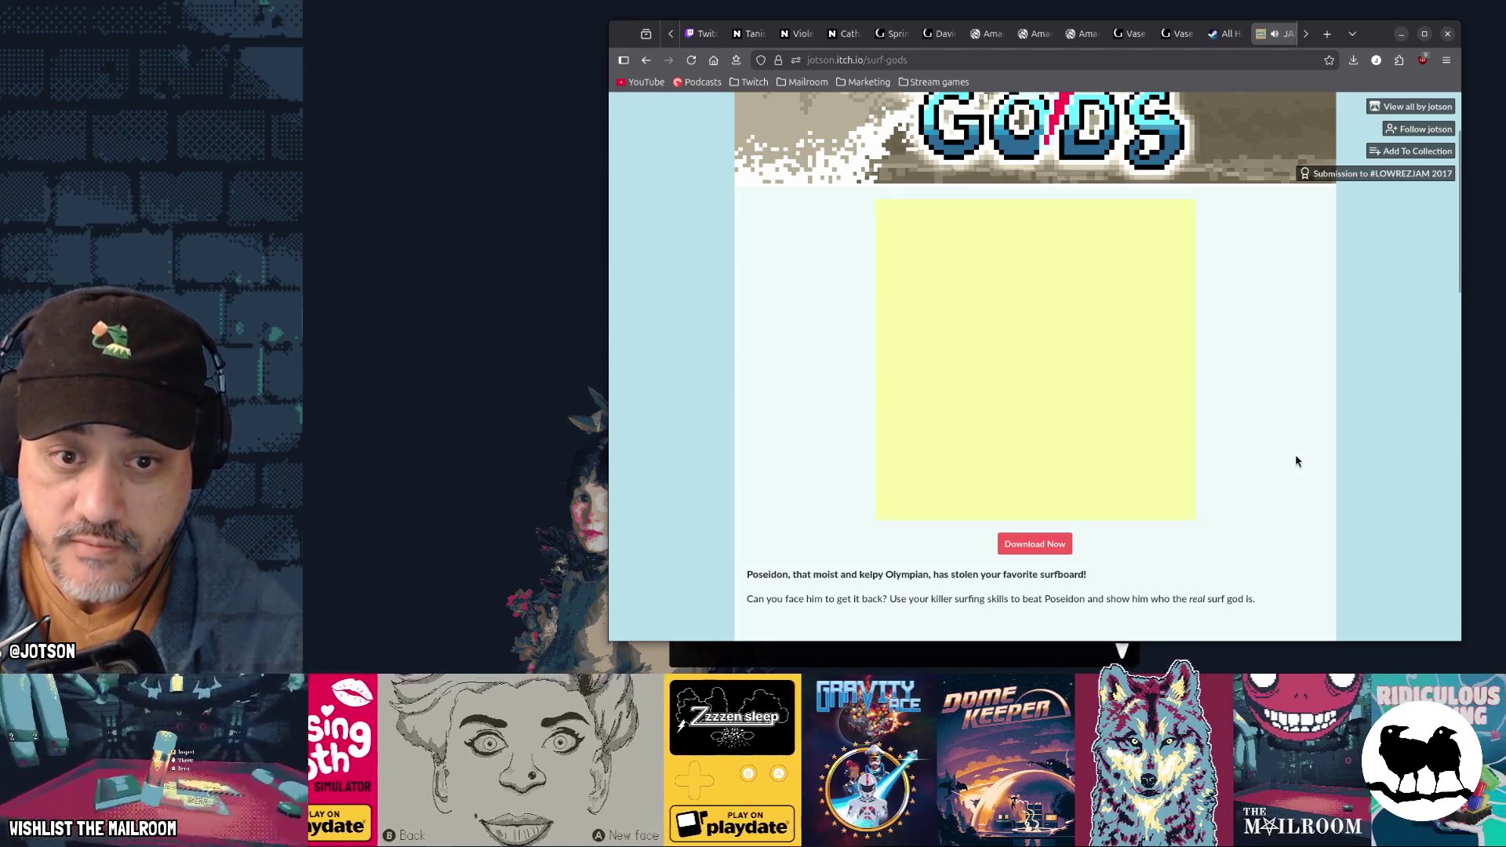
pyautogui.hotkey('alt', 'Left')
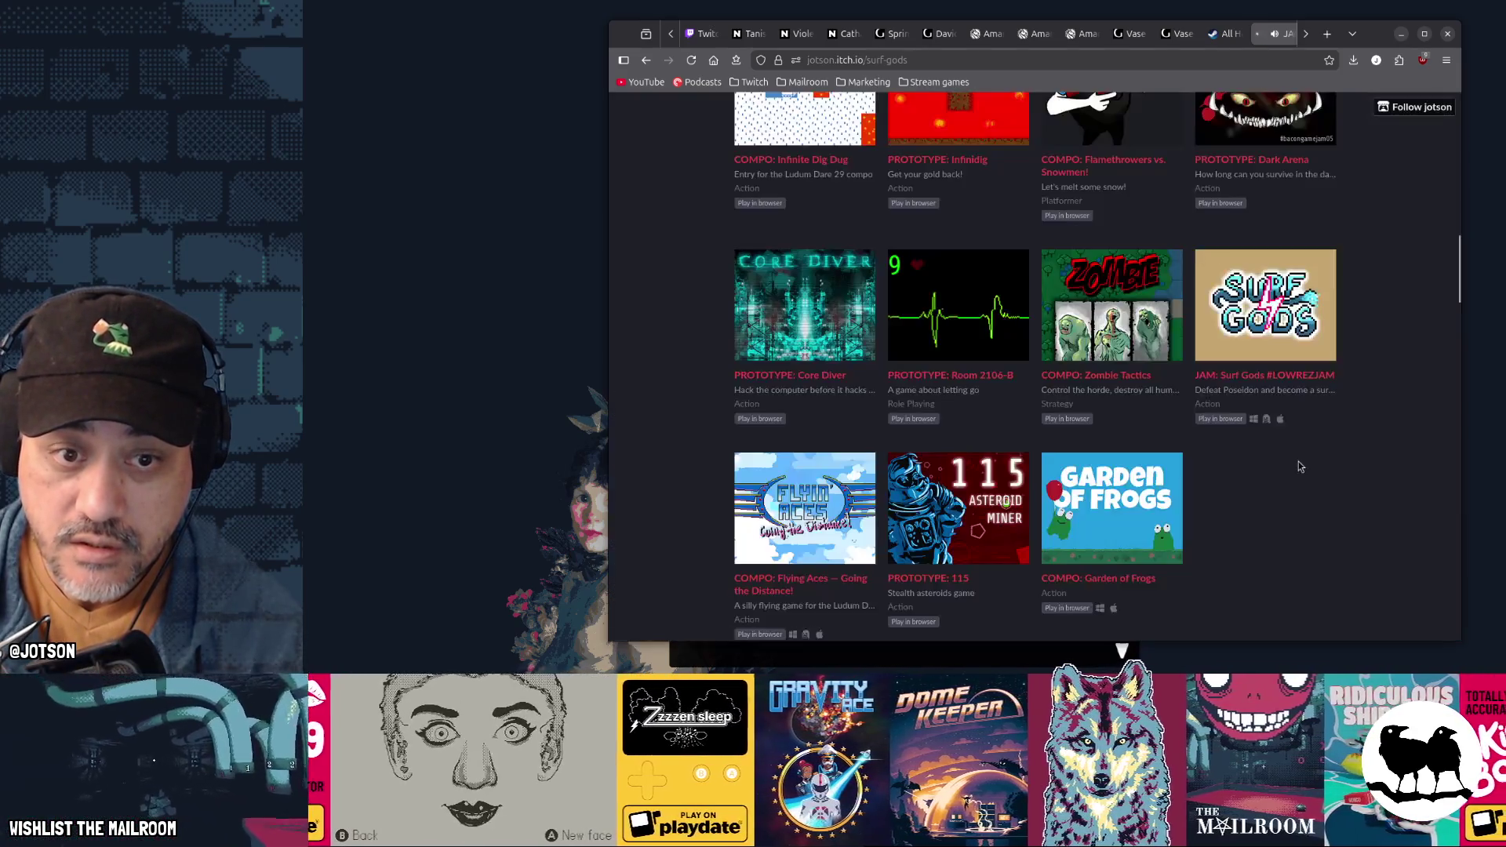
# Step: Return to the top of the games list and open Totally Accurate Kissing Booth Simulator
pyautogui.scroll(3, 1281, 467)
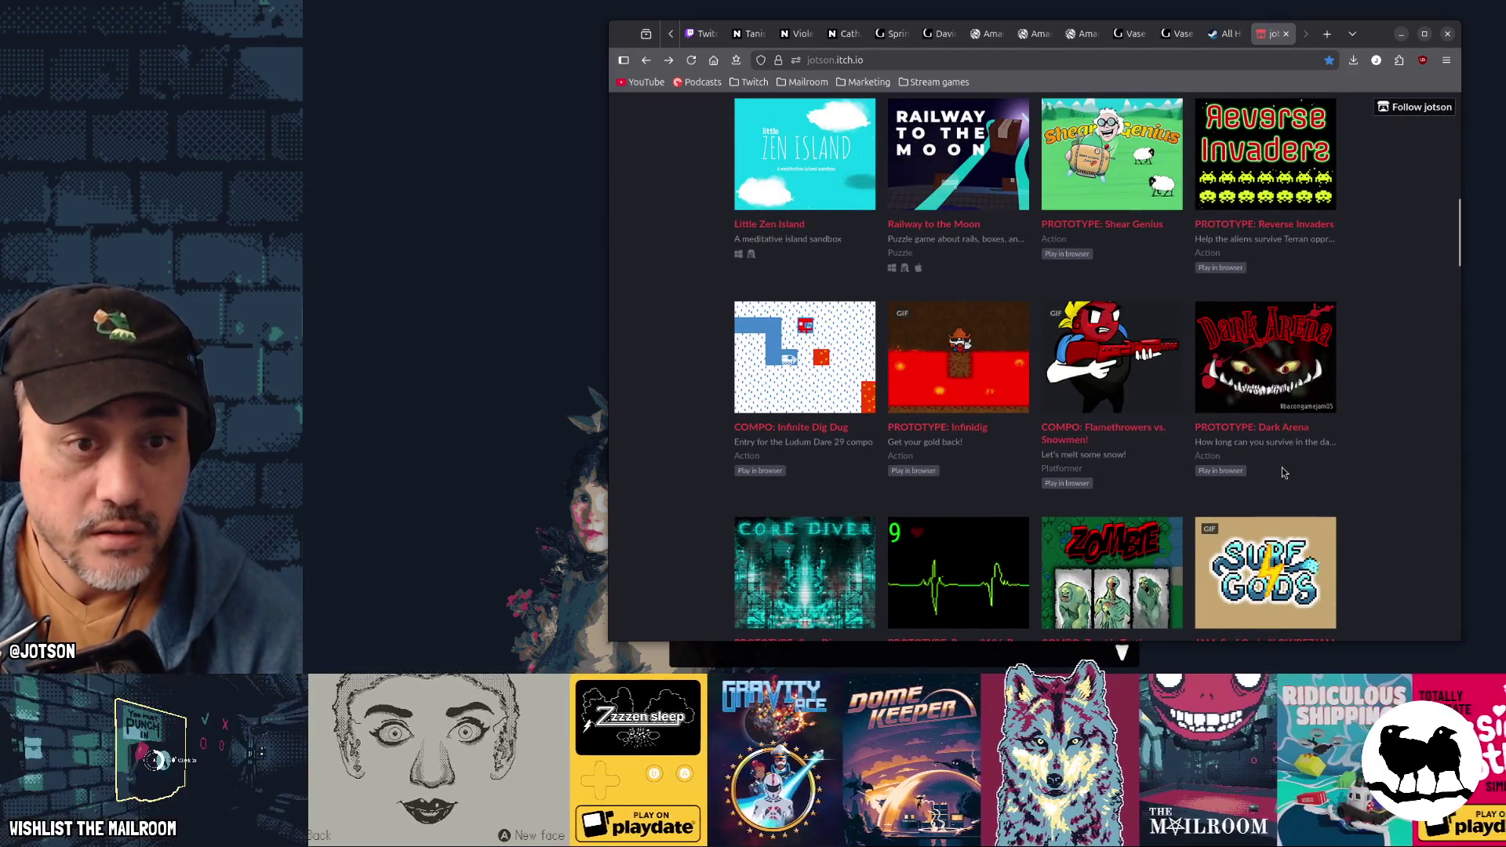
pyautogui.scroll(10, 1283, 471)
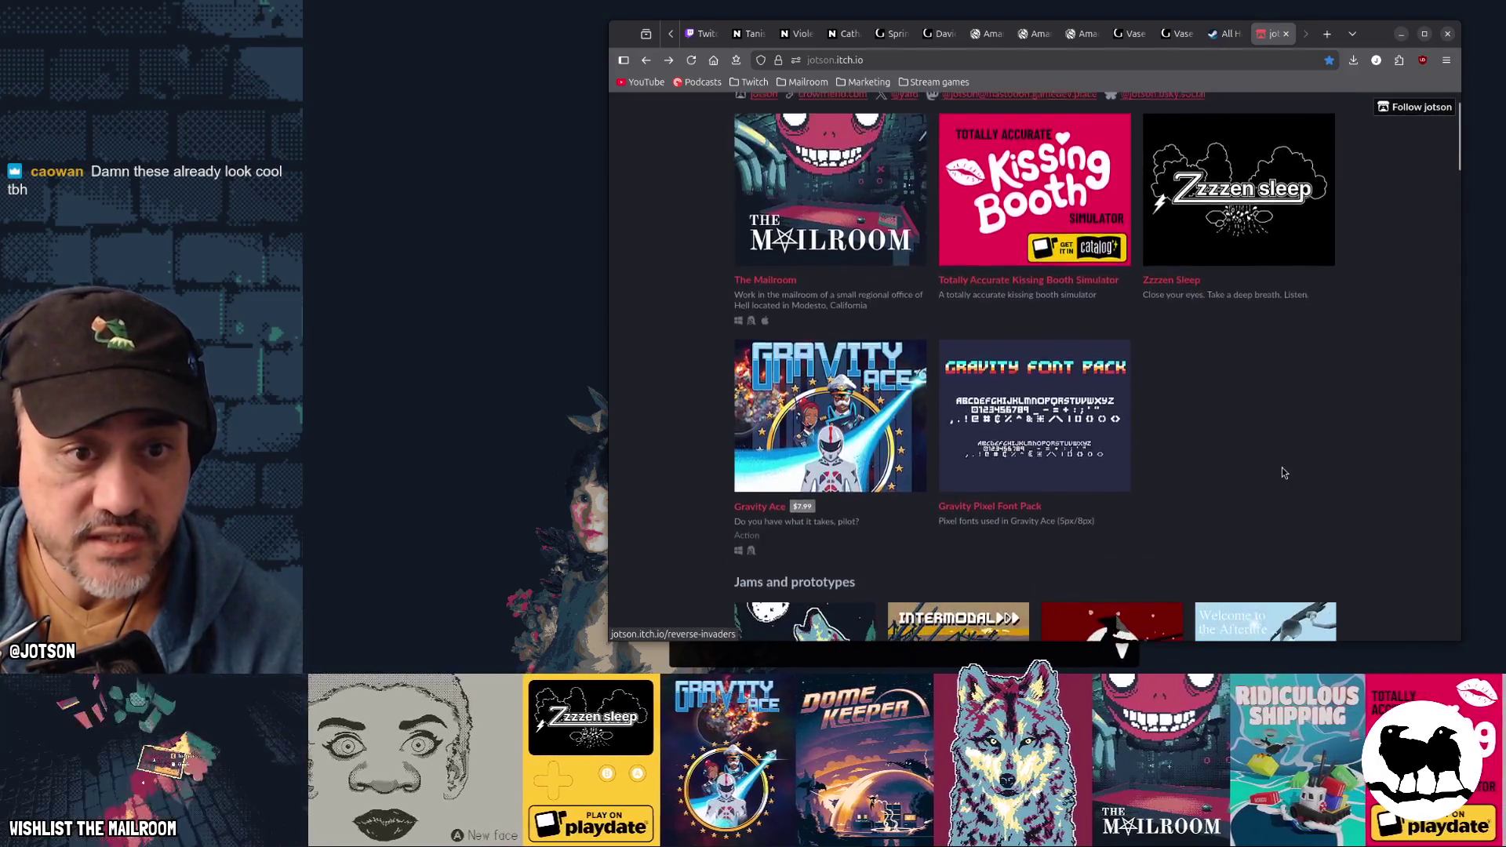
pyautogui.scroll(-2, 1281, 467)
pyautogui.scroll(5, 1282, 467)
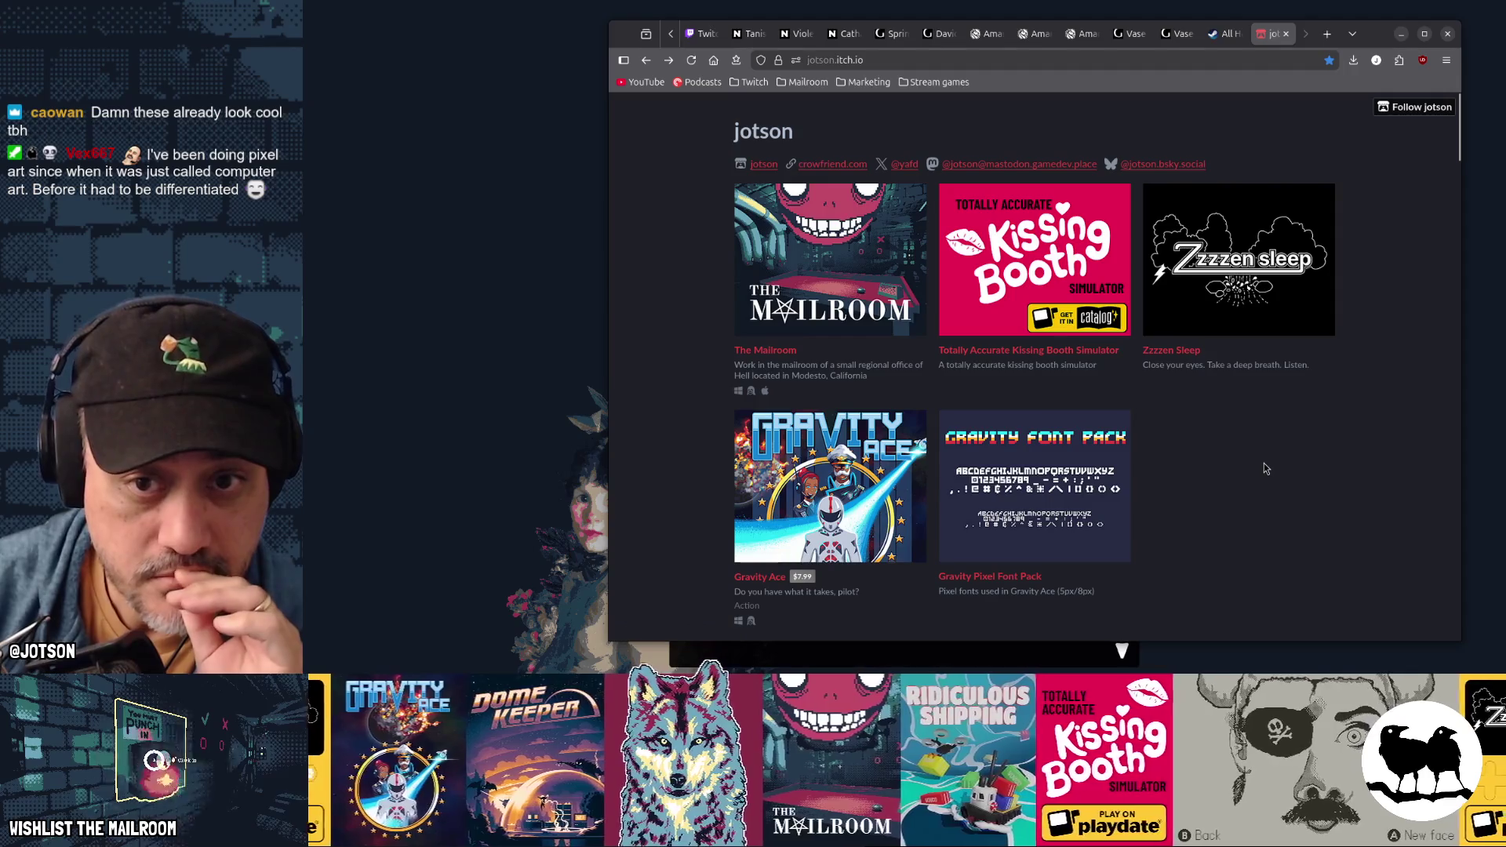
pyautogui.scroll(-1, 1265, 468)
pyautogui.click(1057, 226)
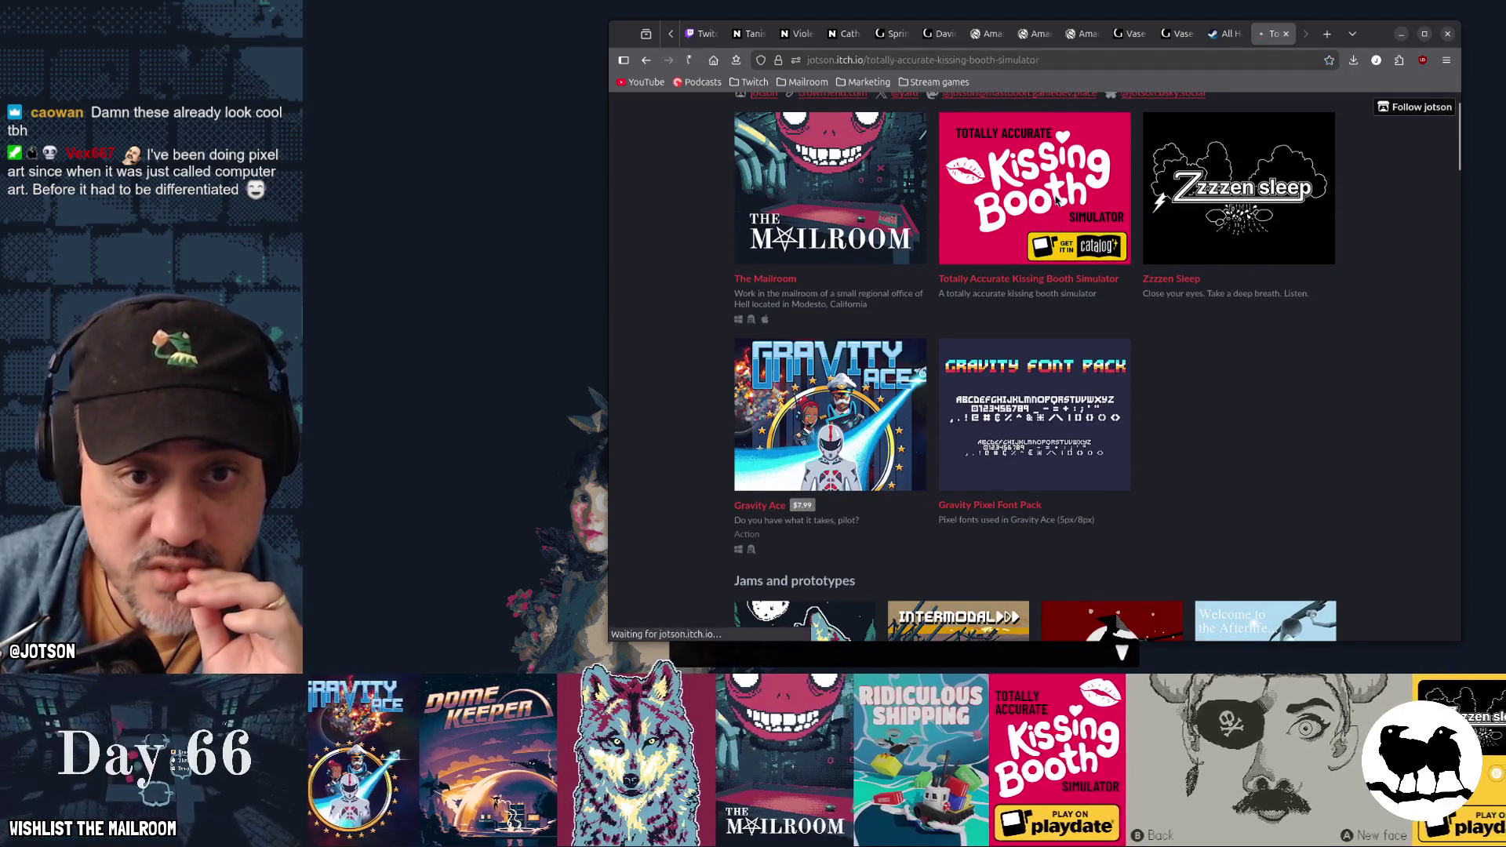
# Step: Scroll the Kissing Booth Simulator page down to its downloads and development log
pyautogui.scroll(-2, 1324, 458)
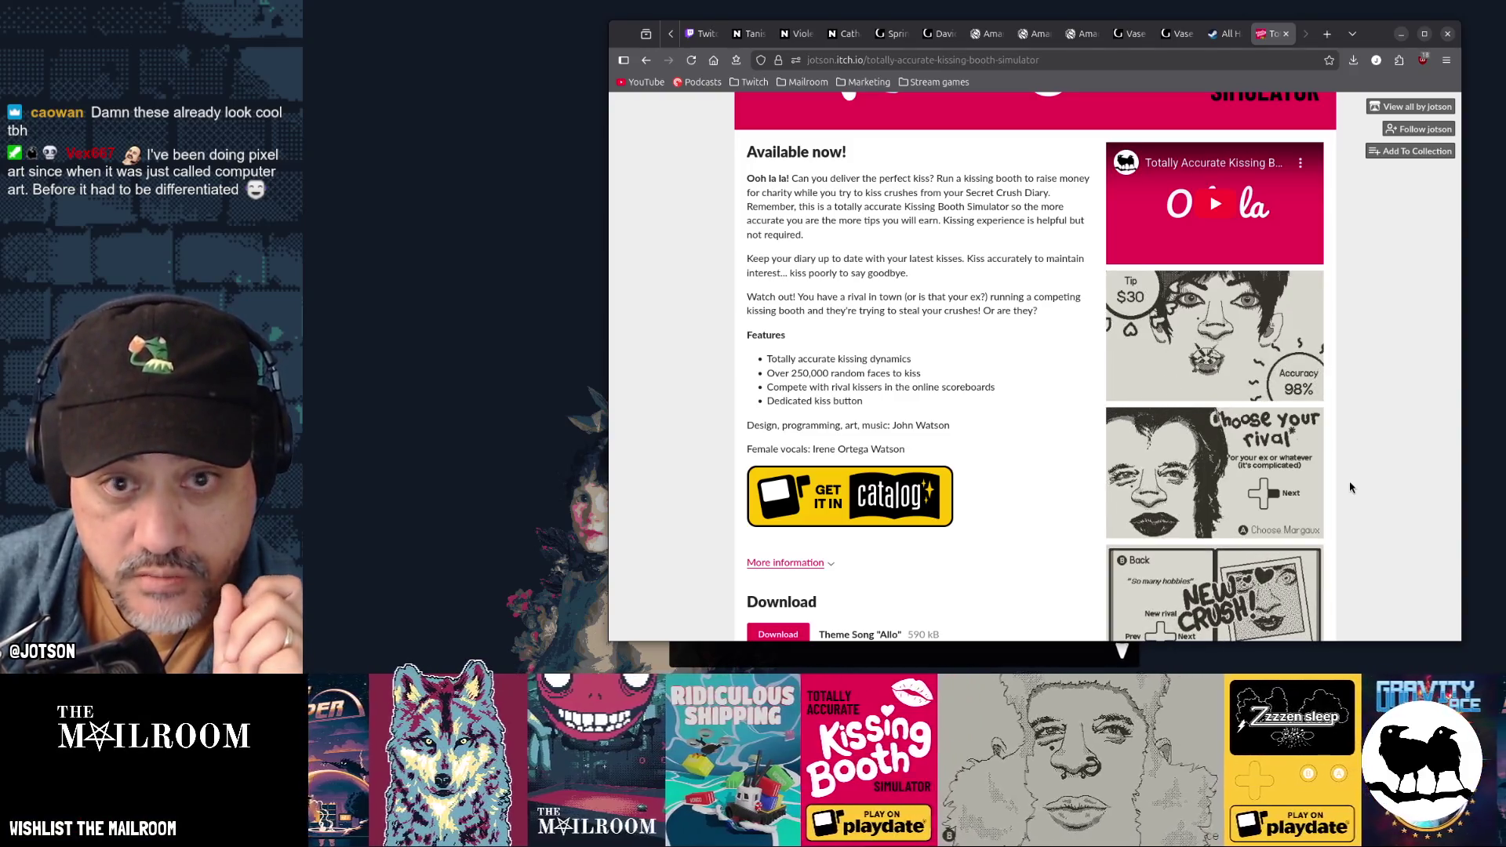
pyautogui.scroll(-2, 1349, 487)
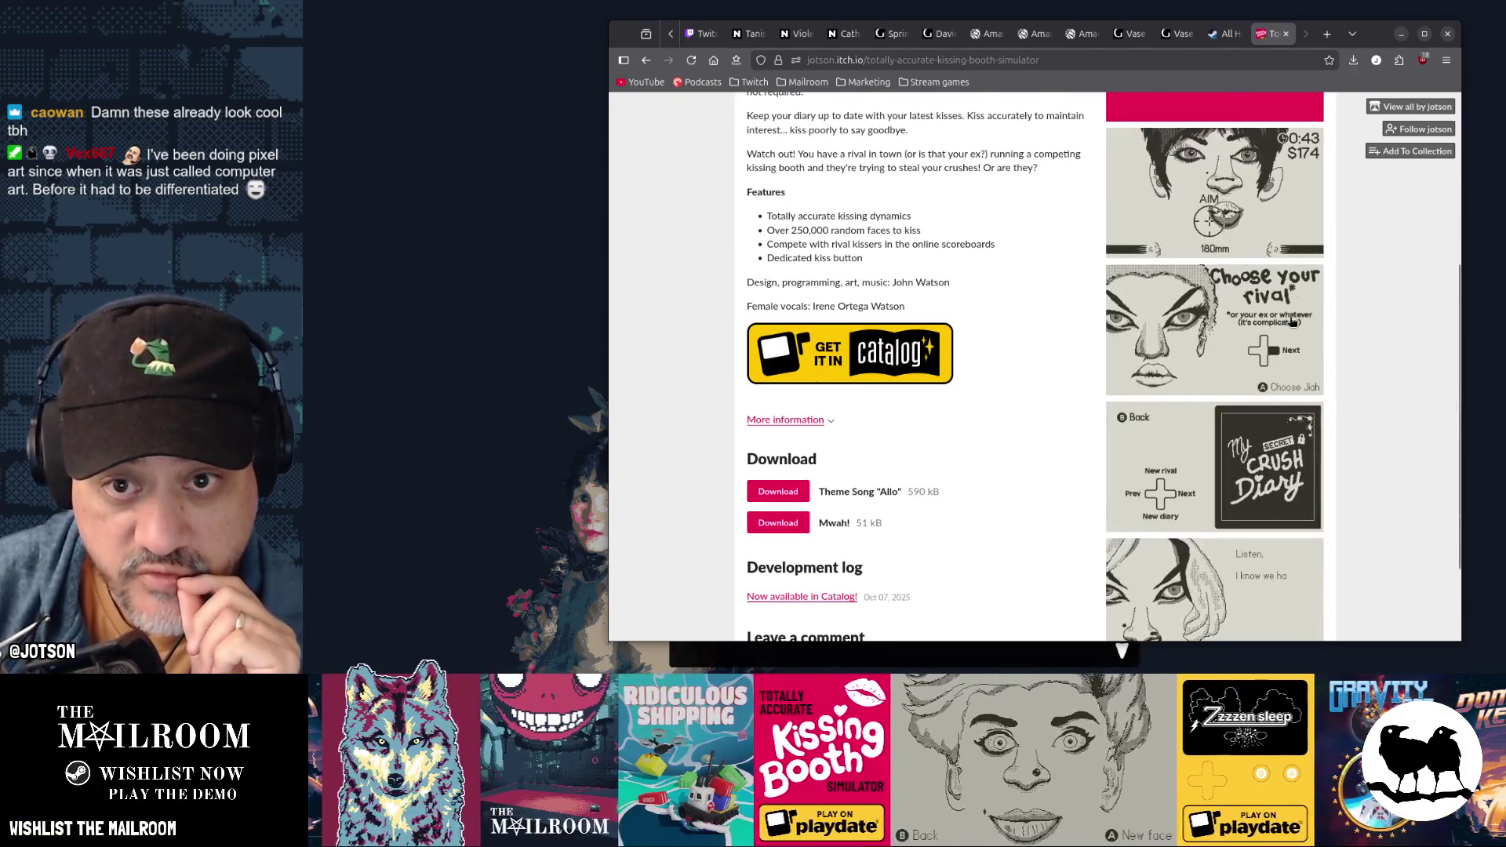